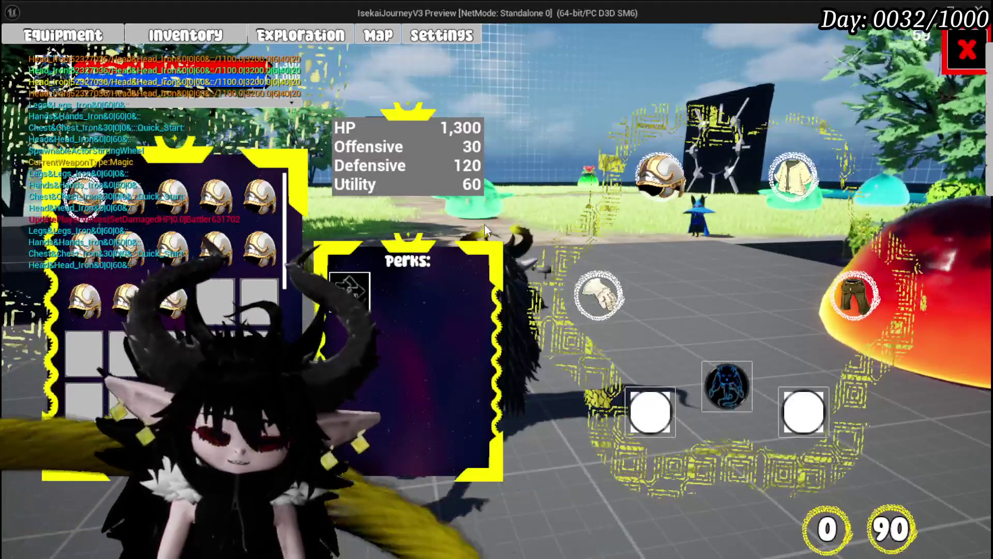
Stop the play preview, save L_DungeonCreationTest, and switch over to the MW_ContainerBorder widget.
key("Escape")
left_click(18, 51)
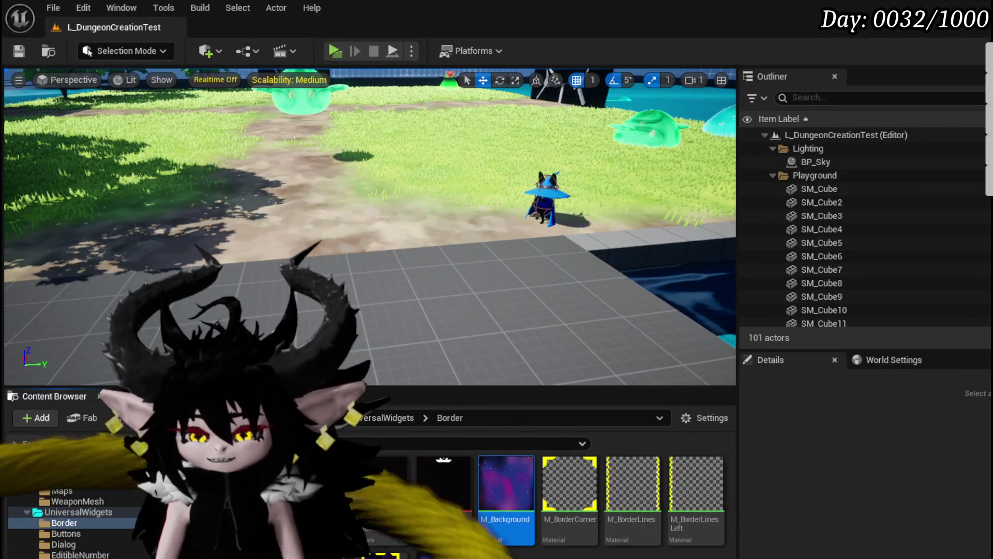
key("alt+Tab")
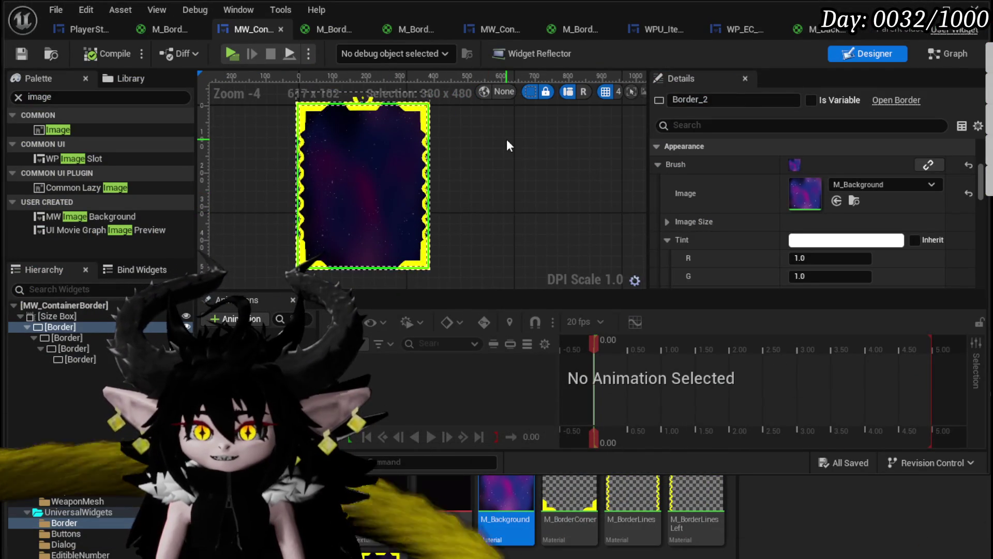
scroll(507, 140, "down", 3)
scroll(507, 142, "up", 4)
scroll(506, 147, "down", 1)
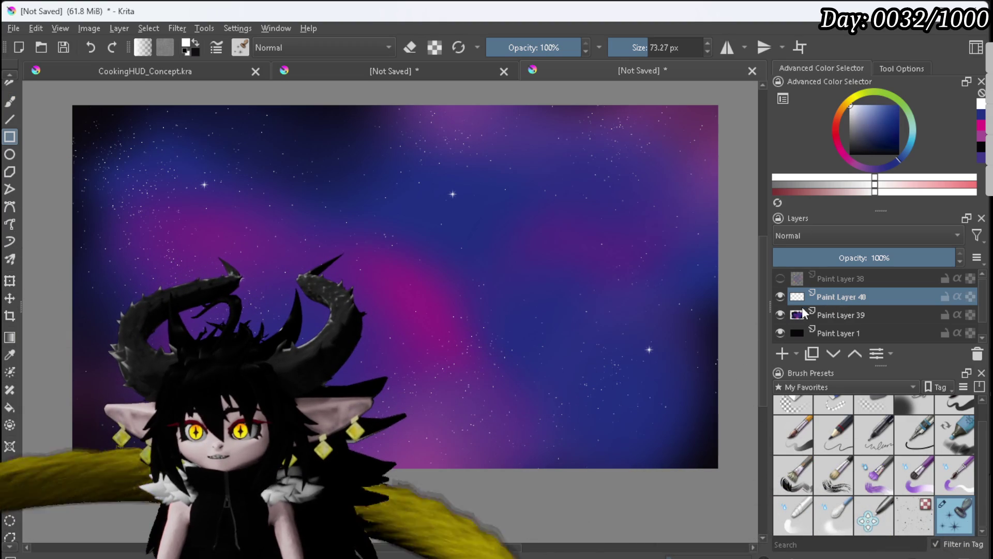
Add a new paint layer and sketch two white rectangular card frames with a pen brush.
left_click(782, 353)
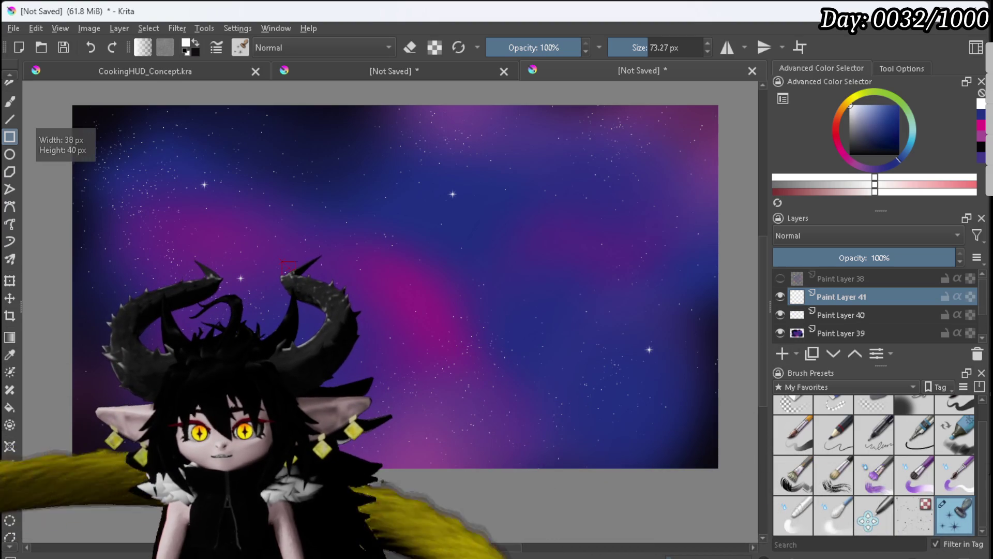
left_click_drag(375, 366, 394, 419)
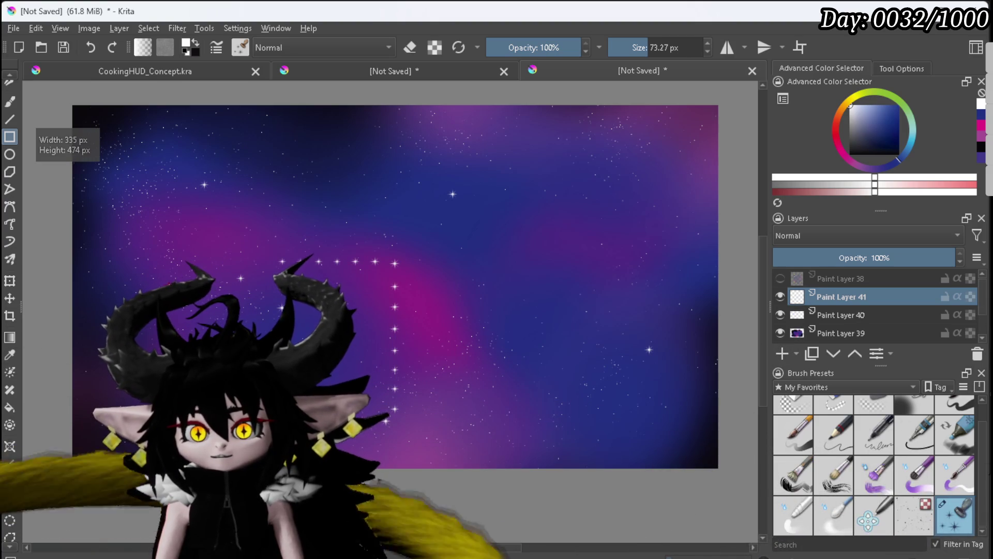
left_click_drag(591, 319, 620, 351)
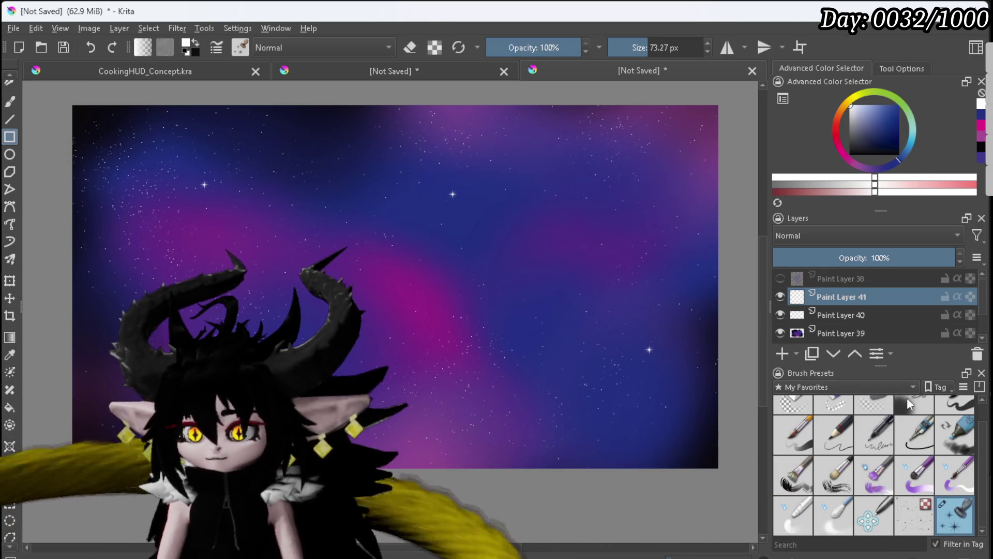
scroll(899, 414, "up", 1)
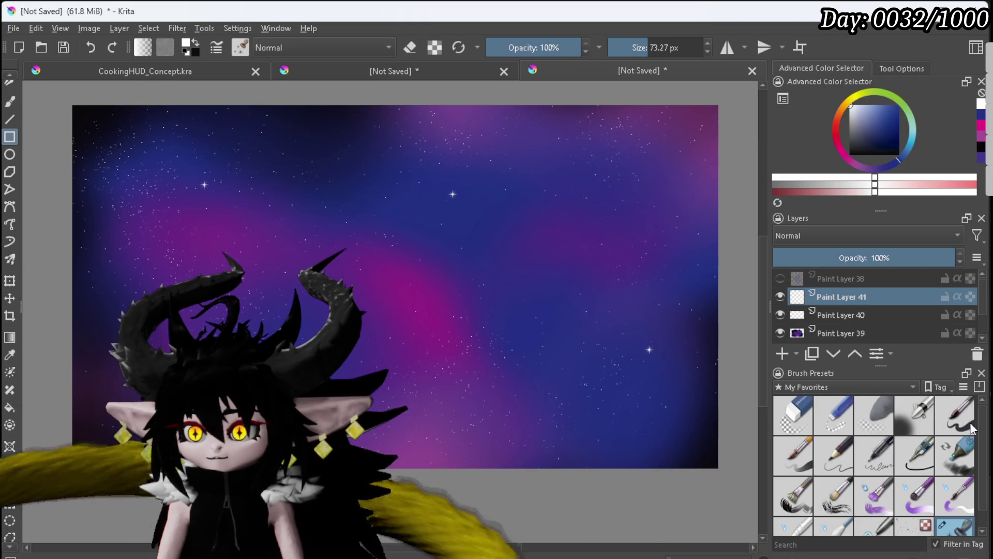
left_click(954, 417)
left_click_drag(298, 244, 369, 322)
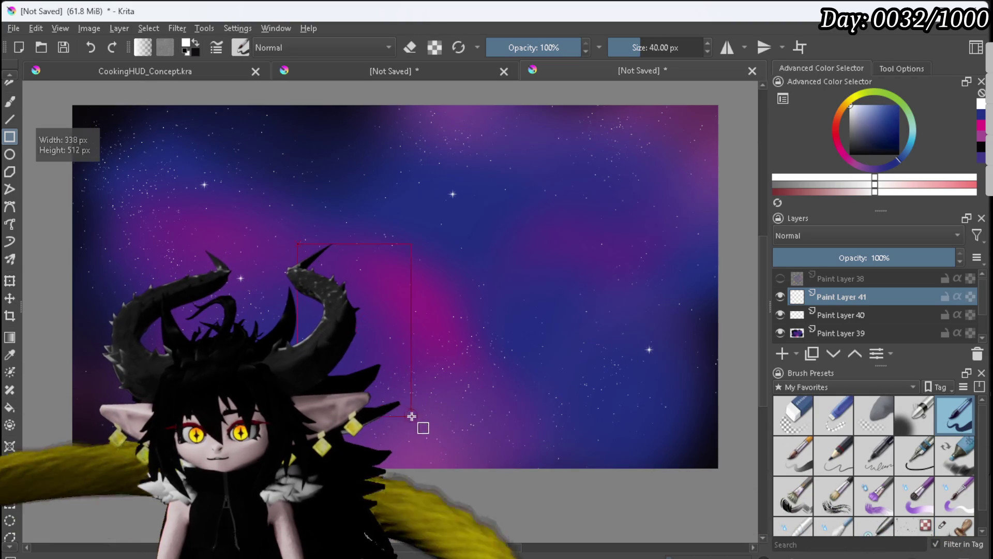
left_click_drag(410, 413, 414, 417)
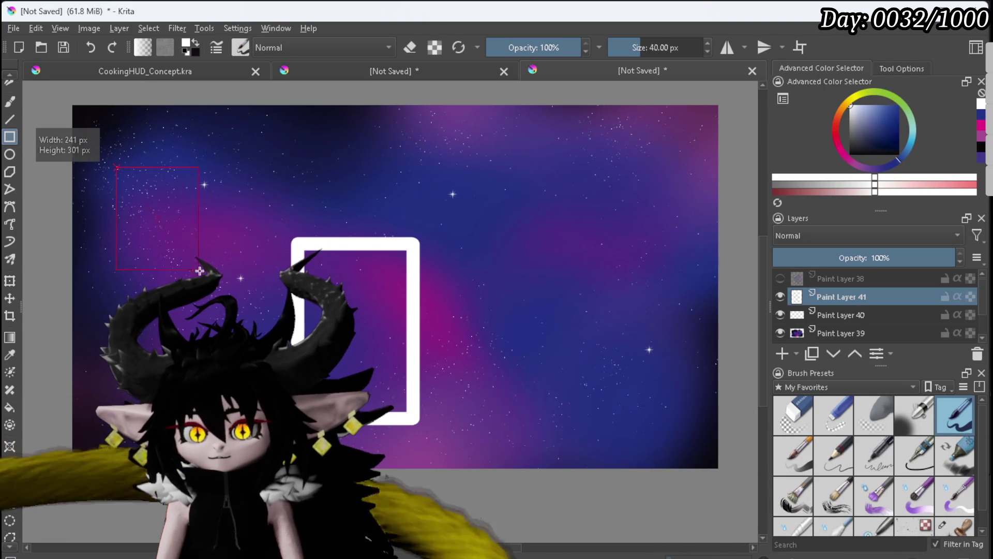
left_click_drag(259, 353, 263, 356)
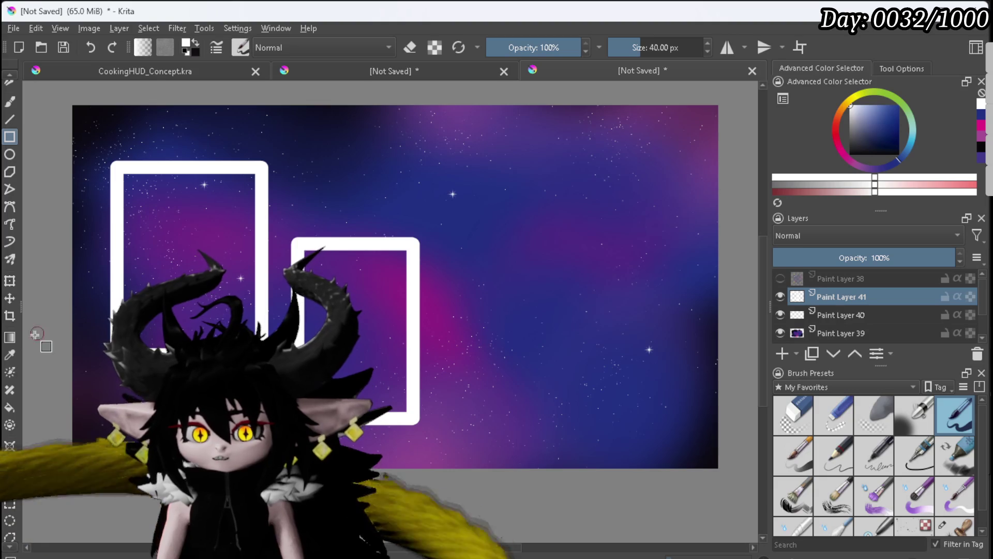
Fill around the frames white, undo the fill and frames, and pick dark grey.
left_click(9, 407)
left_click(93, 310)
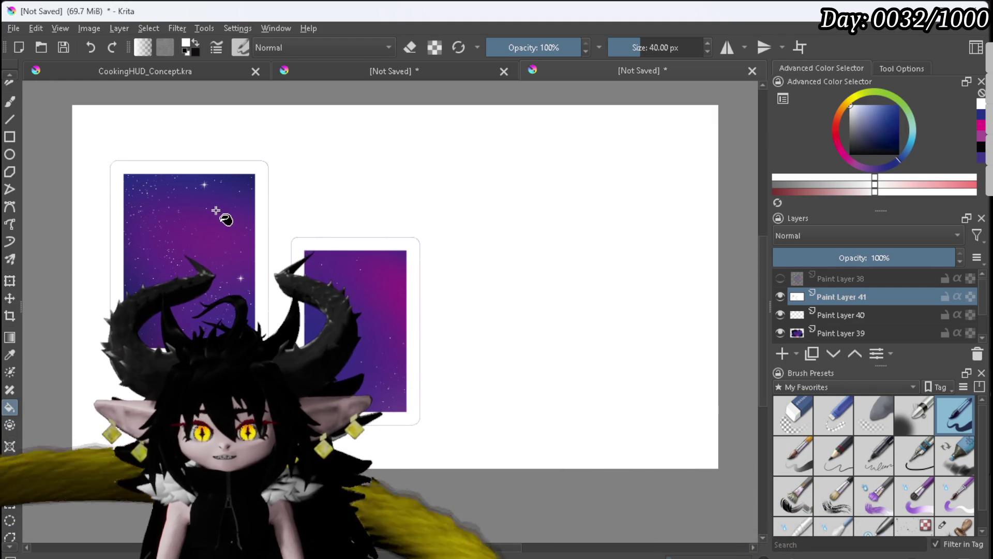
left_click(202, 311)
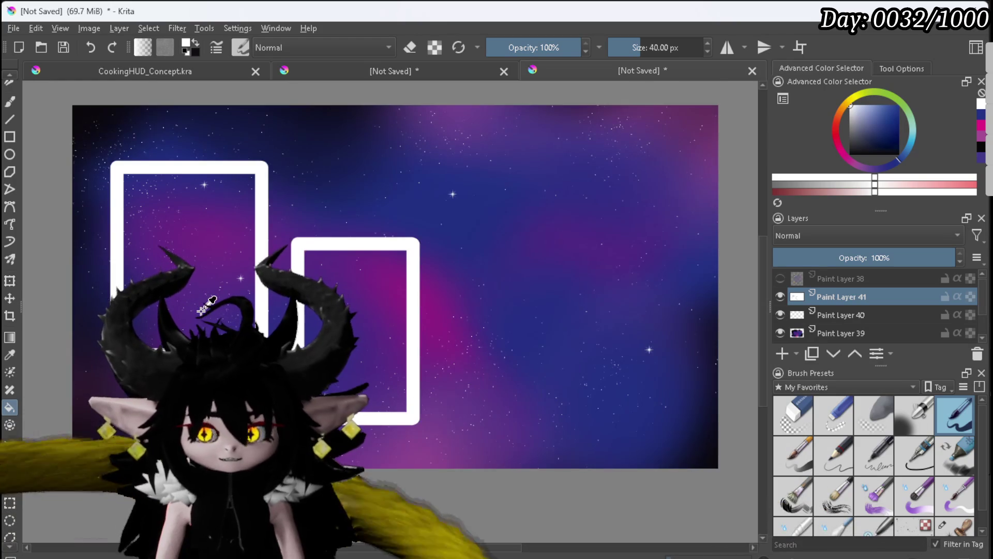
key("ctrl+z")
mouse_move(871, 153)
left_mouse_down()
mouse_move(845, 132)
mouse_move(824, 138)
left_mouse_up()
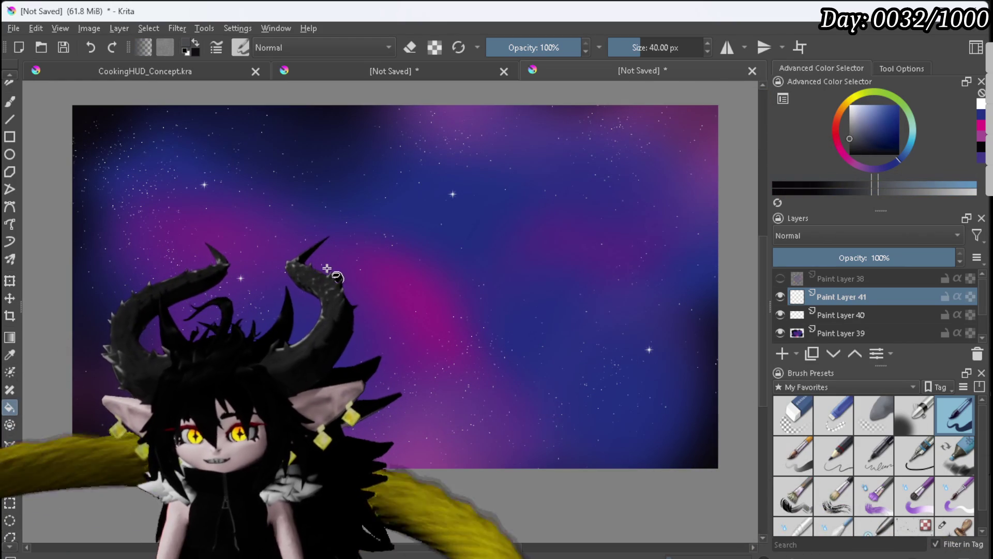
On Paint Layer 41, frame a centre window and a tall upper-left window, then fill the surround dark grey.
left_click(339, 289)
key("ctrl+z")
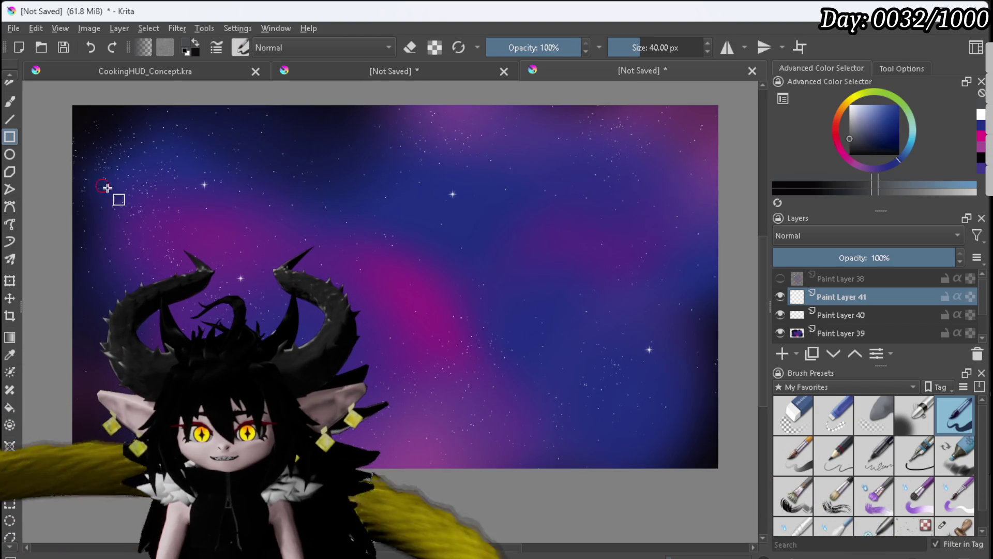
left_click_drag(292, 260, 423, 417)
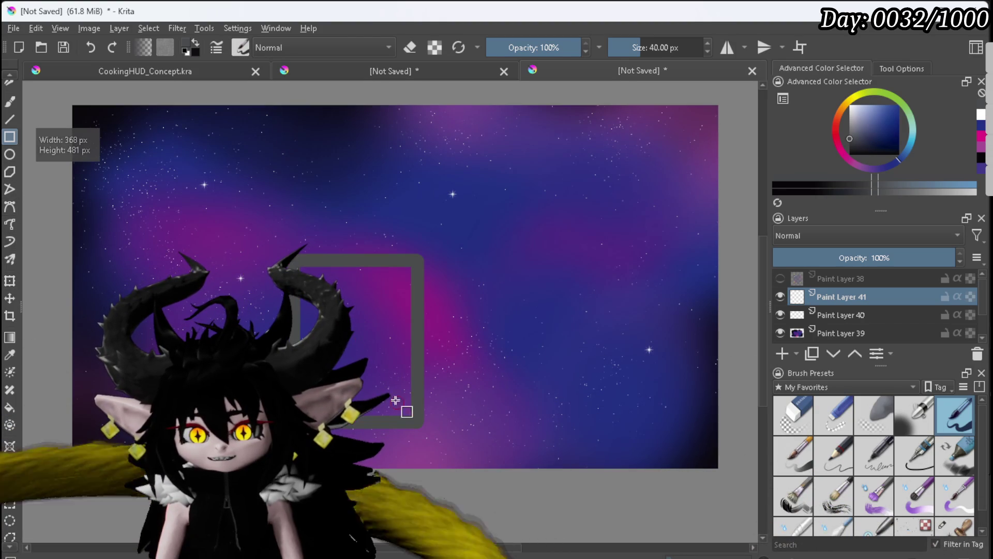
left_click_drag(104, 191, 129, 219)
left_click_drag(231, 373, 239, 389)
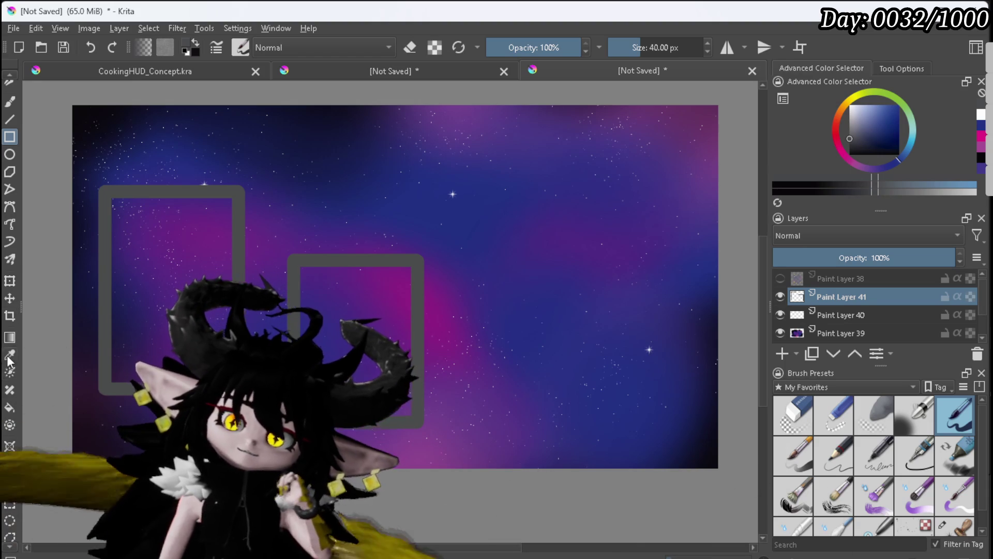
left_click(10, 407)
left_click(98, 357)
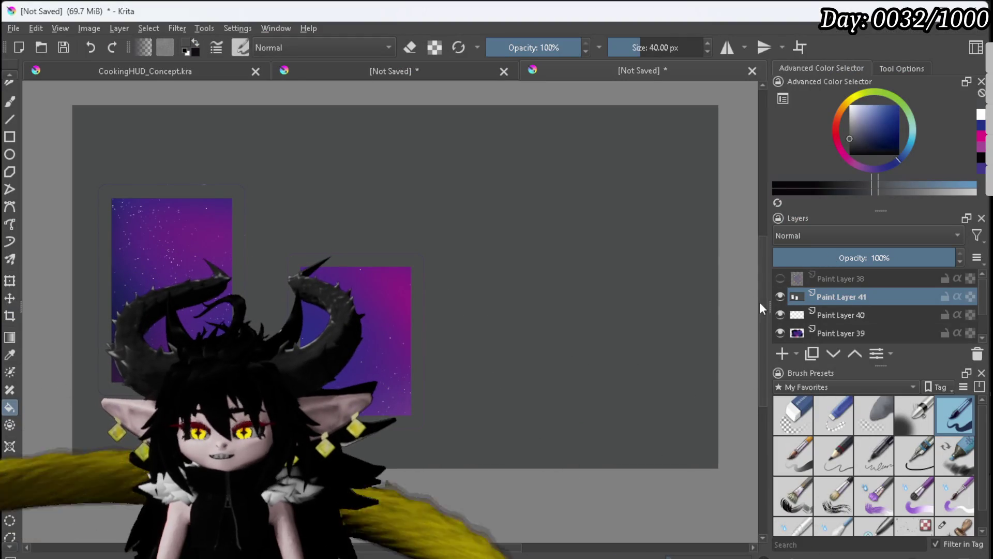
Hide Paint Layers 41 and 40, export the nebula gradient as a PNG, then reshow Layer 41.
left_click(780, 297)
left_click(780, 314)
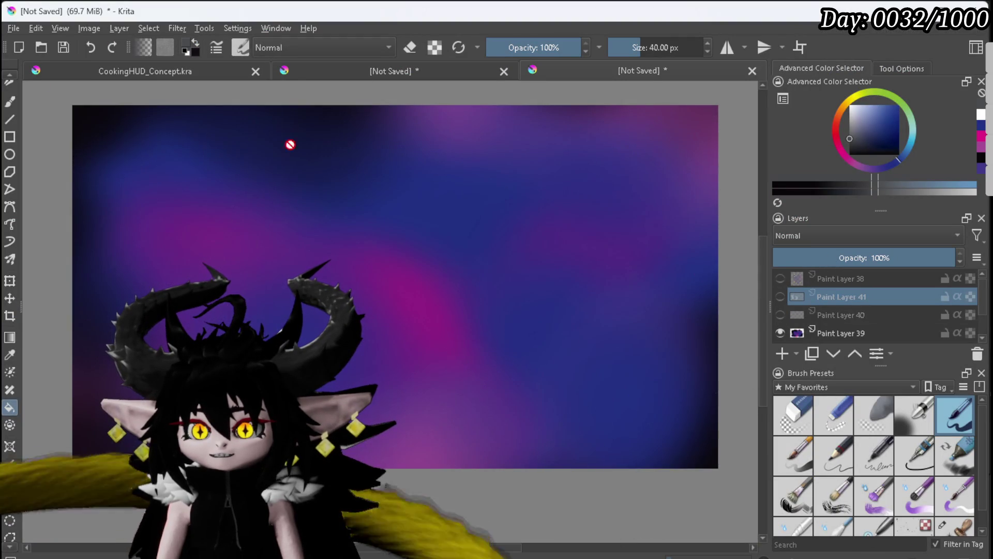
left_click(14, 28)
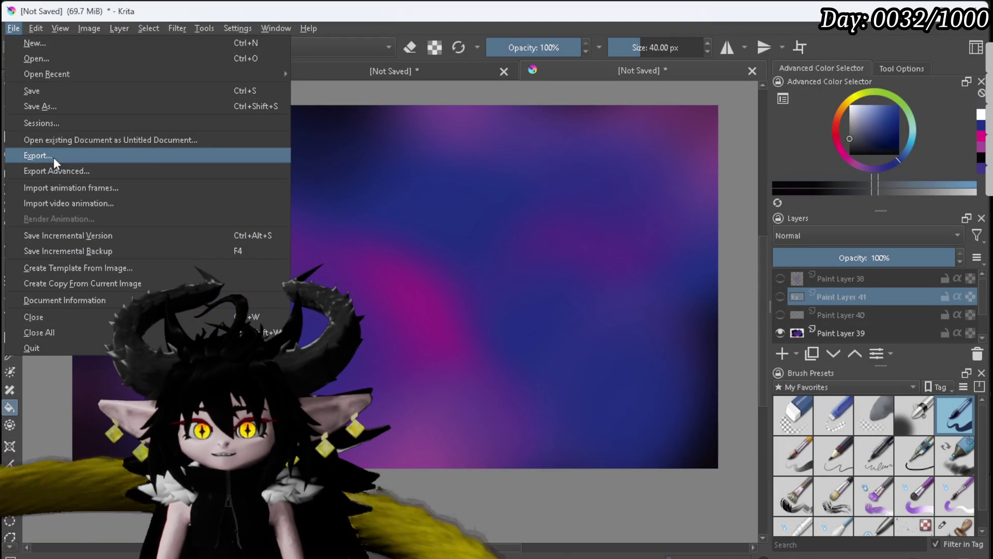
left_click(55, 155)
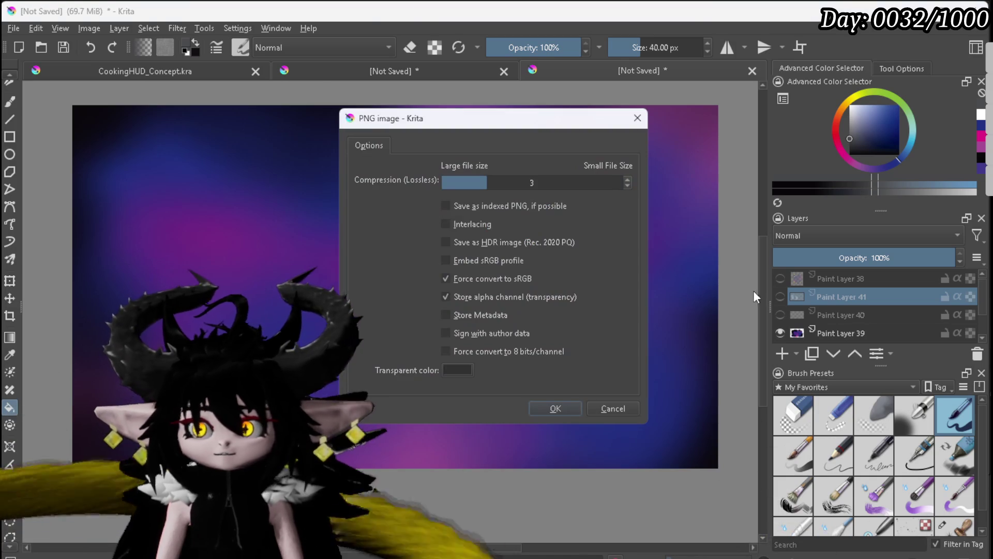
left_click(555, 408)
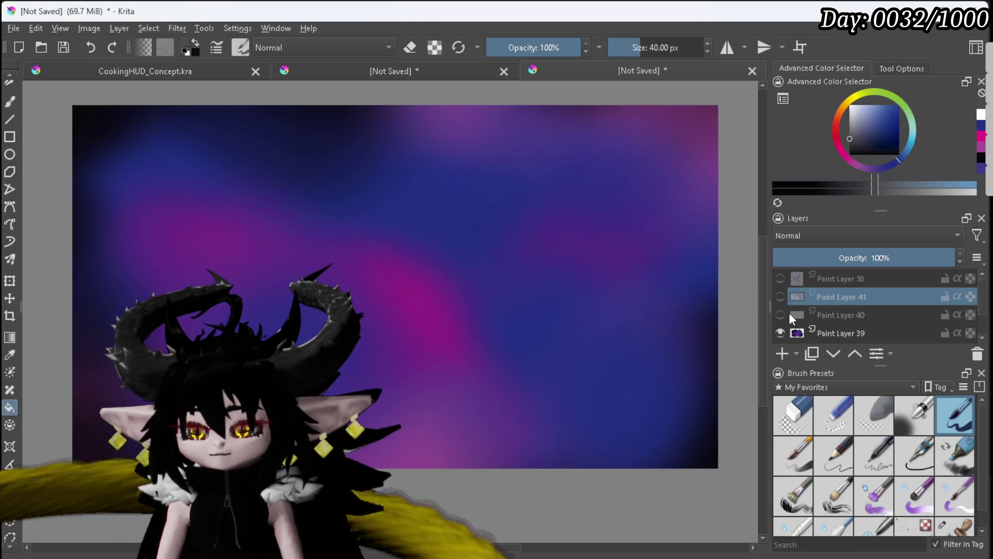
left_click(780, 297)
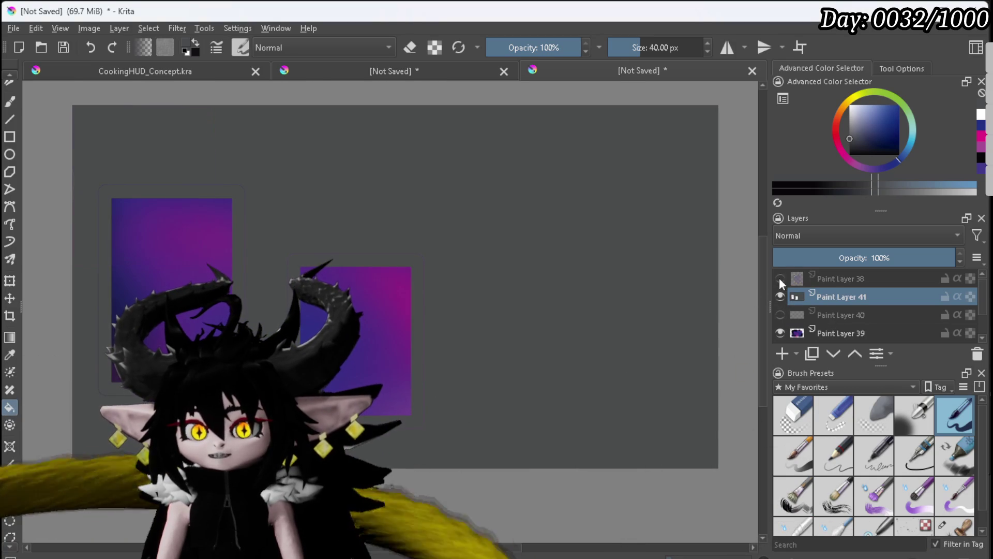
Isolate the starfield by hiding the frame, nebula, black Paint Layer 1 and white Background layers.
left_click(780, 297)
left_click(780, 314)
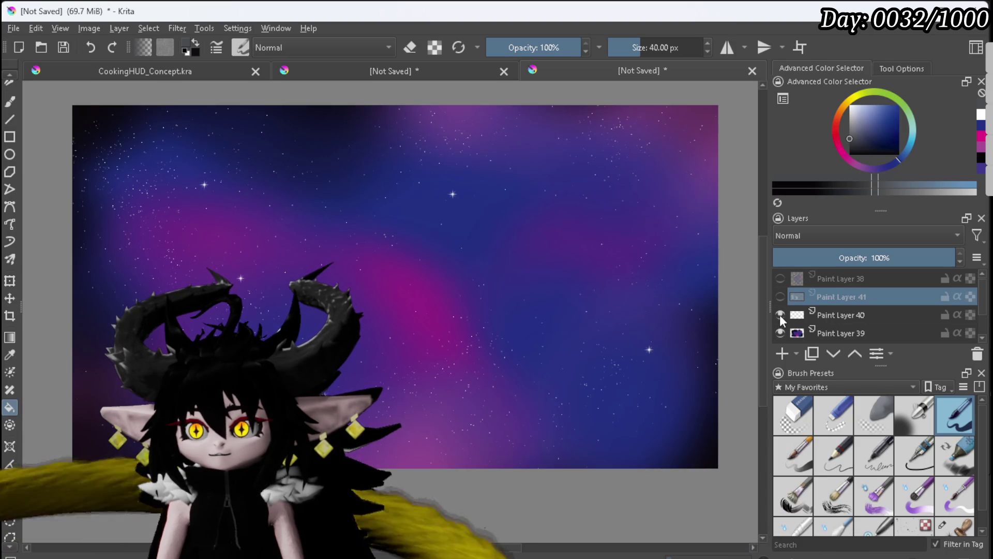
left_click(824, 315)
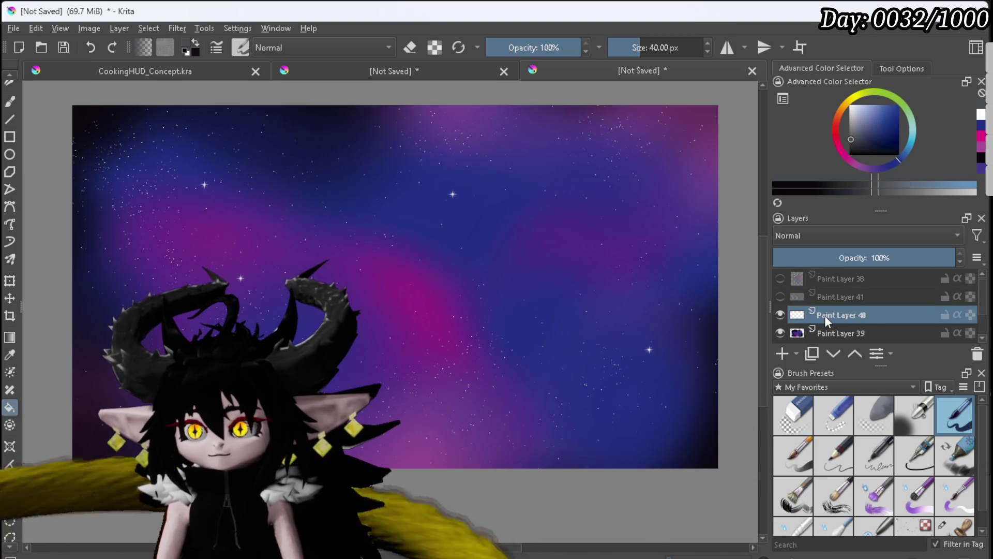
left_click(779, 331)
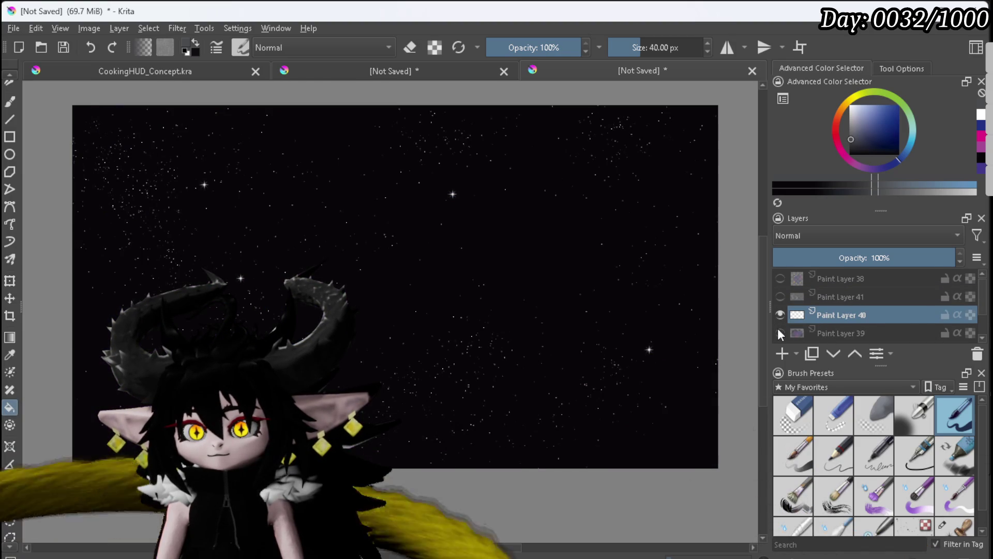
scroll(778, 328, "down", 1)
left_click(780, 315)
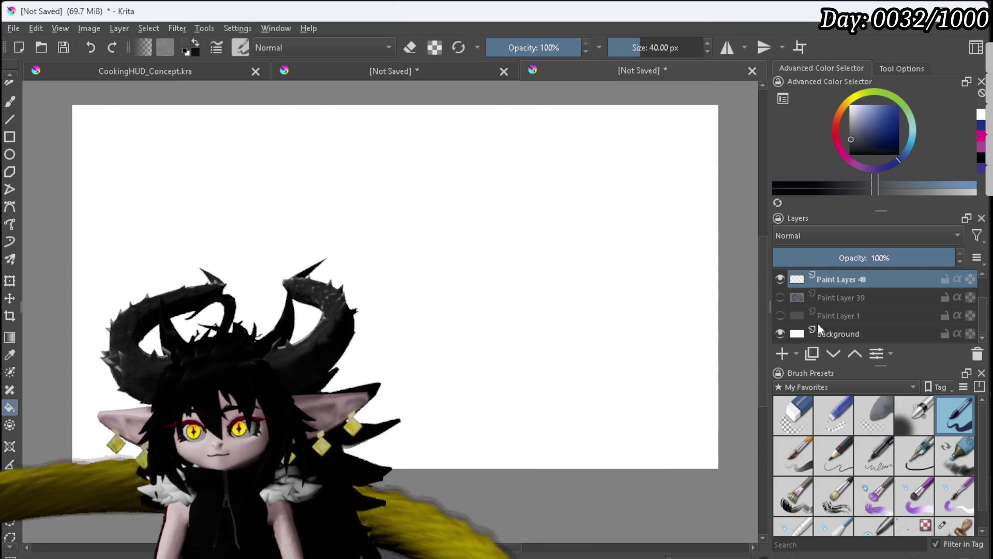
left_click(780, 333)
mouse_move(799, 297)
scroll(251, 218, "down", 1)
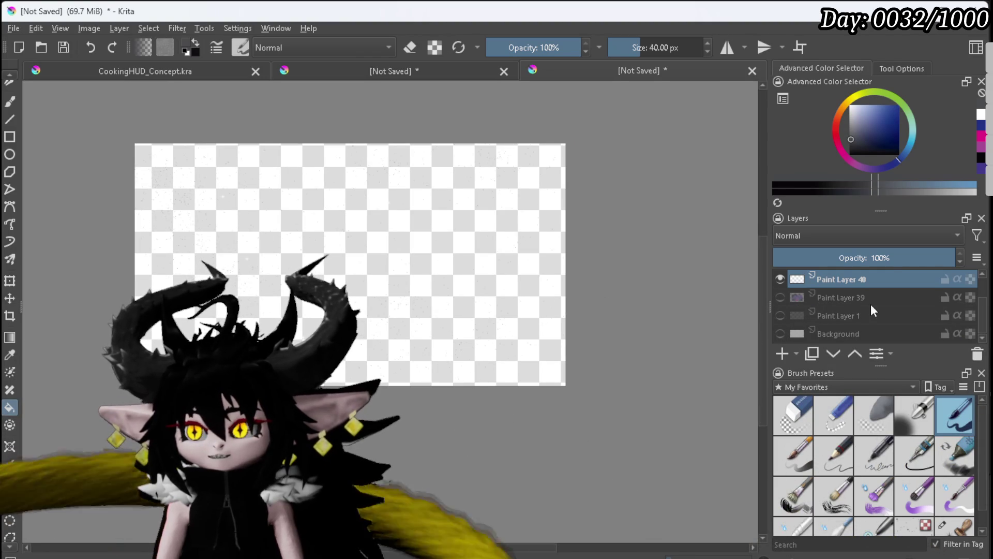
scroll(870, 303, "up", 1)
mouse_move(838, 315)
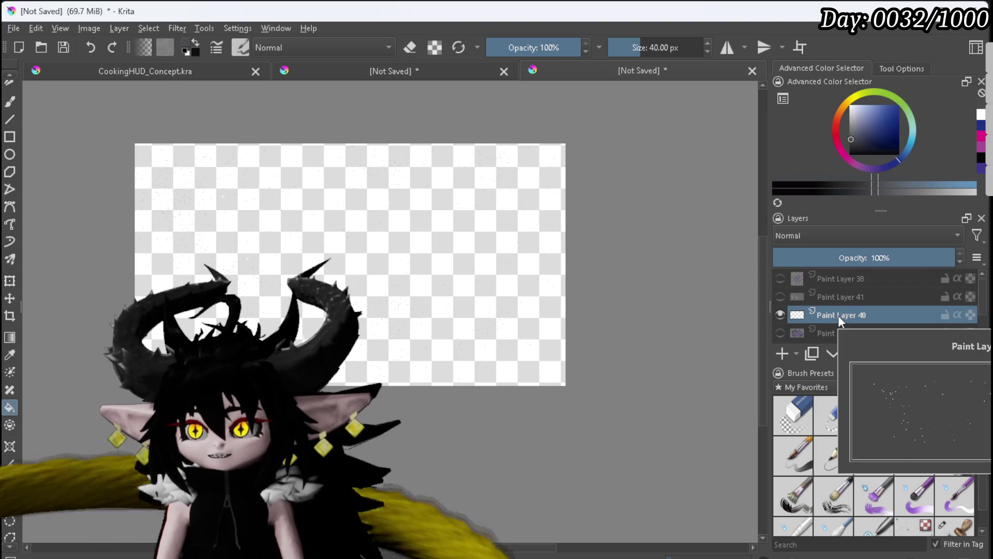
Export the starfield as a PNG keeping the alpha channel, then show Paint Layer 39 again.
left_click(13, 28)
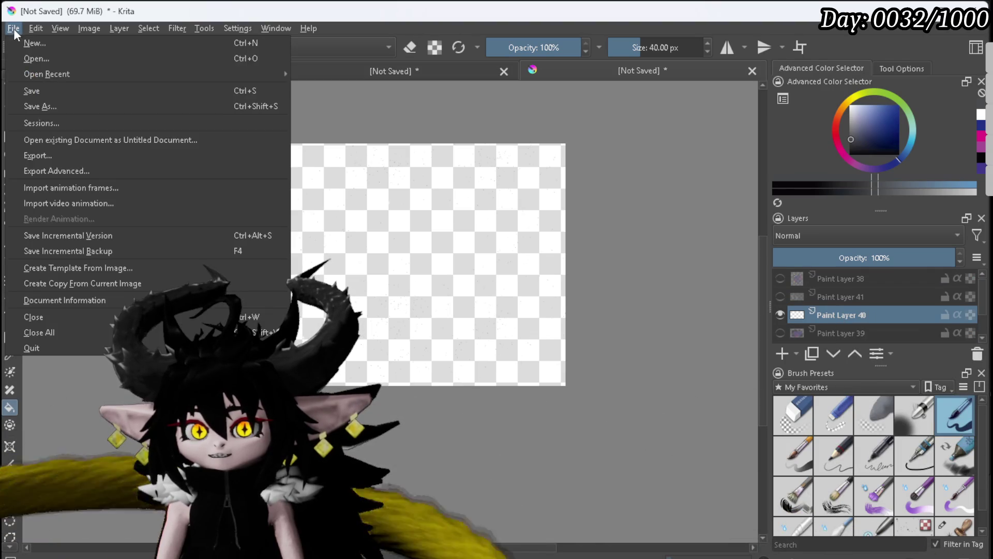
left_click(67, 170)
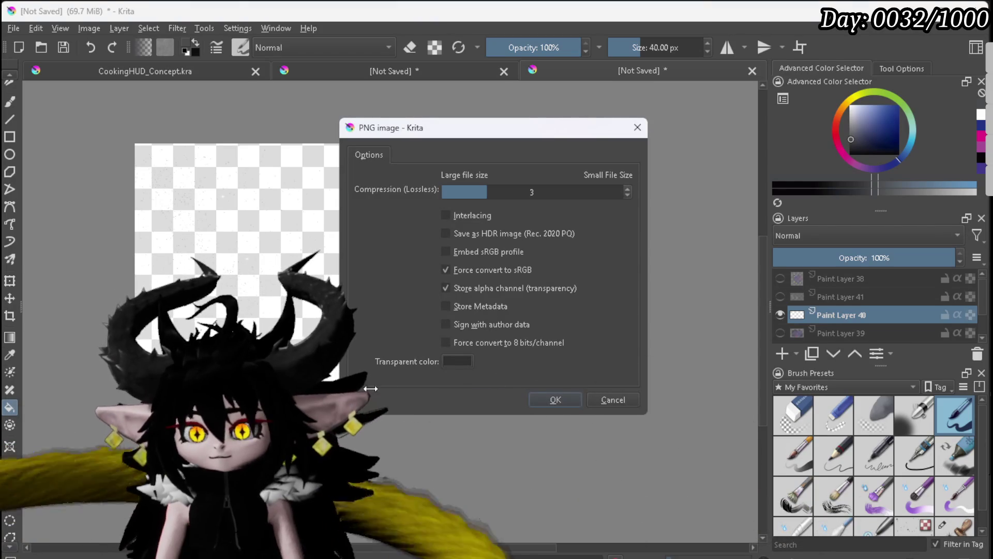
left_click(550, 397)
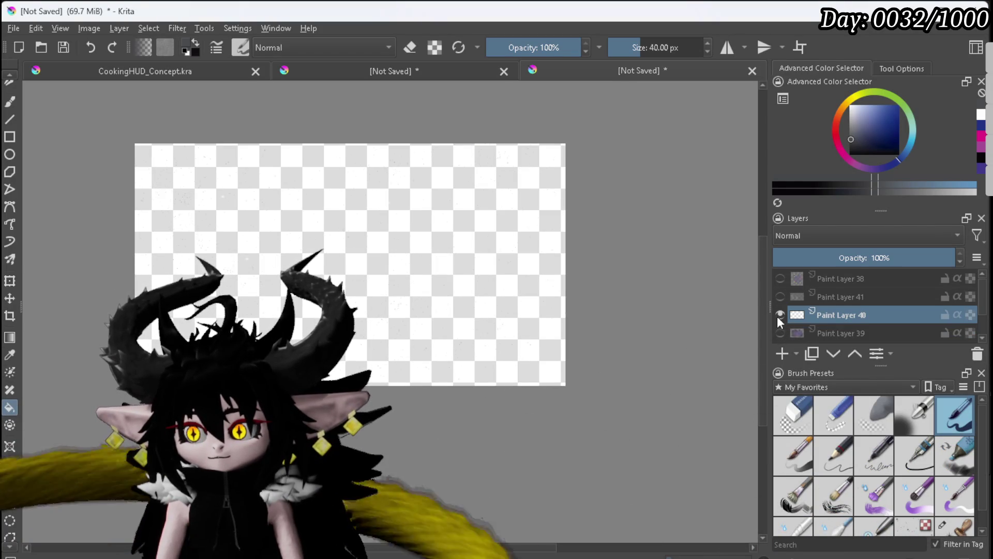
left_click(780, 332)
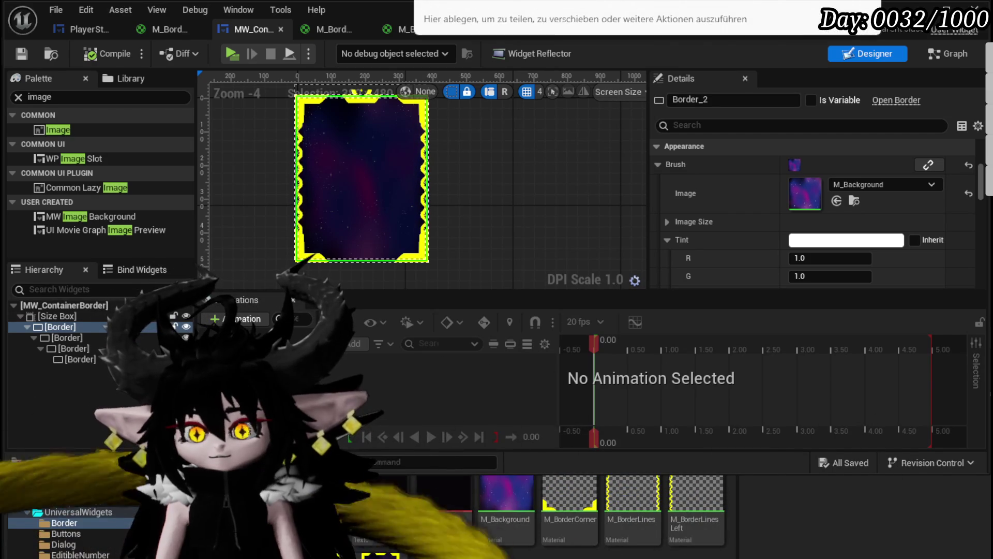
Save the SpaceScreenBackground asset with Save Selected and return to the L_DungeonCreationTest level editor.
key("ctrl+shift+s")
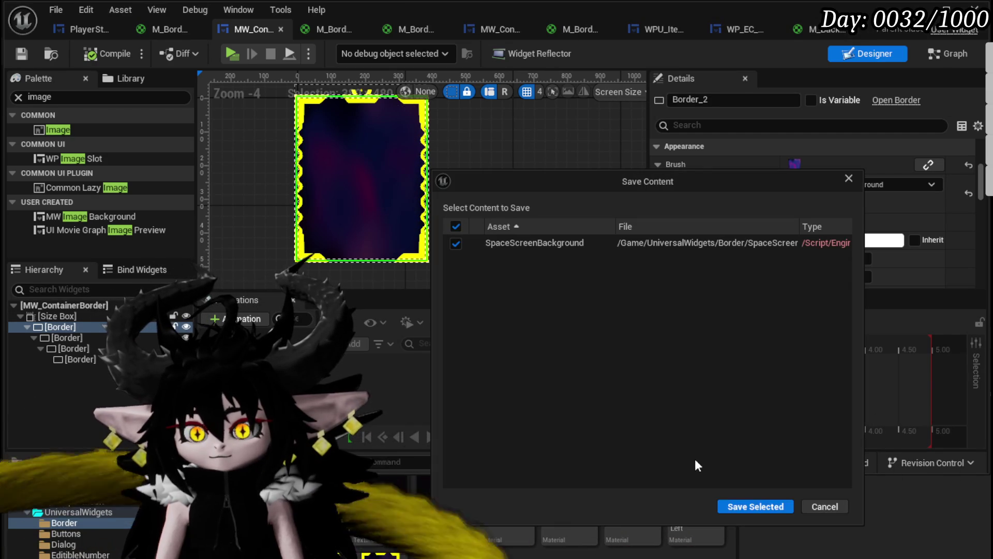
left_click(738, 502)
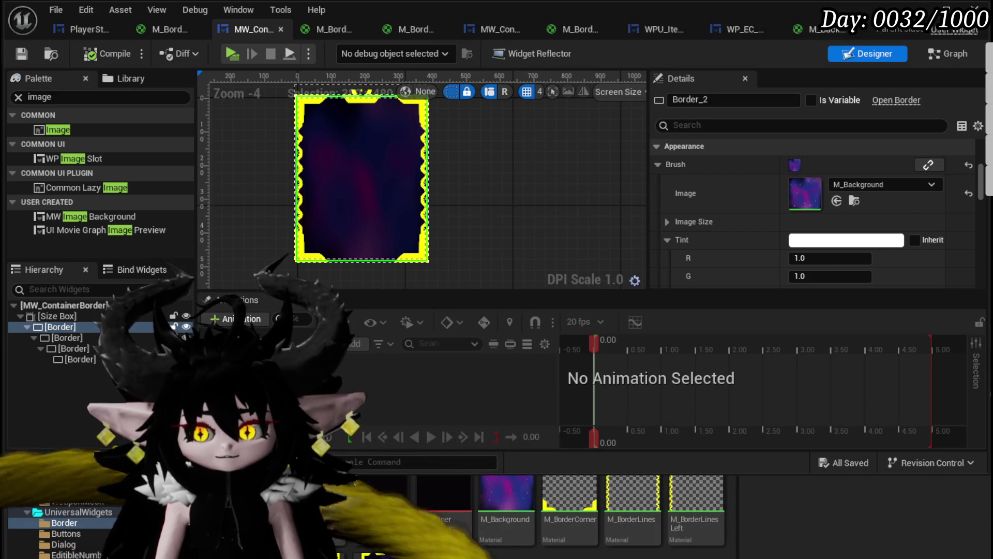
left_click(365, 554)
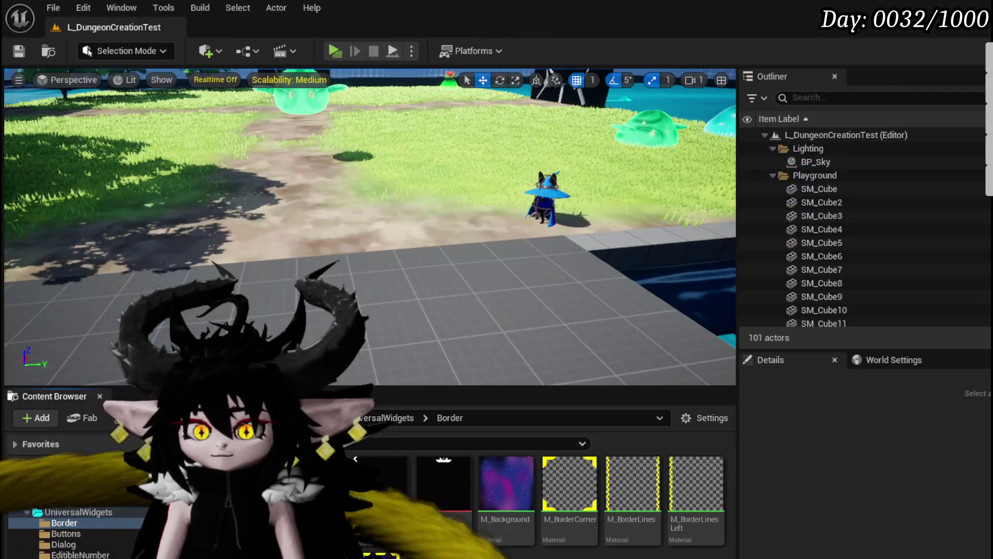
Cancel the Import dialog, save the Border asset, and open the M_Background material.
left_click(130, 418)
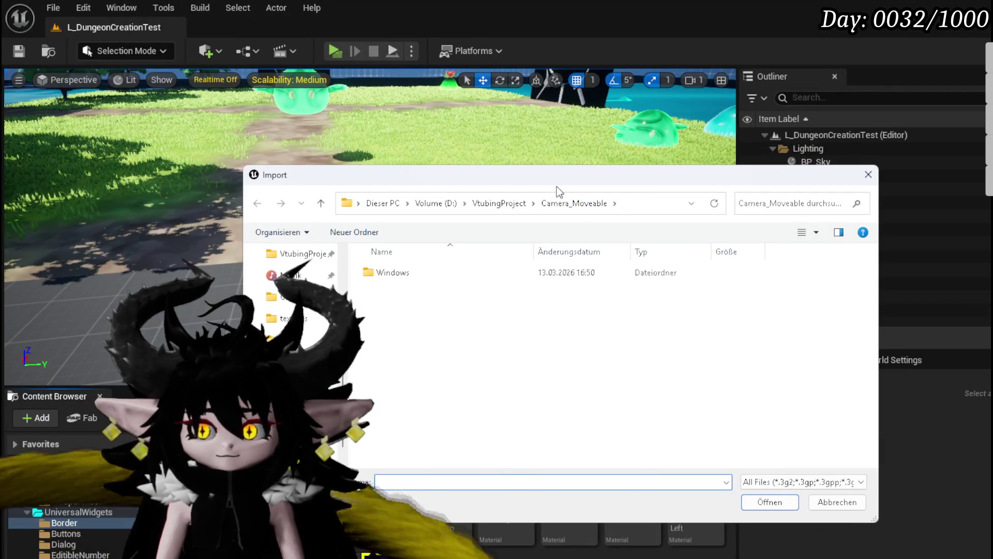
key("Escape")
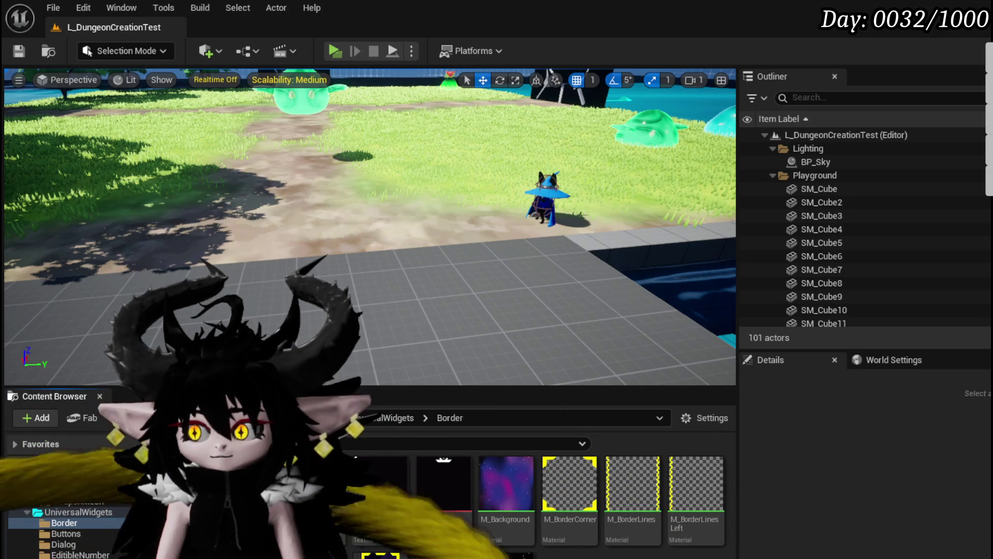
key("ctrl+shift+s")
left_click(760, 506)
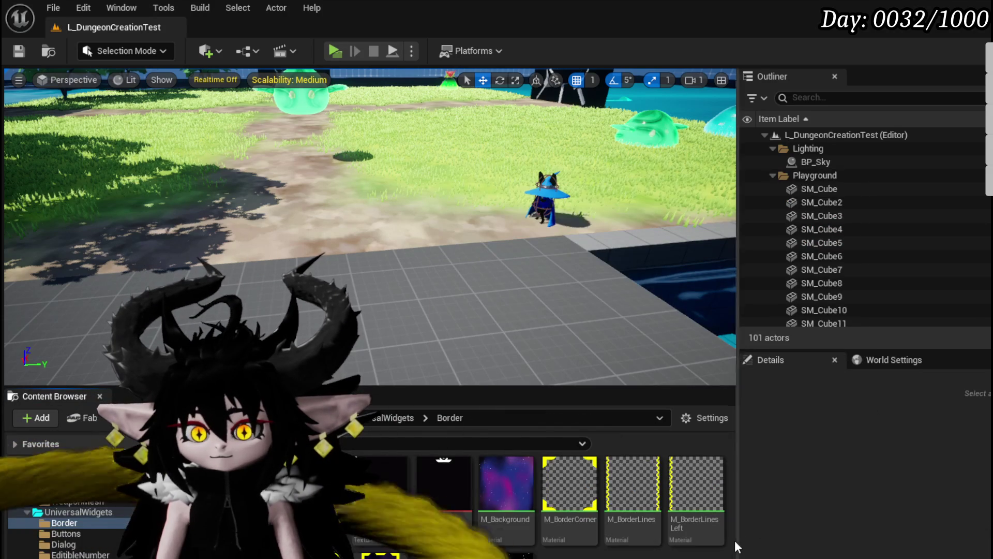
double_click(505, 483)
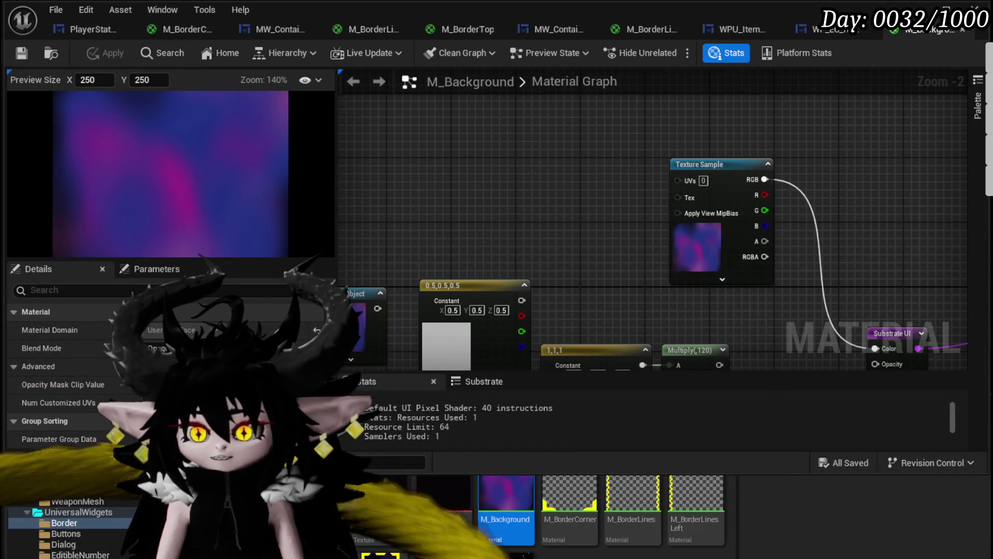
Add a starfield Texture Sample node below the Substrate UI node, unlinked from World Position Offset.
key("ctrl+w")
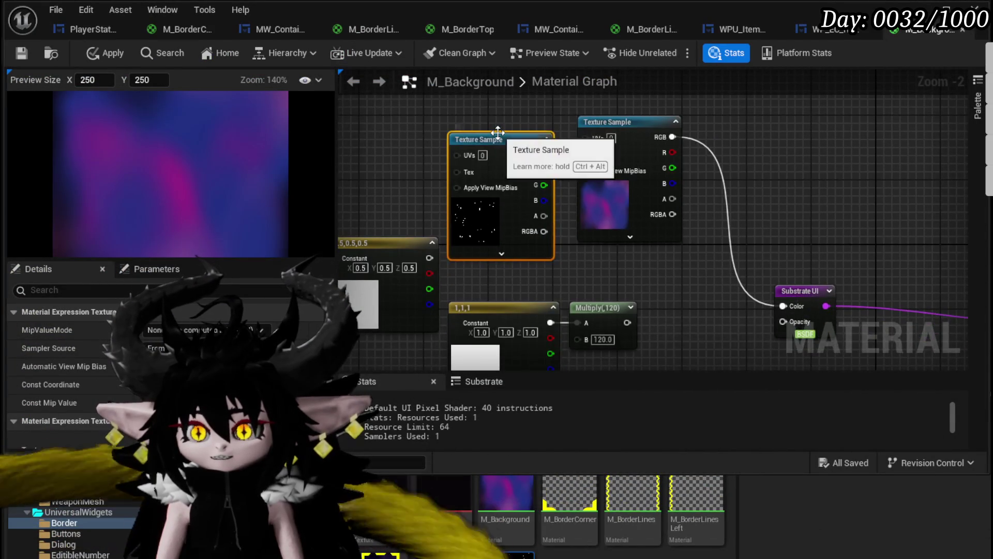
key("Delete")
mouse_move(721, 362)
left_mouse_down()
mouse_move(791, 311)
mouse_move(918, 177)
mouse_move(604, 251)
mouse_move(709, 236)
left_mouse_up()
mouse_move(463, 315)
left_mouse_down()
mouse_move(547, 268)
mouse_move(531, 293)
mouse_move(505, 287)
mouse_move(822, 127)
mouse_move(837, 167)
left_mouse_up()
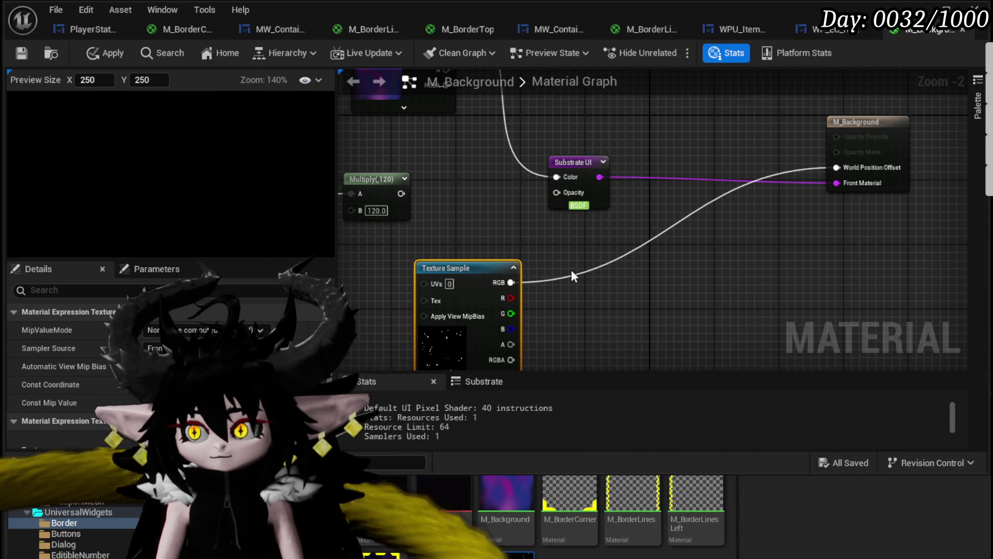
left_click(836, 167, "alt")
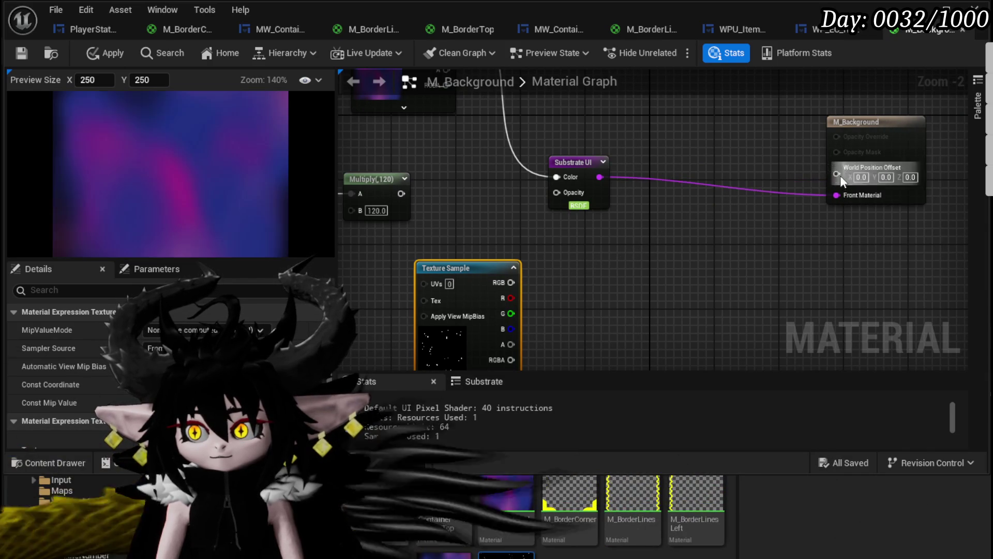
Set Blend Mode to Masked, wire the starfield through OneMinus into Opacity Mask, then delete the OneMinus.
left_click(898, 124)
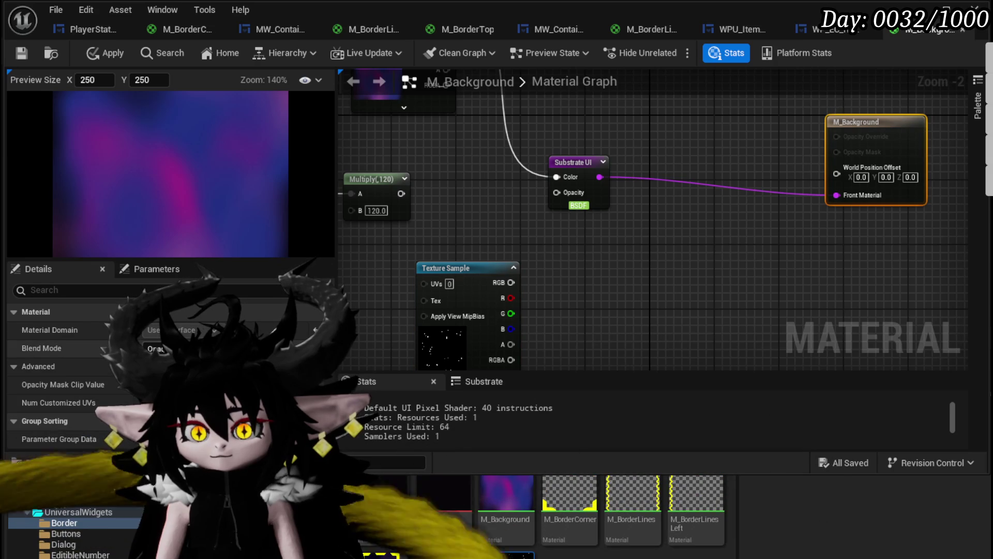
mouse_move(511, 283)
left_mouse_down()
mouse_move(856, 166)
mouse_move(837, 152)
left_mouse_up()
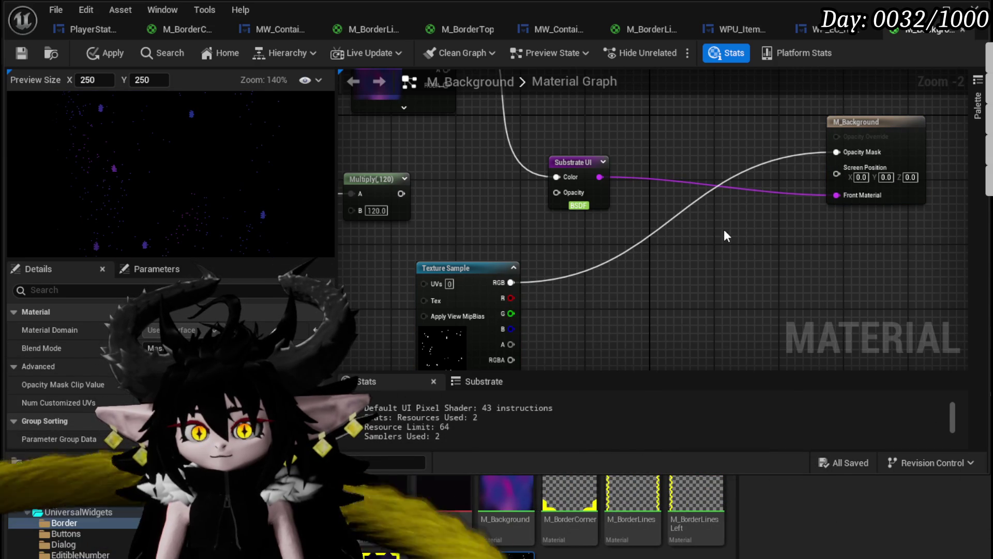
left_click_drag(510, 282, 591, 274)
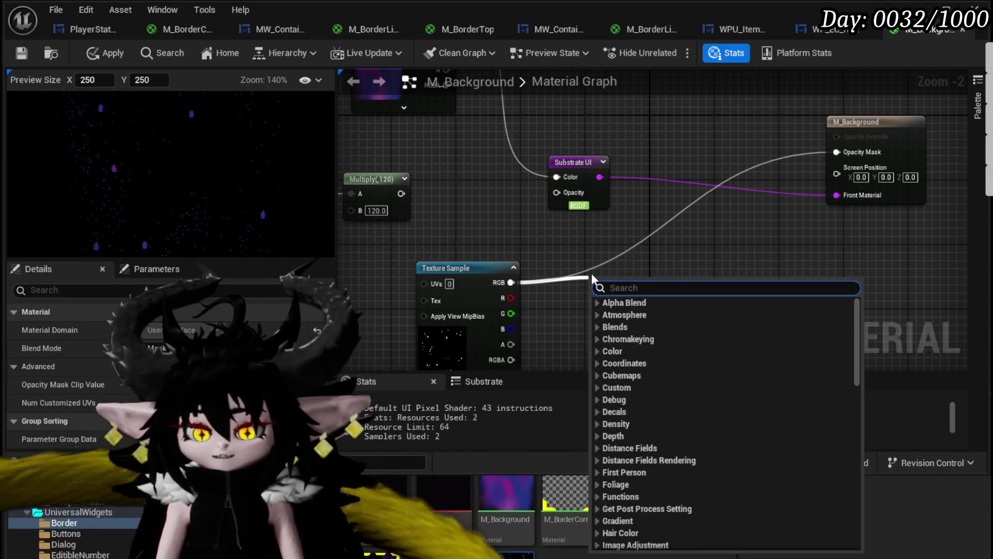
type("one m")
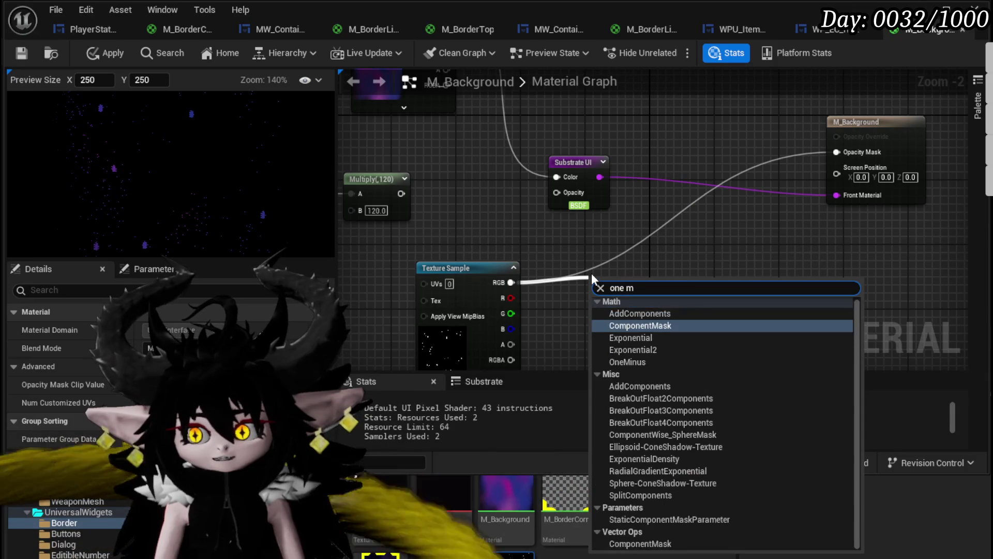
type("inu")
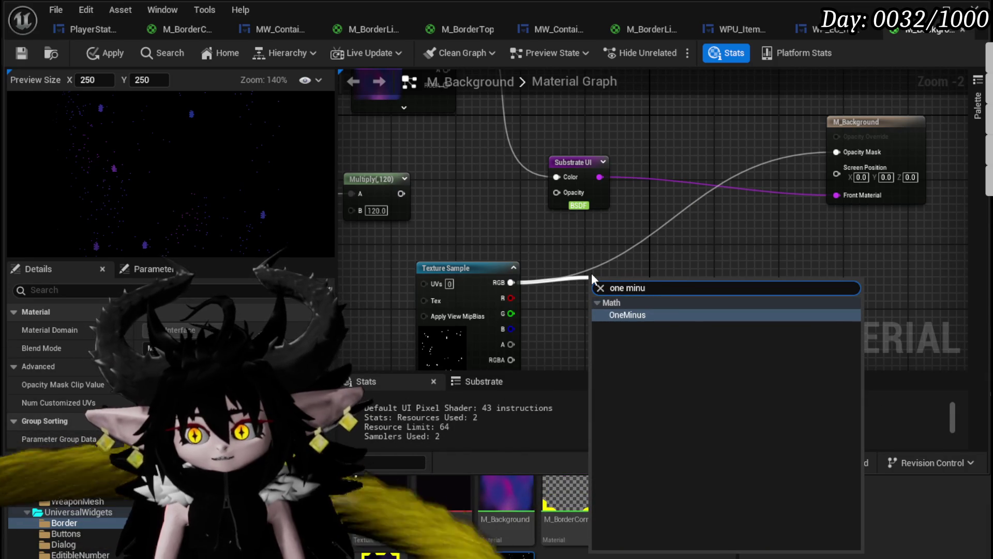
key("Return")
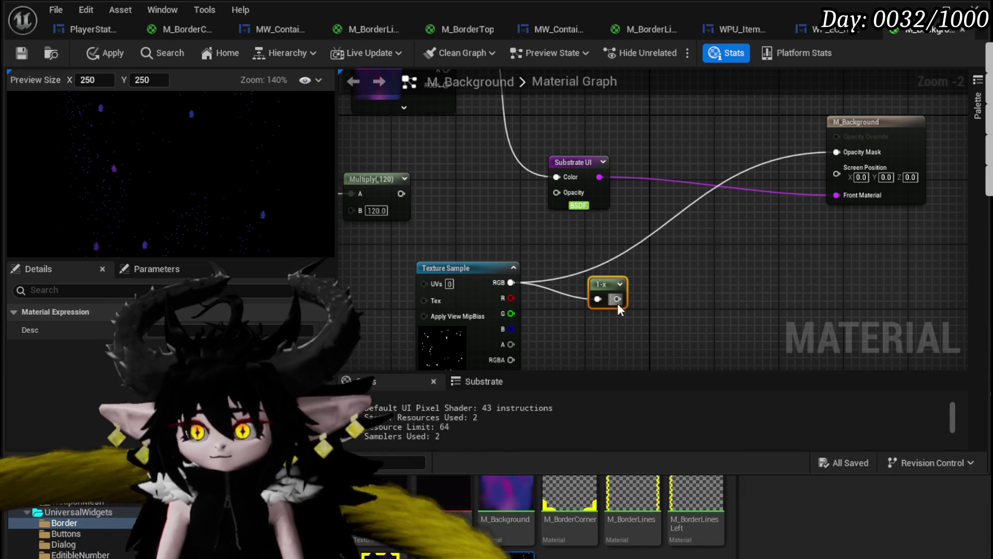
left_click_drag(617, 299, 860, 150)
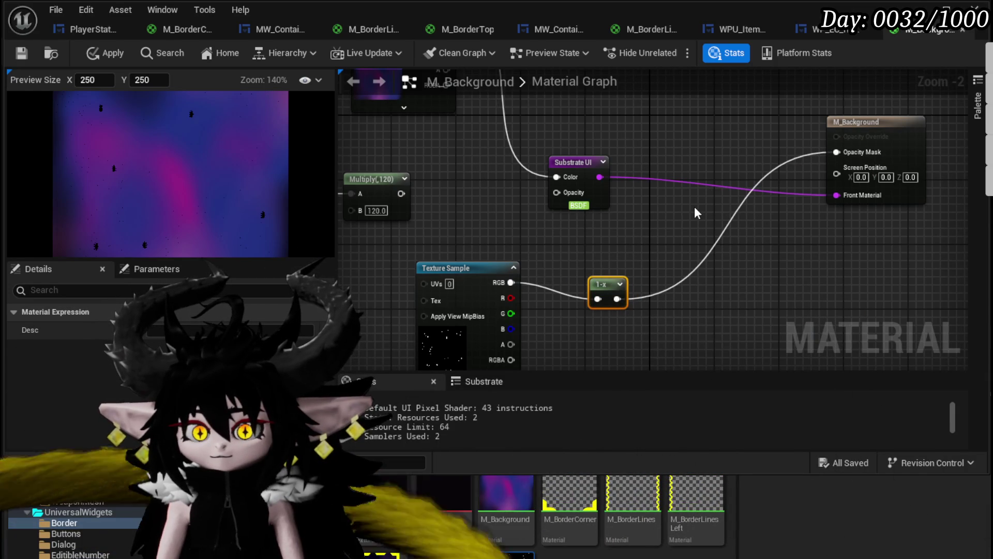
left_click(694, 206)
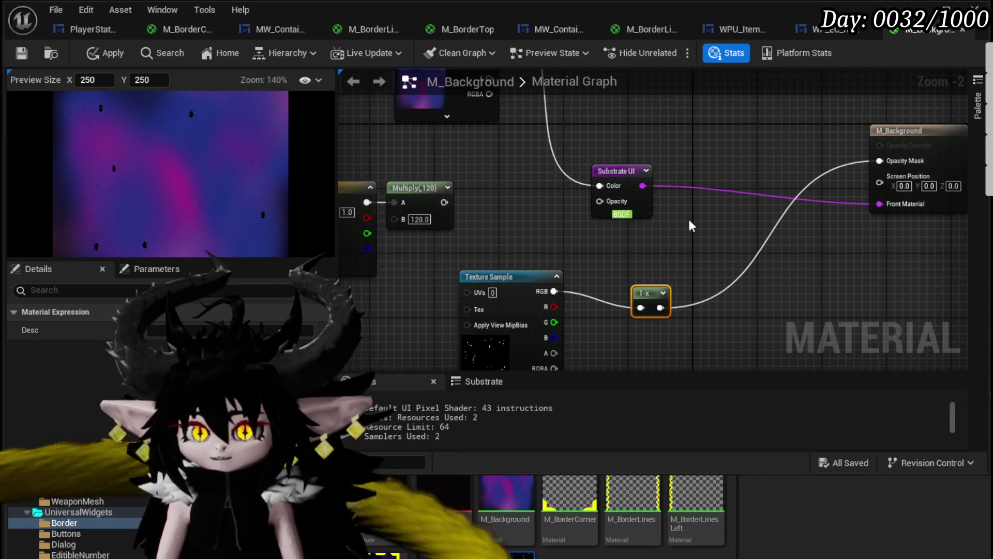
left_click(649, 293)
key("Delete")
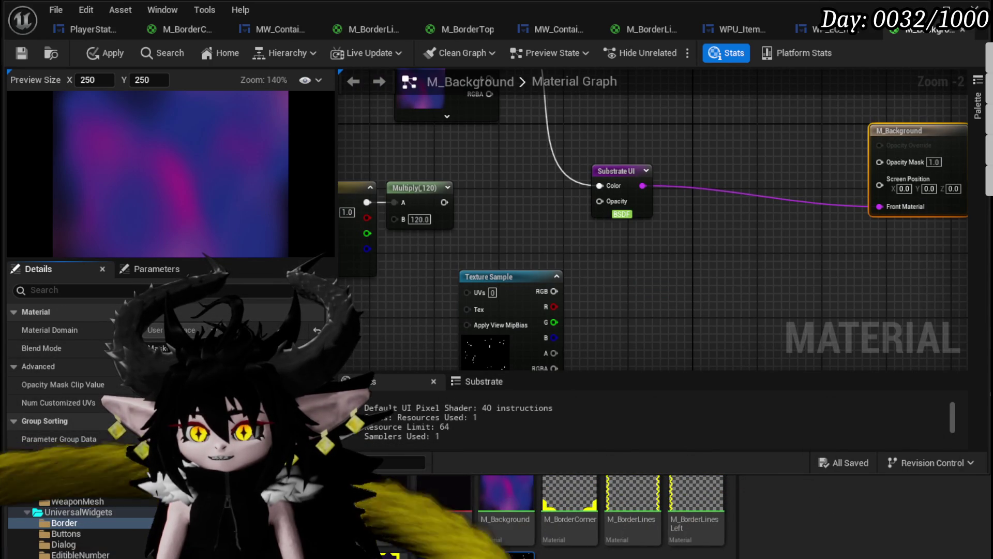
Revert the blend mode to Opaque and add a Mask (RGB) node on the starfield colour.
key("ctrl+z")
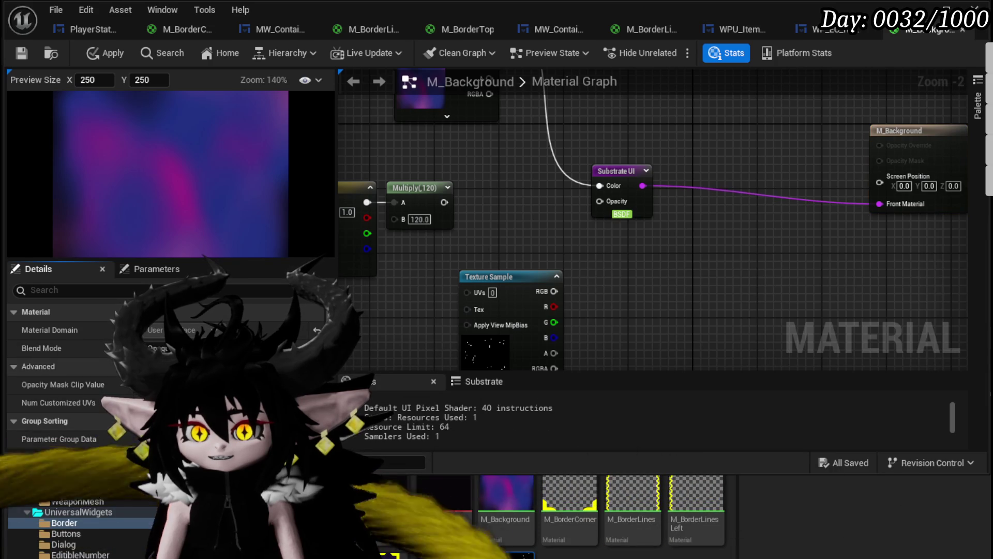
left_click_drag(505, 290, 497, 274)
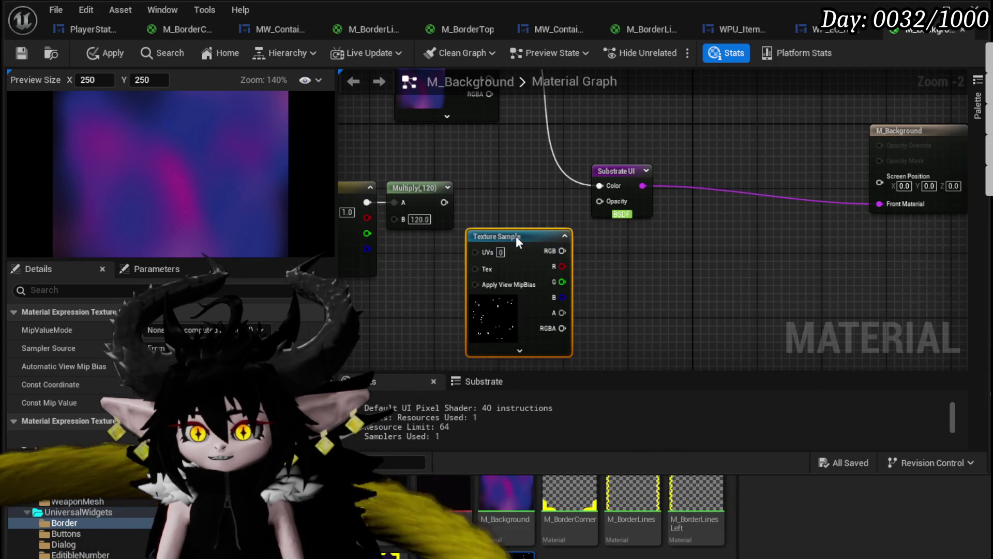
mouse_move(527, 212)
left_mouse_down()
mouse_move(514, 248)
mouse_move(467, 261)
mouse_move(496, 207)
mouse_move(507, 134)
mouse_move(466, 243)
mouse_move(648, 137)
mouse_move(542, 237)
mouse_move(495, 258)
mouse_move(395, 182)
mouse_move(404, 197)
left_mouse_up()
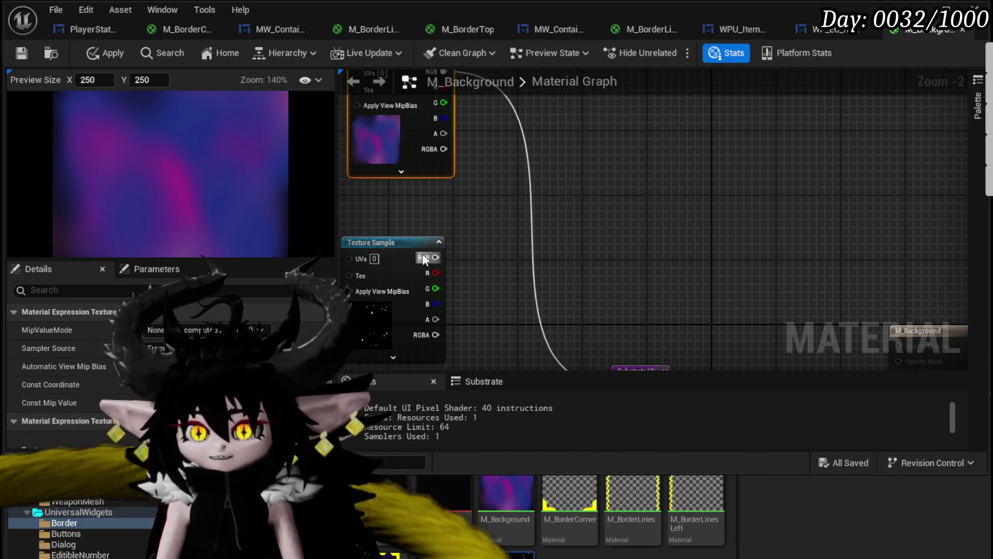
left_click_drag(436, 257, 520, 269)
type("mask")
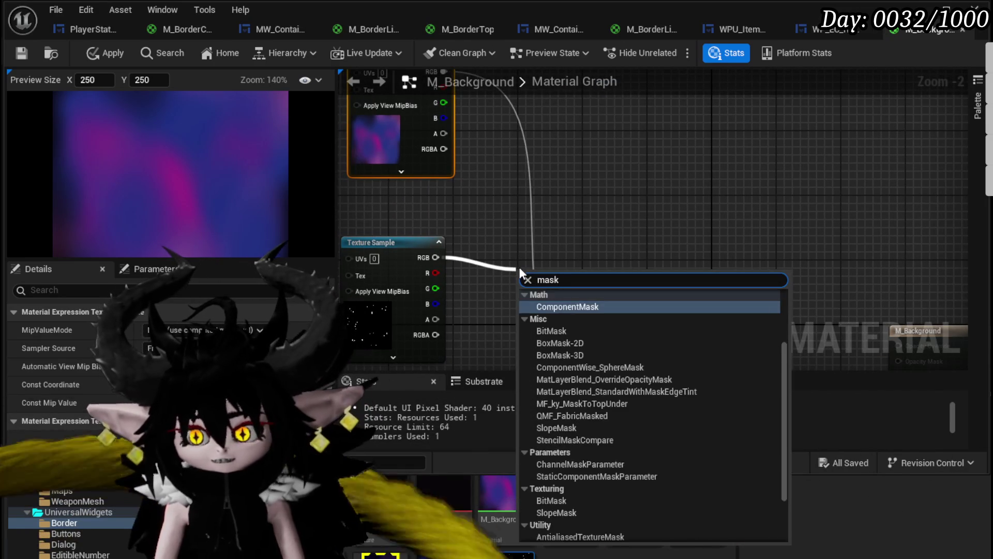
key("Return")
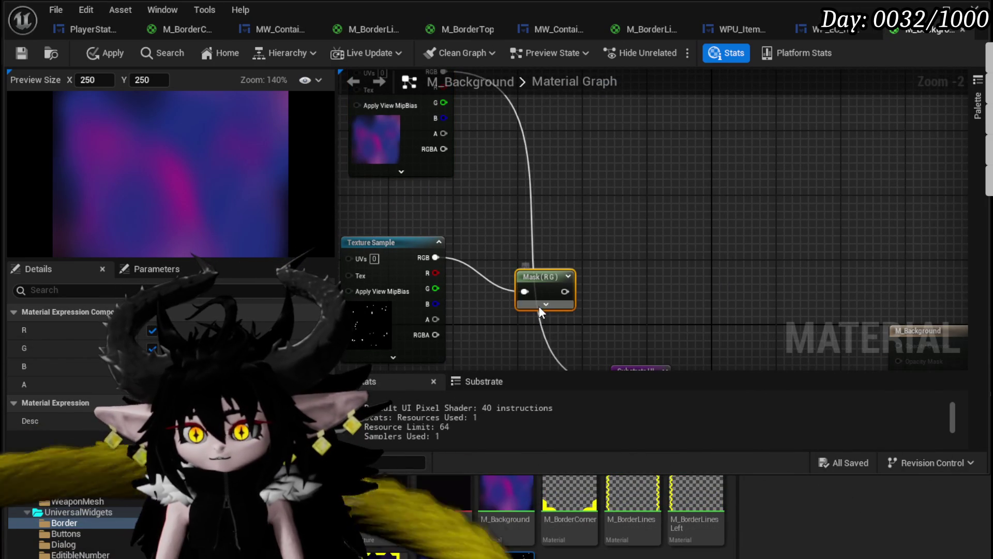
left_click(543, 342)
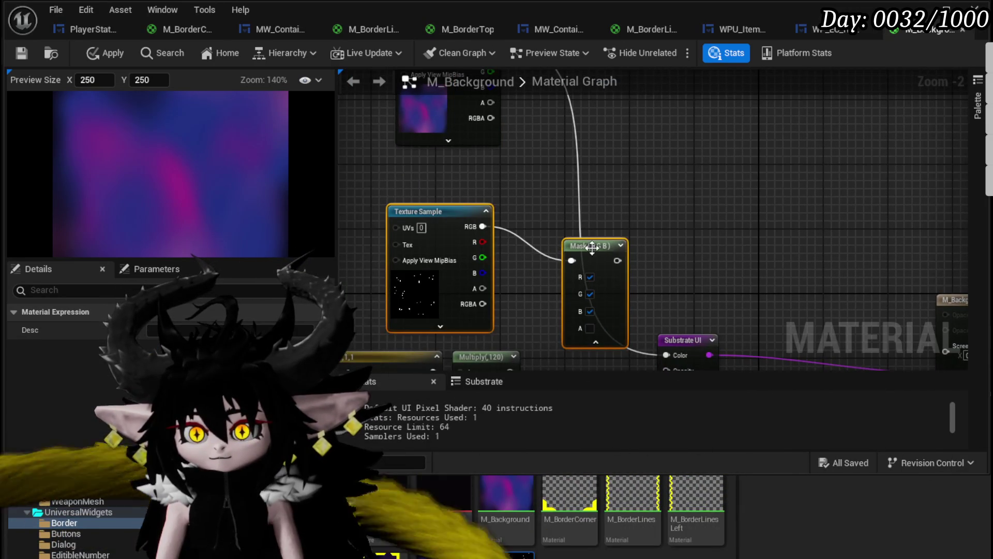
left_click_drag(597, 250, 411, 207)
Add a Multiply node on the nebula RGB and feed the masked starfield into input B.
left_click(475, 132)
mouse_move(413, 117)
left_mouse_down()
mouse_move(405, 123)
mouse_move(569, 199)
left_mouse_up()
type("multiply")
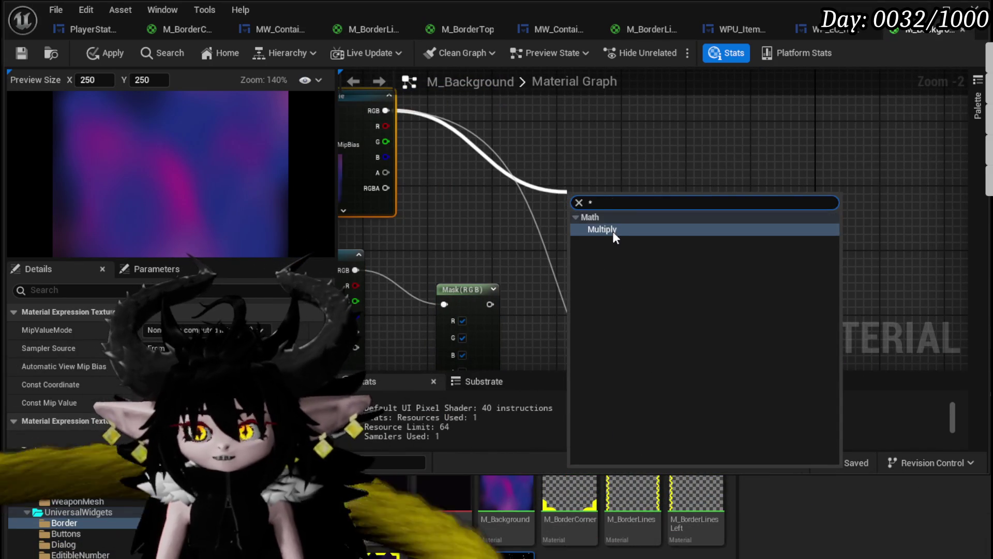
left_click(613, 231)
mouse_move(490, 310)
left_mouse_down()
mouse_move(578, 231)
mouse_move(728, 227)
mouse_move(722, 135)
left_mouse_up()
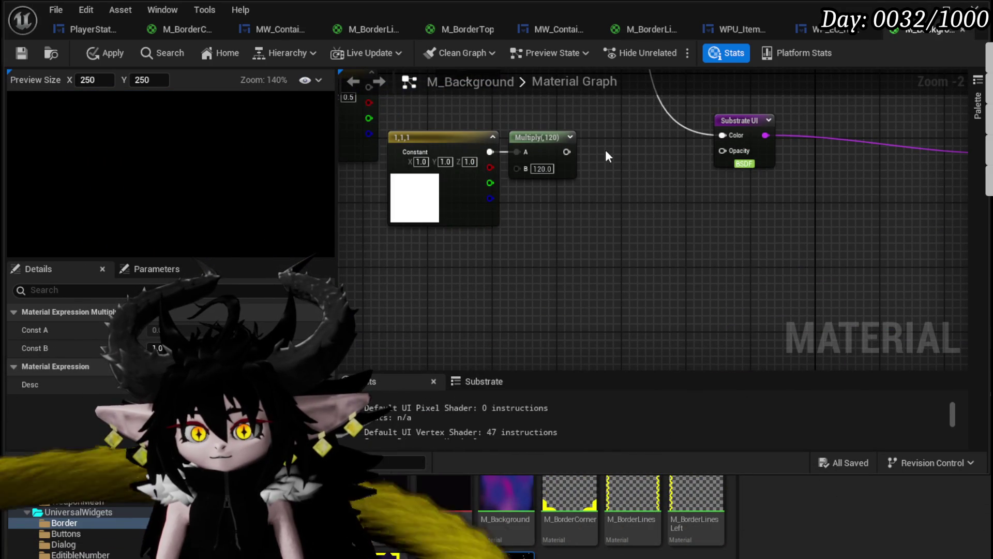
Rearrange the starfield Texture Sample, Mask and Multiply nodes near the nebula texture.
left_click_drag(607, 155, 655, 343)
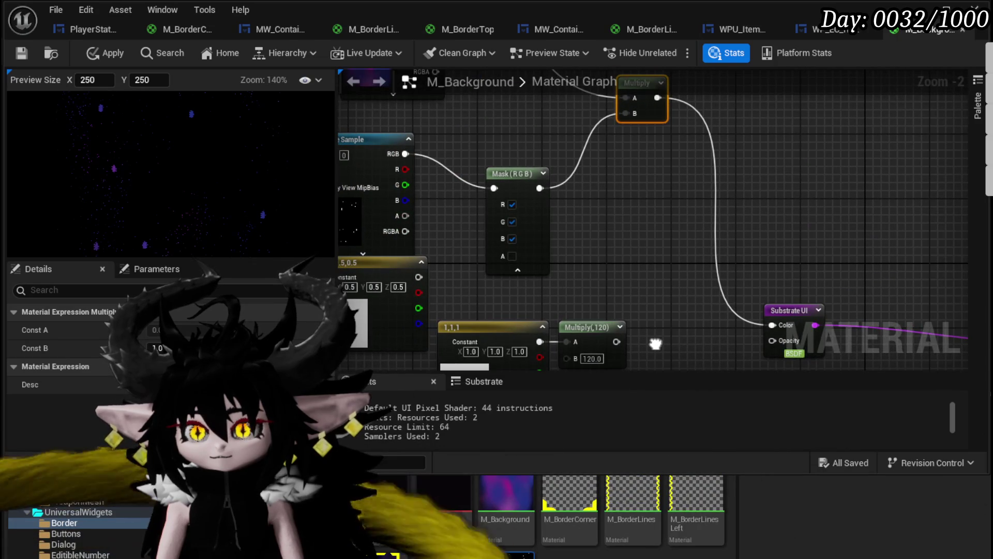
left_click_drag(593, 234, 693, 282)
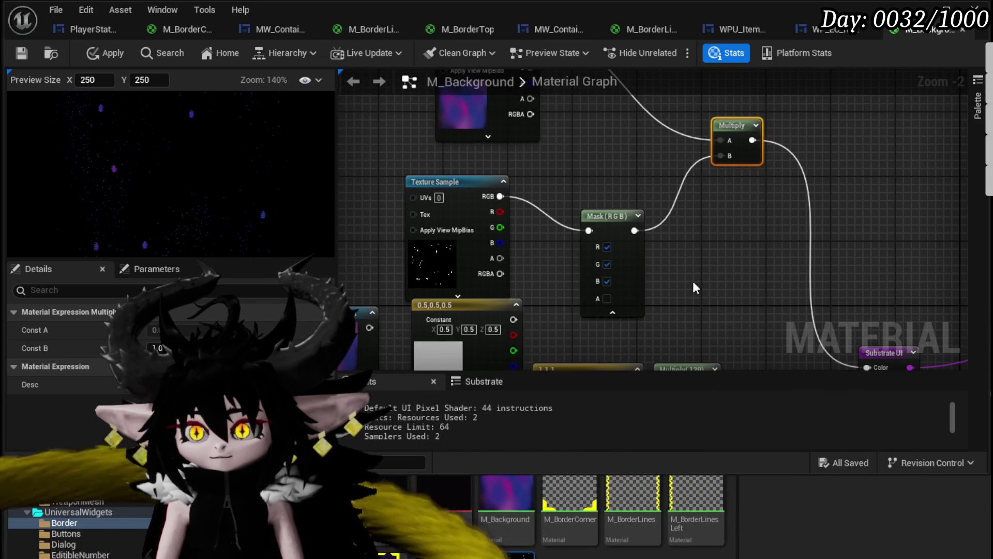
left_click_drag(623, 223, 583, 187)
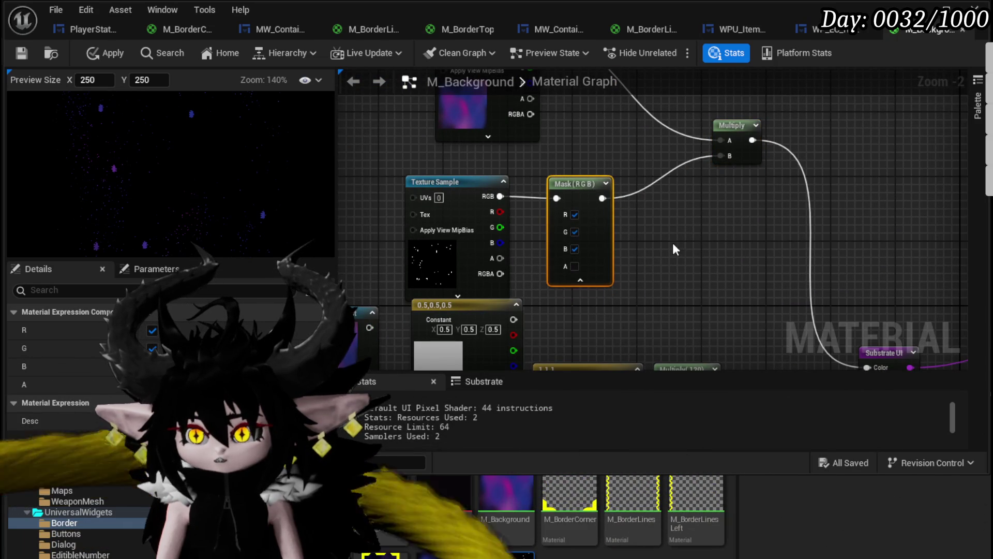
left_click_drag(672, 234, 670, 268)
left_click_drag(464, 191, 630, 239)
left_click_drag(581, 212, 560, 197)
left_click(653, 236)
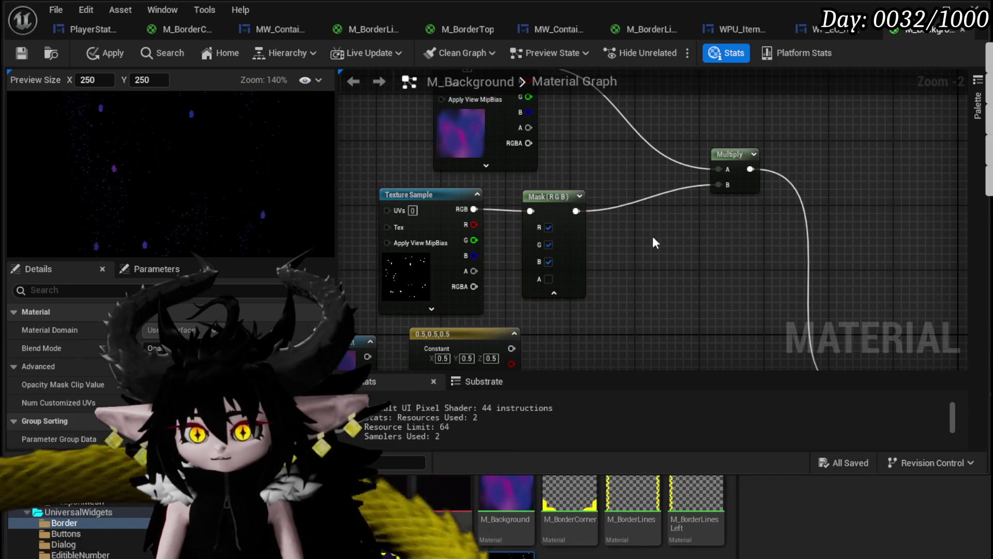
left_click_drag(637, 223, 583, 268)
Add the masked starfield to the nebula RGB in an Add node feeding Substrate UI Color.
mouse_move(474, 111)
left_mouse_down()
mouse_move(543, 166)
mouse_move(573, 156)
left_mouse_up()
type("add")
left_click(616, 223)
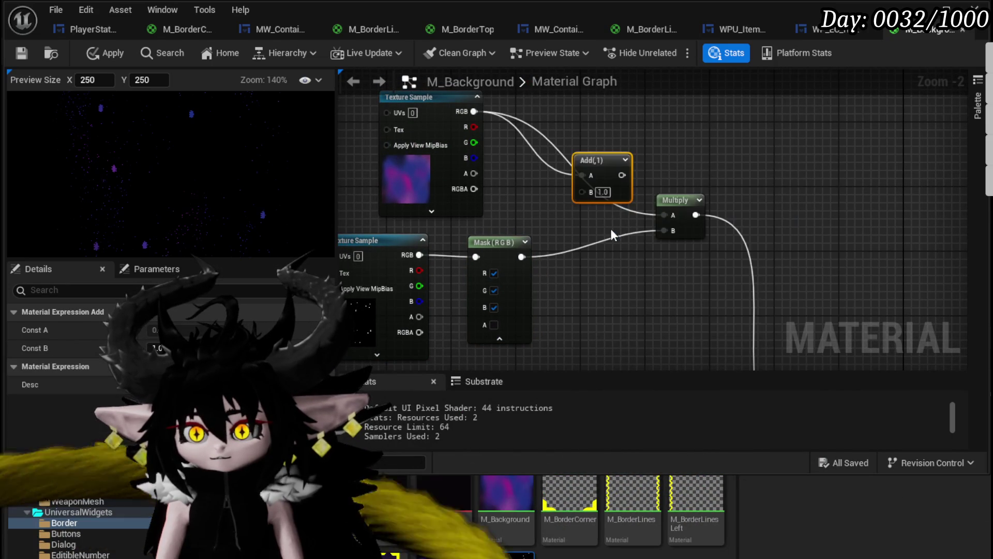
mouse_move(520, 256)
left_mouse_down()
mouse_move(583, 192)
mouse_move(583, 175)
mouse_move(755, 402)
mouse_move(651, 165)
left_mouse_up()
left_click_drag(695, 115, 639, 190)
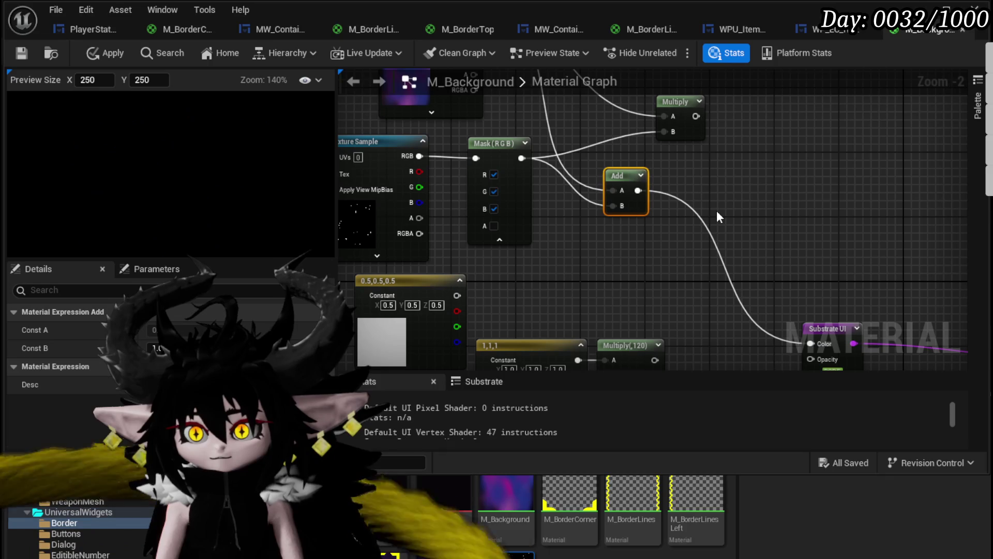
scroll(186, 174, "up", 3)
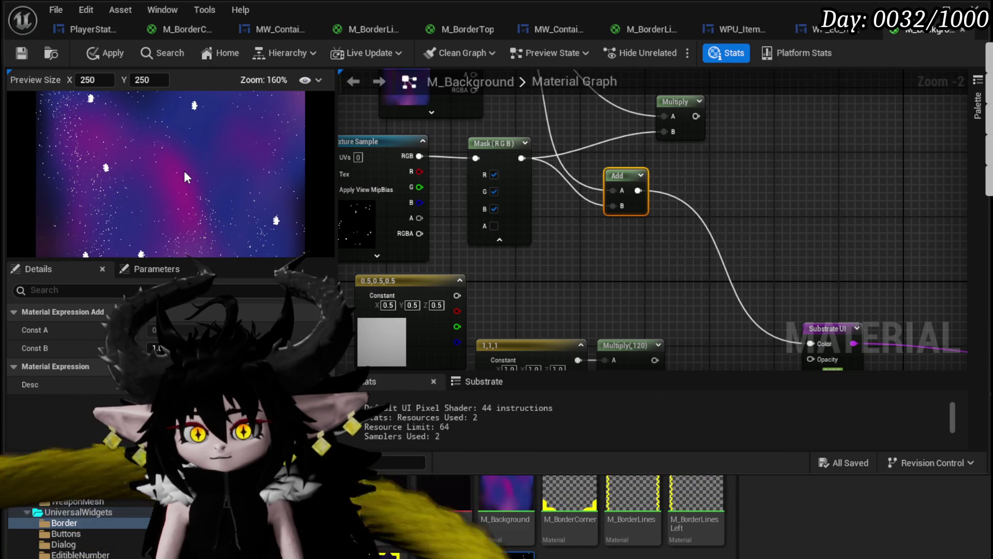
Wire the starfield Texture Sample RGB directly into the Add node's B input.
scroll(103, 159, "up", 1)
scroll(77, 166, "down", 4)
left_click_drag(577, 258, 654, 280)
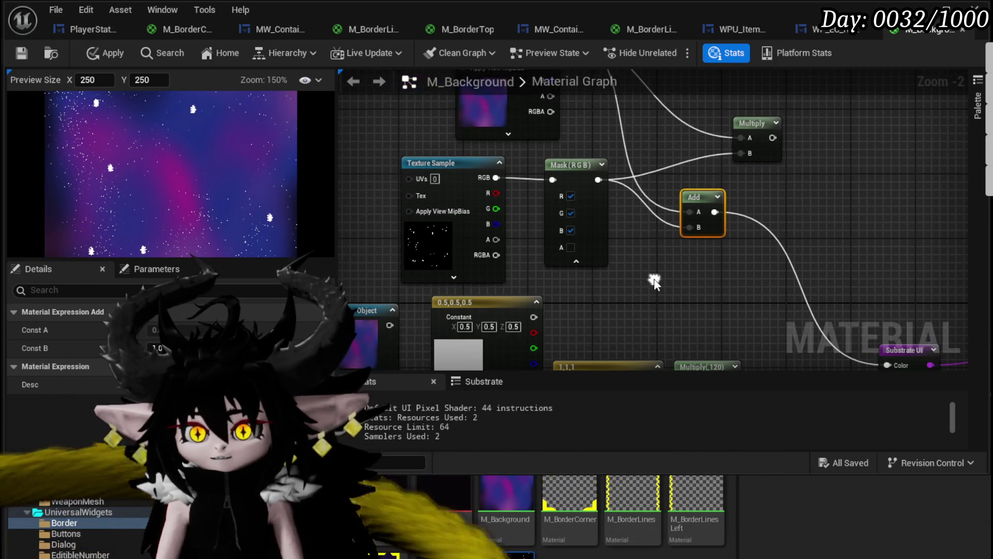
left_click_drag(412, 239, 410, 242)
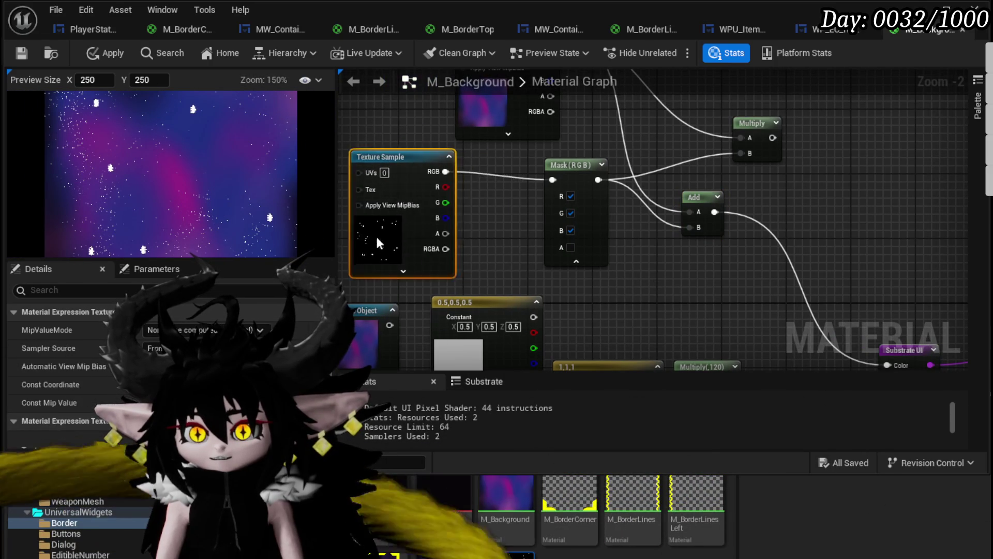
left_click_drag(709, 322, 614, 296)
mouse_move(615, 296)
left_mouse_down()
mouse_move(629, 281)
mouse_move(648, 317)
left_mouse_up()
left_click_drag(434, 180, 664, 265)
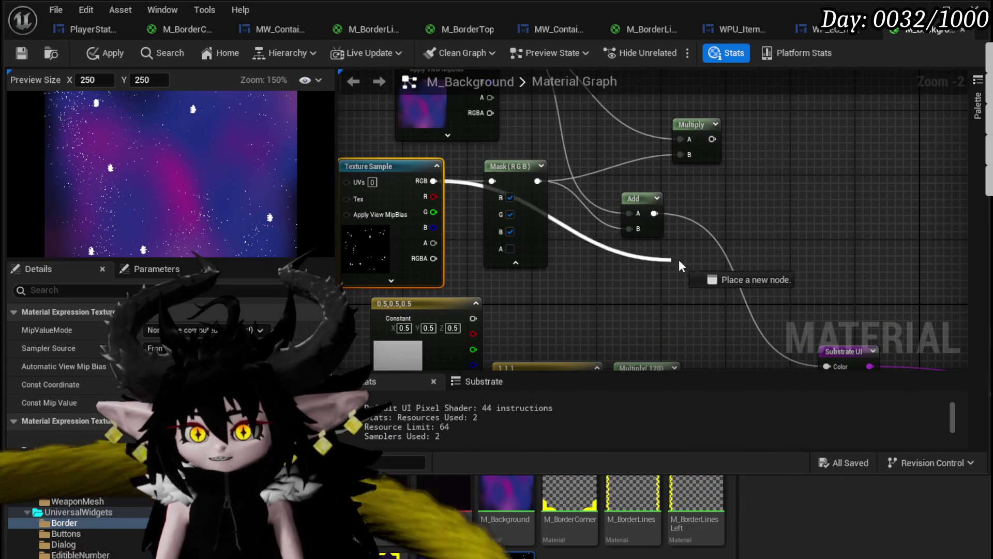
left_click_drag(641, 228, 641, 229)
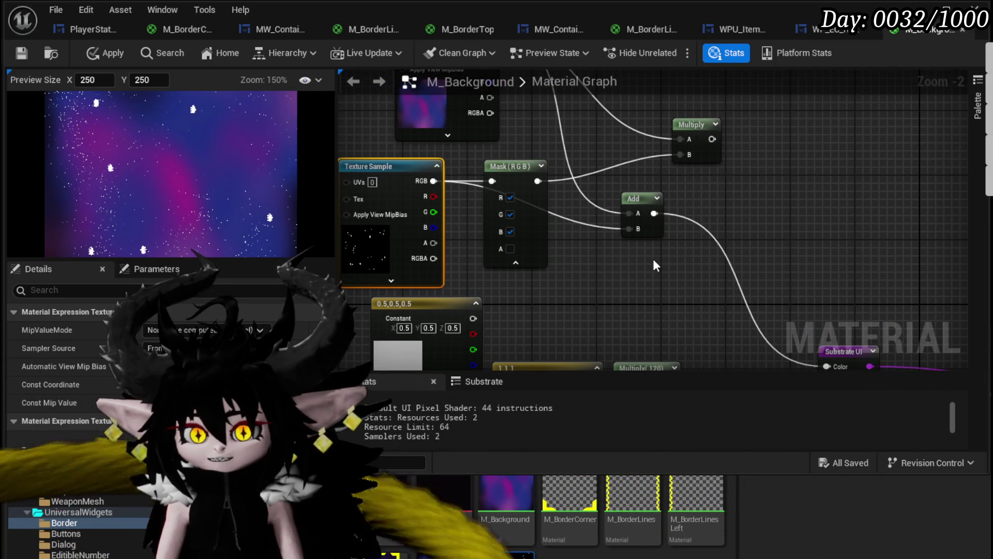
Untick the R, G and B channels on the Mask node.
left_click(510, 197)
left_click(511, 215)
left_click(511, 231)
left_click_drag(604, 255, 629, 291)
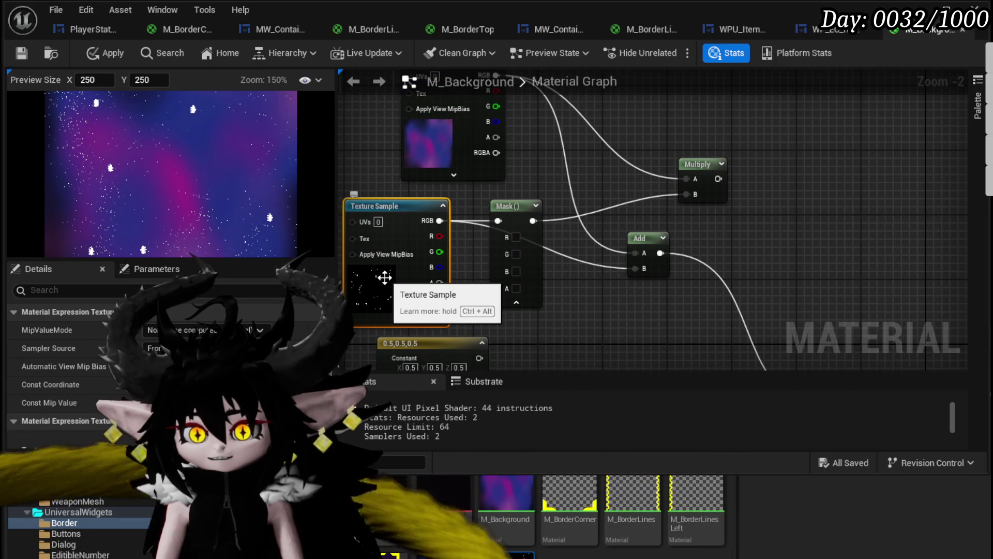
left_click_drag(440, 220, 482, 230)
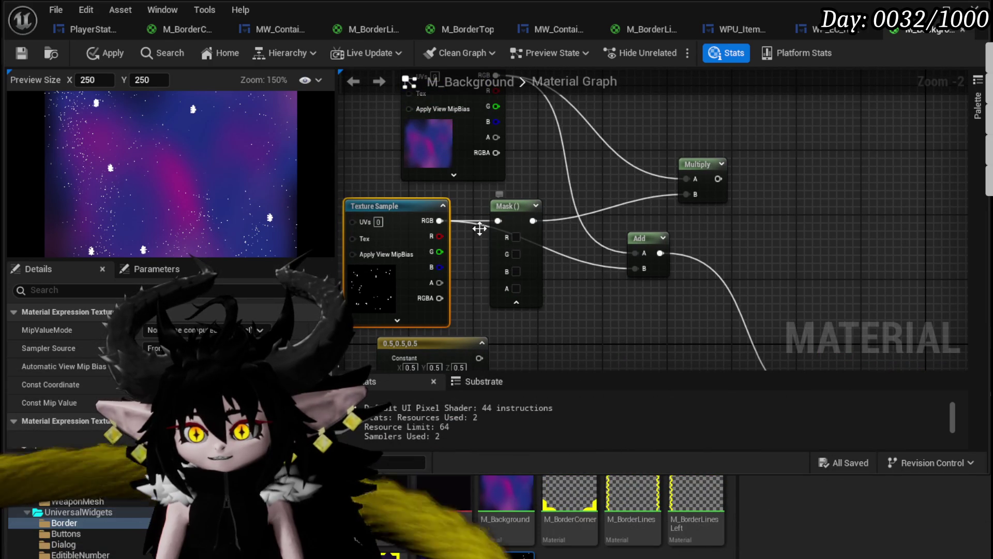
Regroup the Texture Object, constants, Multiply, starfield texture and Mask nodes into a tidier layout.
scroll(603, 261, "down", 2)
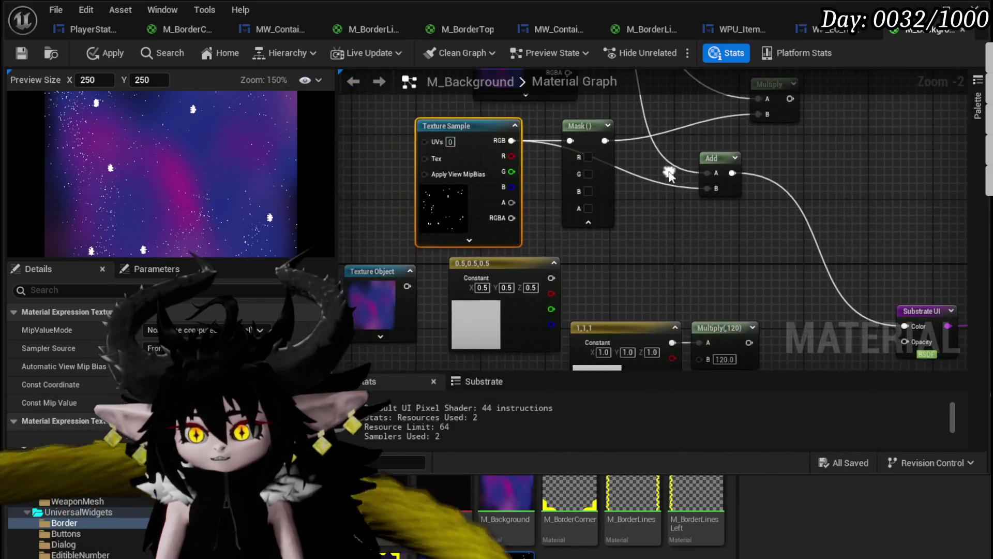
left_click_drag(730, 352, 445, 236)
mouse_move(569, 240)
left_mouse_down()
mouse_move(502, 289)
mouse_move(384, 294)
left_mouse_up()
mouse_move(380, 246)
left_mouse_down()
mouse_move(488, 178)
mouse_move(513, 216)
left_mouse_up()
scroll(514, 222, "up", 3)
left_click(588, 215)
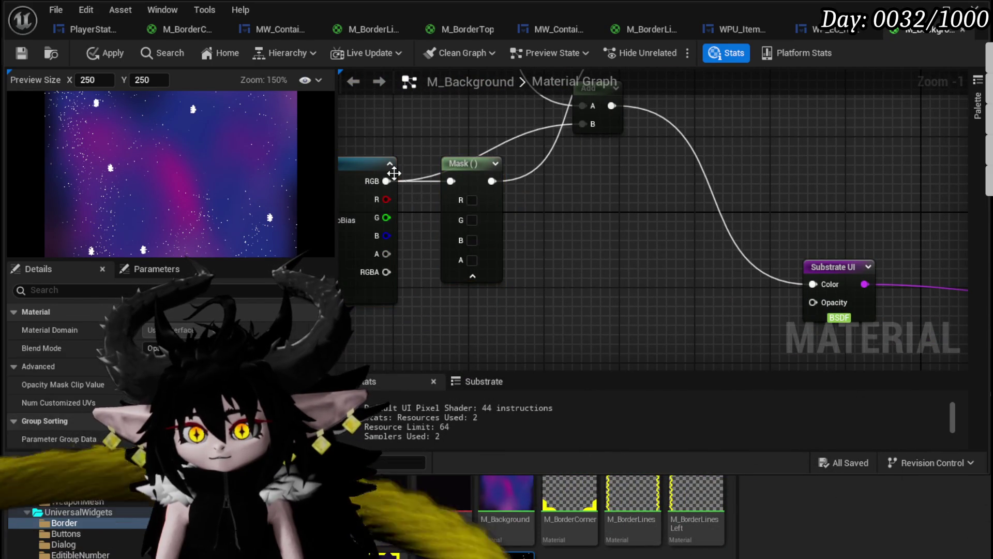
Briefly wire the starfield R channel to Substrate UI Opacity, then remove that connection.
left_click_drag(552, 245, 814, 302)
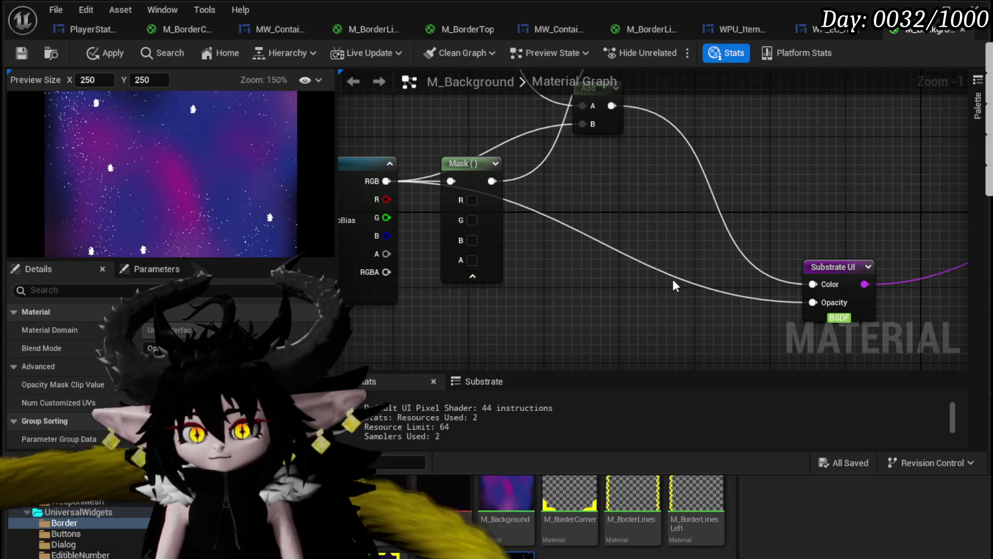
left_click(827, 308, "alt")
scroll(672, 263, "down", 2)
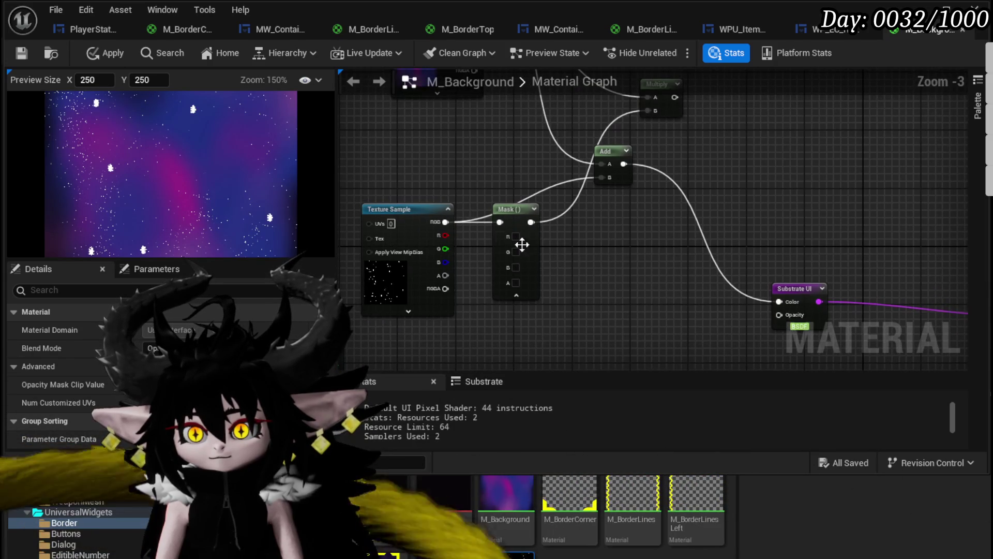
left_click_drag(446, 222, 449, 226)
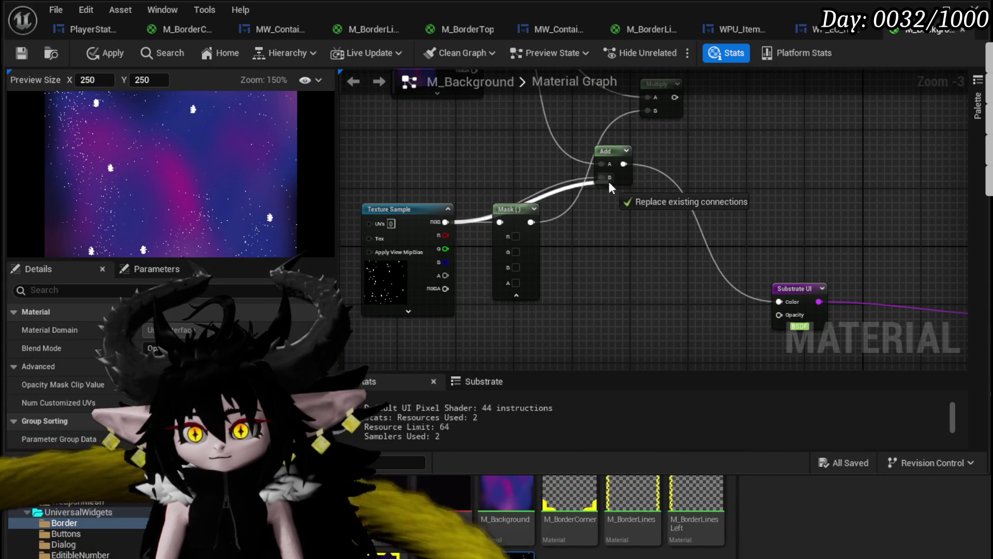
Reposition the Mask node, the constant group and the starfield texture.
left_click(506, 207)
mouse_move(530, 217)
left_mouse_down()
mouse_move(464, 123)
mouse_move(702, 165)
left_mouse_up()
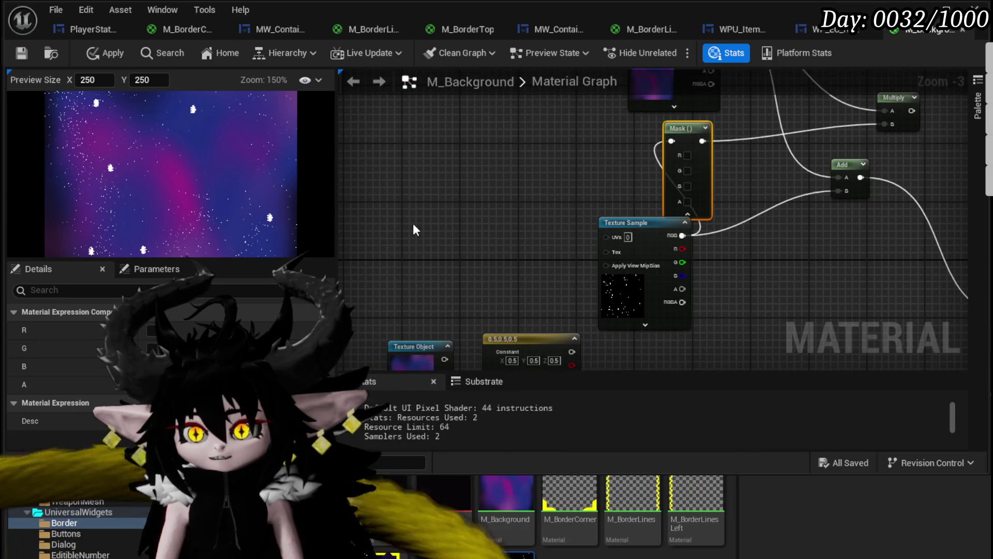
left_click_drag(414, 223, 358, 160)
scroll(358, 160, "down", 1)
left_click_drag(380, 297, 661, 240)
left_click_drag(504, 222, 527, 321)
left_click(584, 251)
mouse_move(569, 131)
left_mouse_down()
mouse_move(531, 178)
mouse_move(520, 168)
left_mouse_up()
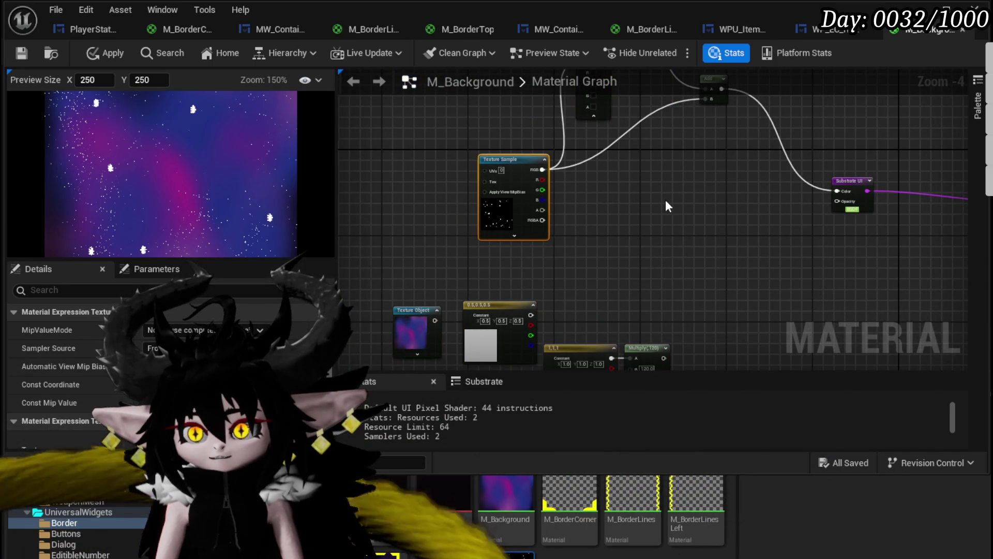
Test wiring the starfield texture and the Mask output directly into Substrate UI Color.
left_click_drag(665, 200, 576, 249)
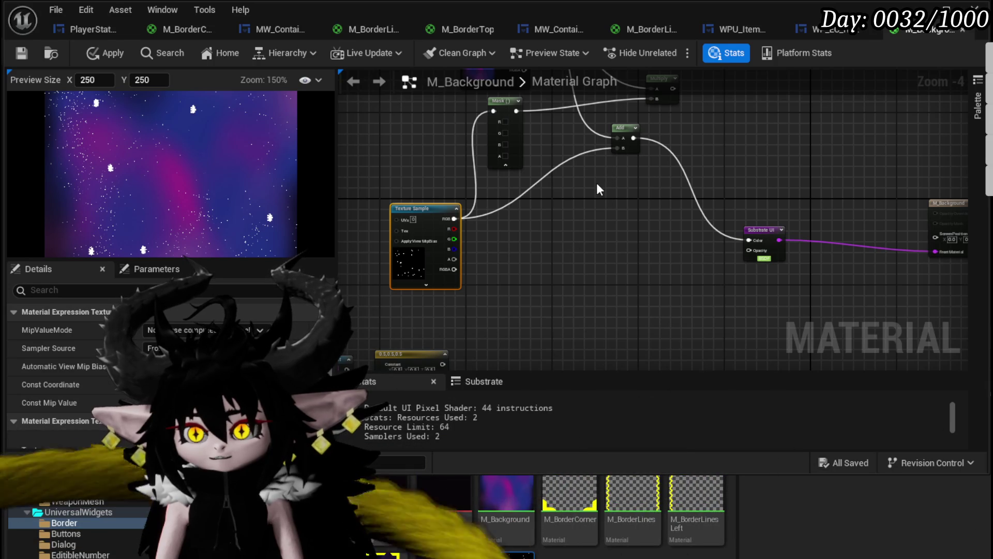
left_click_drag(612, 150, 556, 240)
mouse_move(467, 109)
left_mouse_down()
mouse_move(690, 341)
mouse_move(694, 324)
left_mouse_up()
mouse_move(474, 255)
left_mouse_down()
mouse_move(724, 295)
mouse_move(764, 317)
mouse_move(767, 286)
left_mouse_up()
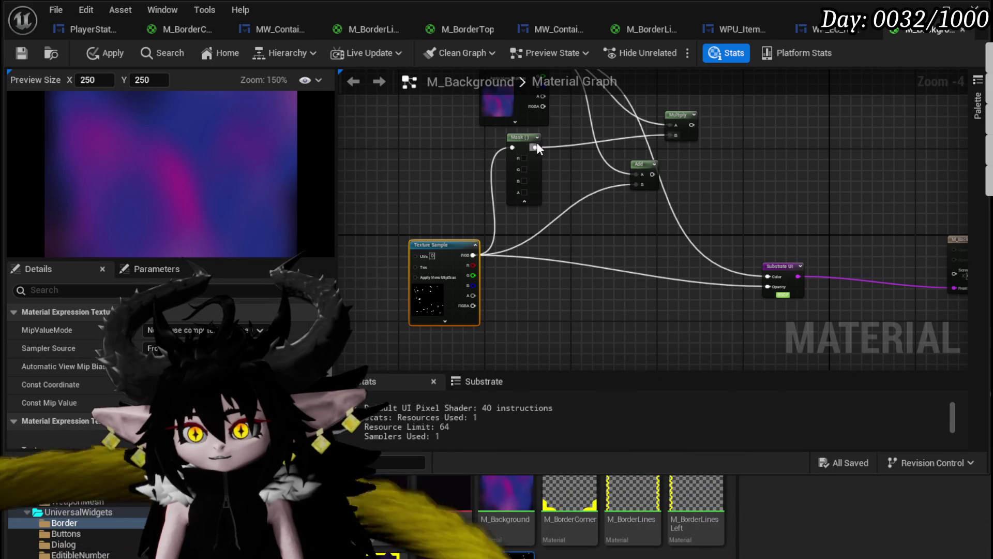
mouse_move(538, 146)
left_mouse_down()
mouse_move(746, 309)
mouse_move(767, 276)
left_mouse_up()
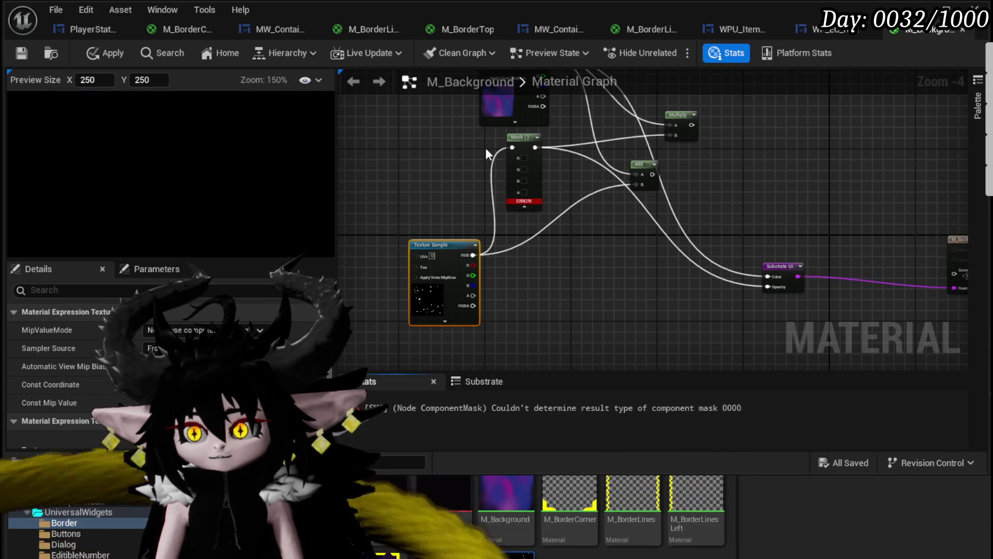
Re-enable R, G and B on the Mask node, leaving A off to avoid the error.
left_click(525, 157)
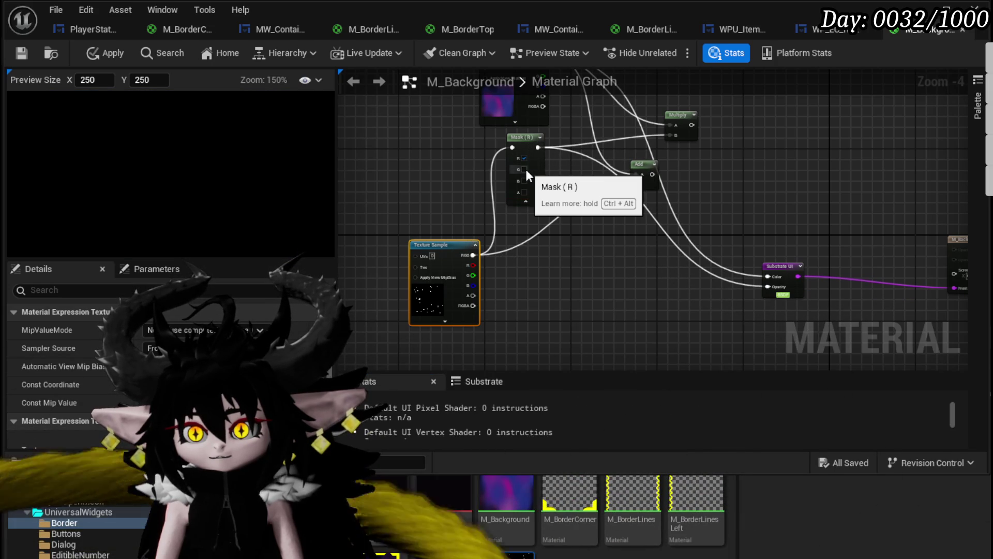
left_click(526, 169)
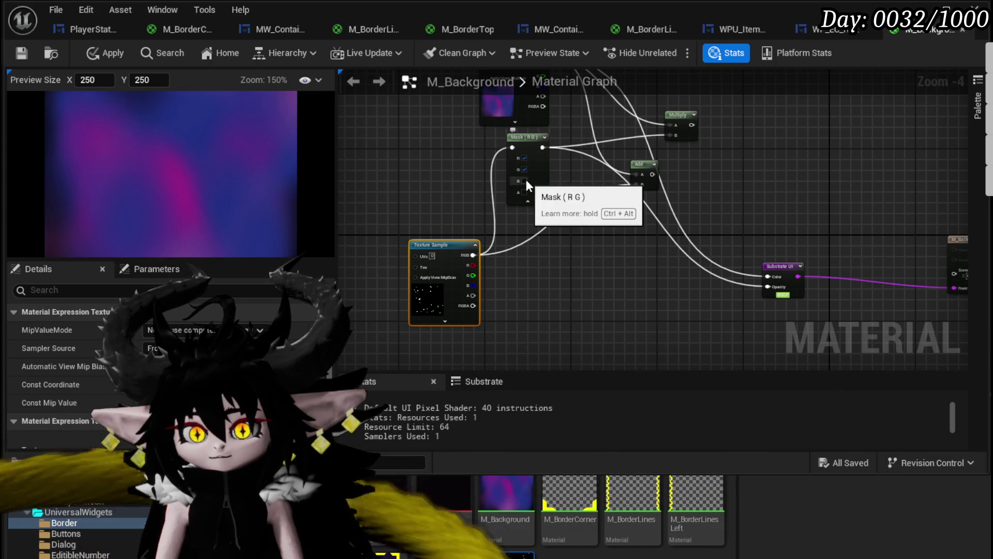
left_click(526, 180)
left_click(524, 193)
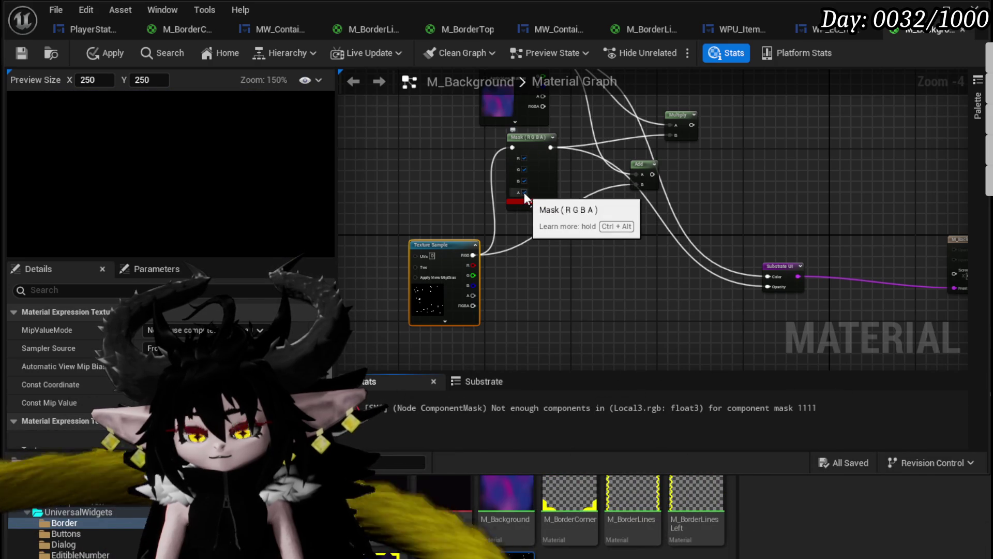
left_click(524, 192)
mouse_move(532, 146)
left_mouse_down()
mouse_move(563, 216)
mouse_move(526, 172)
left_mouse_up()
mouse_move(531, 287)
left_mouse_down()
mouse_move(434, 280)
mouse_move(545, 283)
left_mouse_up()
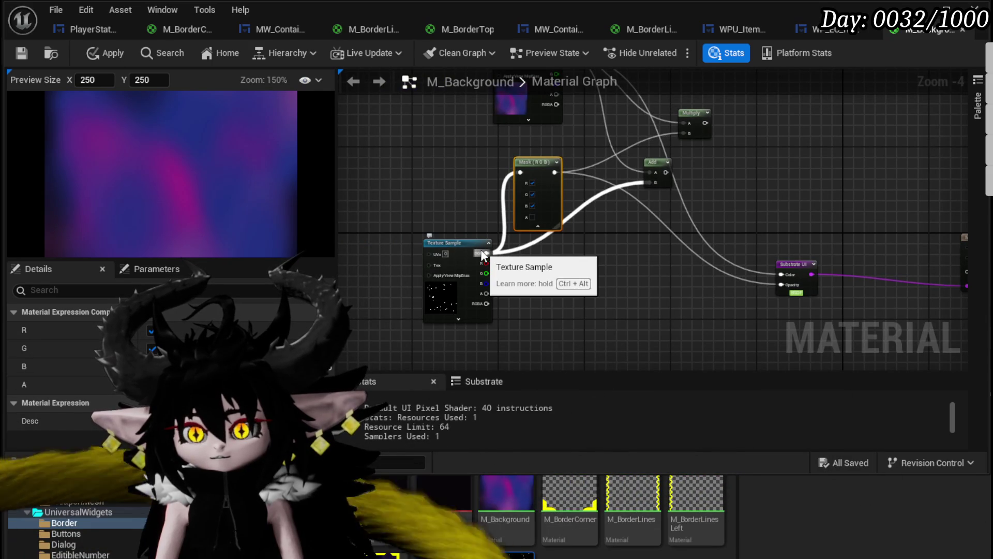
Feed starfield RGB into Add B, delete Mask and Multiply, and route Add to Substrate UI Color.
left_click_drag(482, 254, 650, 183)
key("Delete")
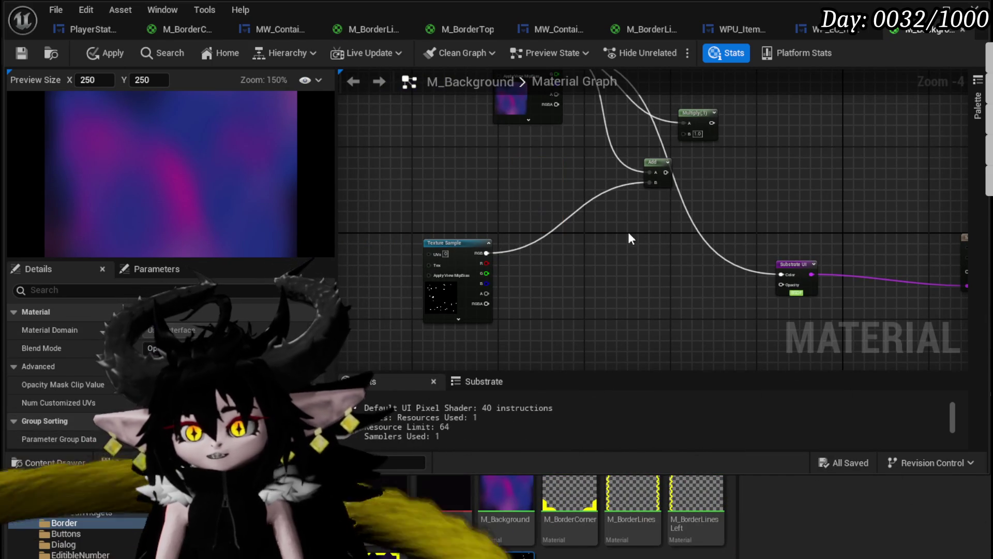
key("Delete")
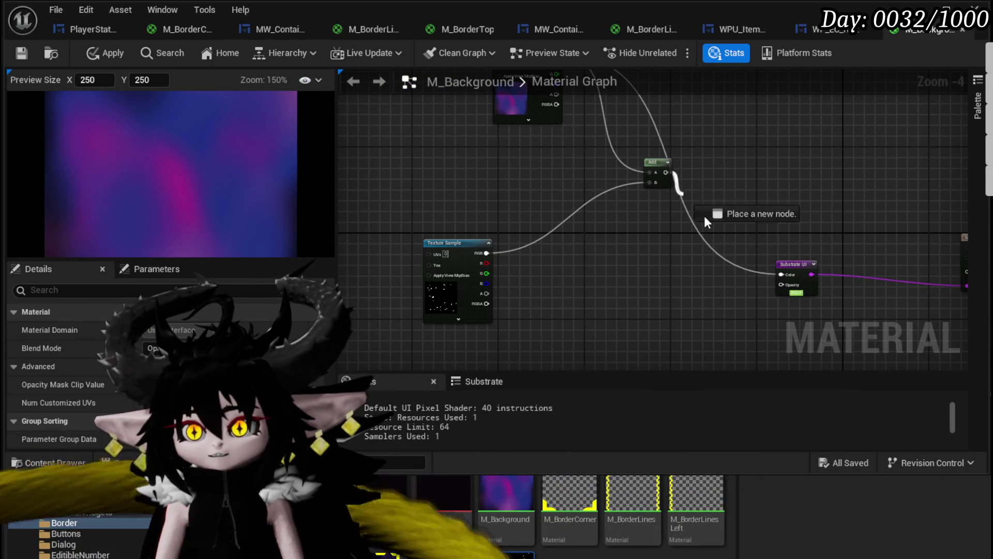
left_click_drag(771, 271, 774, 272)
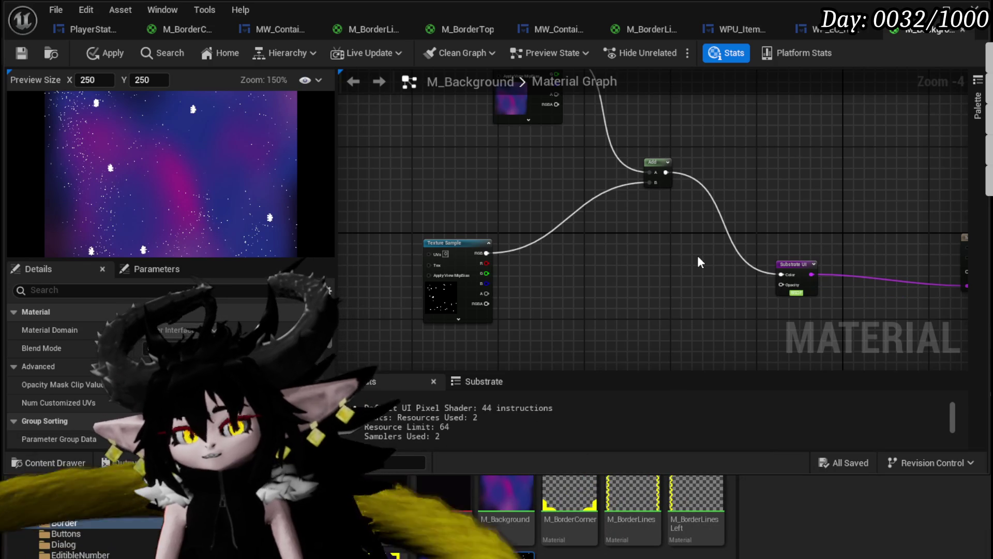
left_click_drag(697, 256, 843, 229)
right_click(292, 186)
Add a new Texture Sample node from a 'Texture' node search.
right_click(396, 185)
scroll(497, 202, "up", 1)
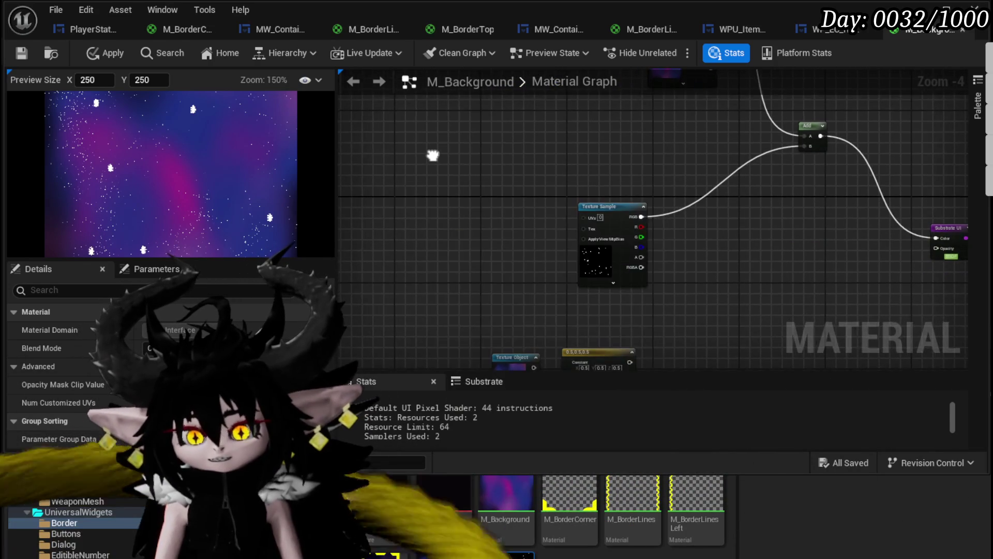
right_click(455, 194)
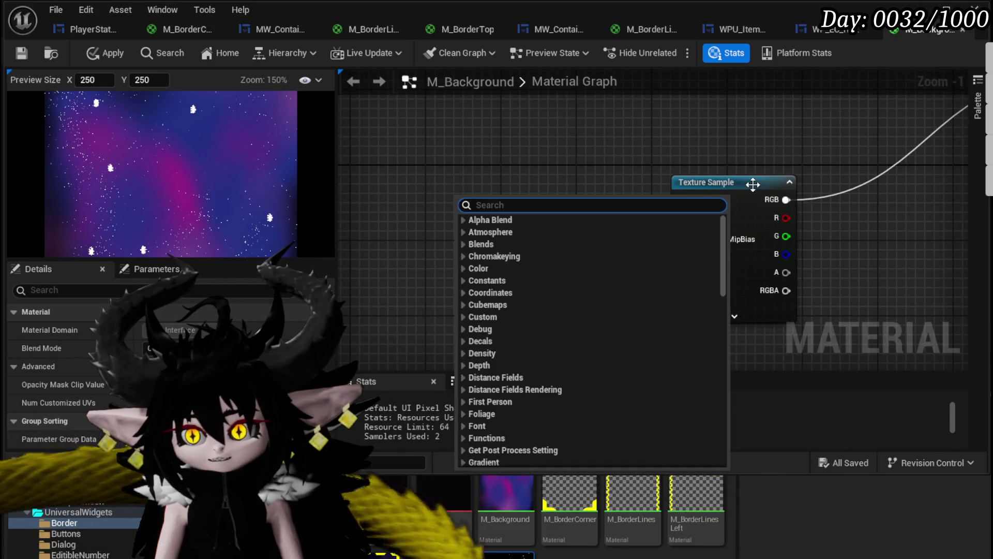
left_click(698, 185)
scroll(699, 219, "up", 2)
right_click(476, 184)
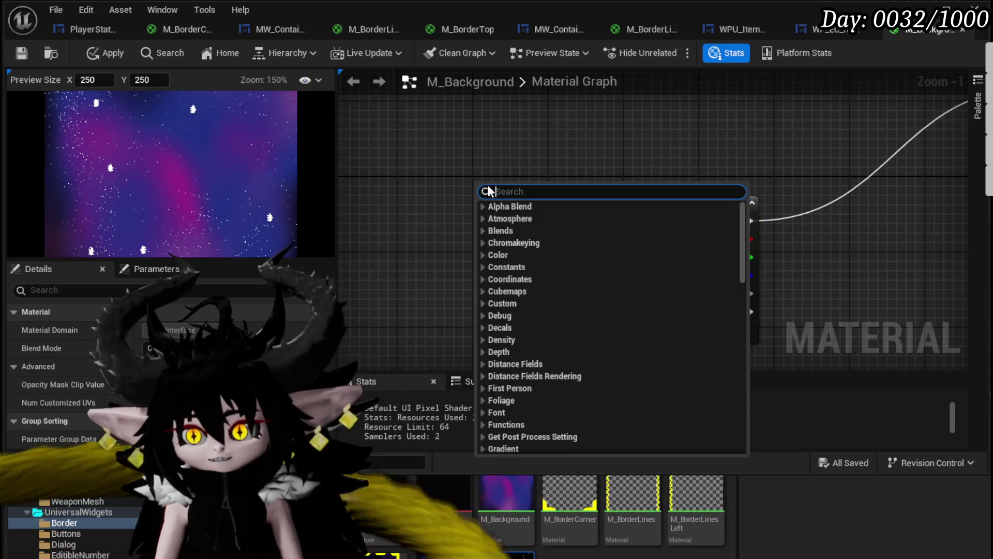
type("Texture")
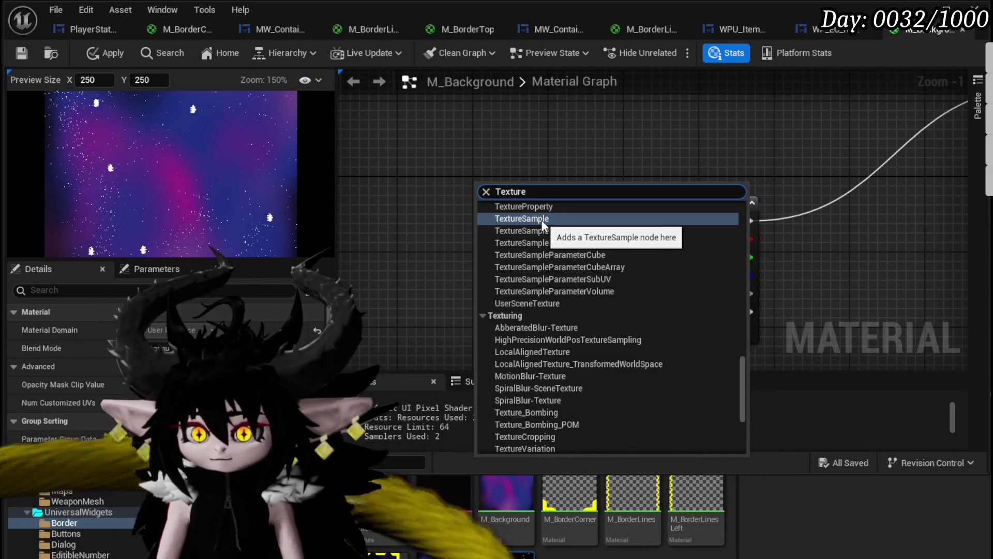
left_click(510, 219)
left_click(440, 278)
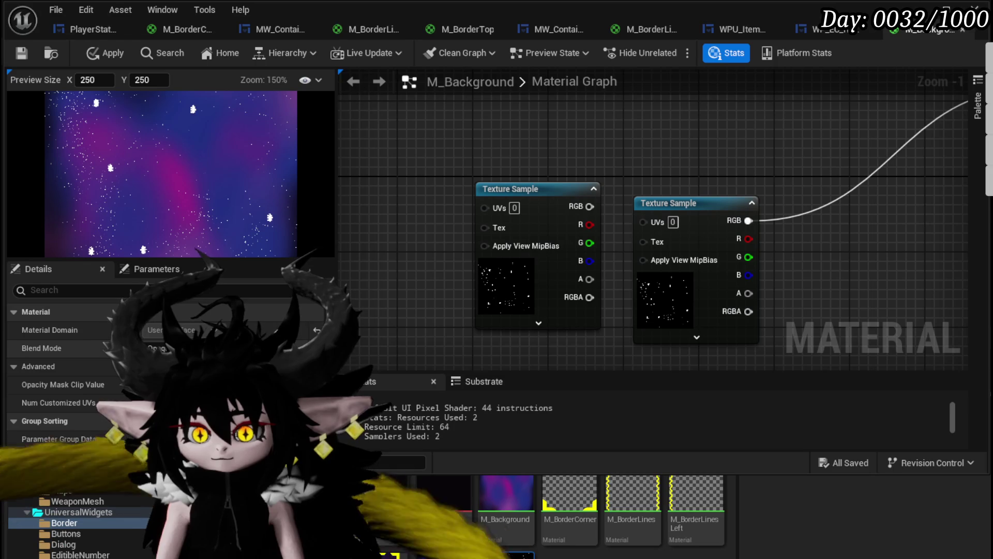
Assign the Voronoi_5 512x512 noise texture to it and place it below the star texture.
left_click(556, 282)
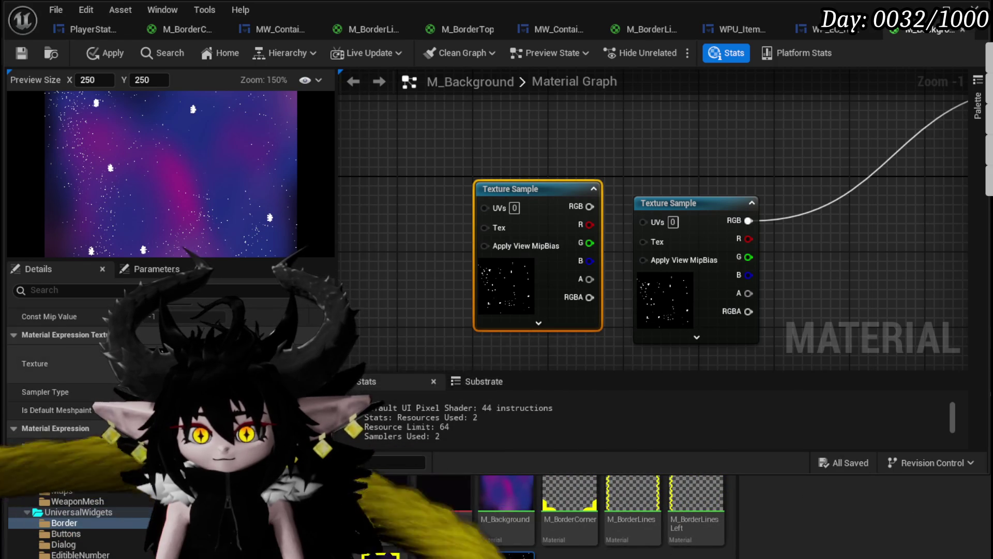
right_click(321, 517)
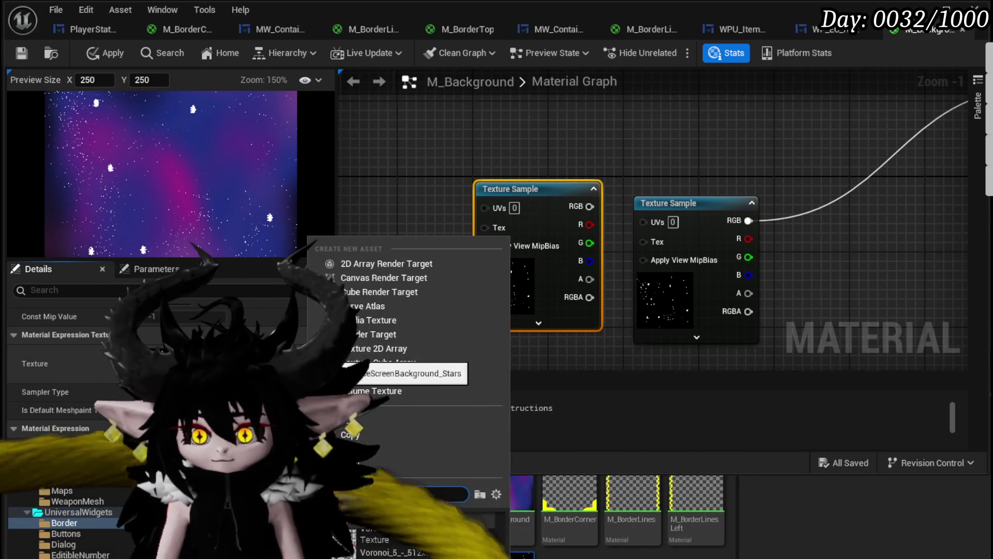
mouse_move(468, 555)
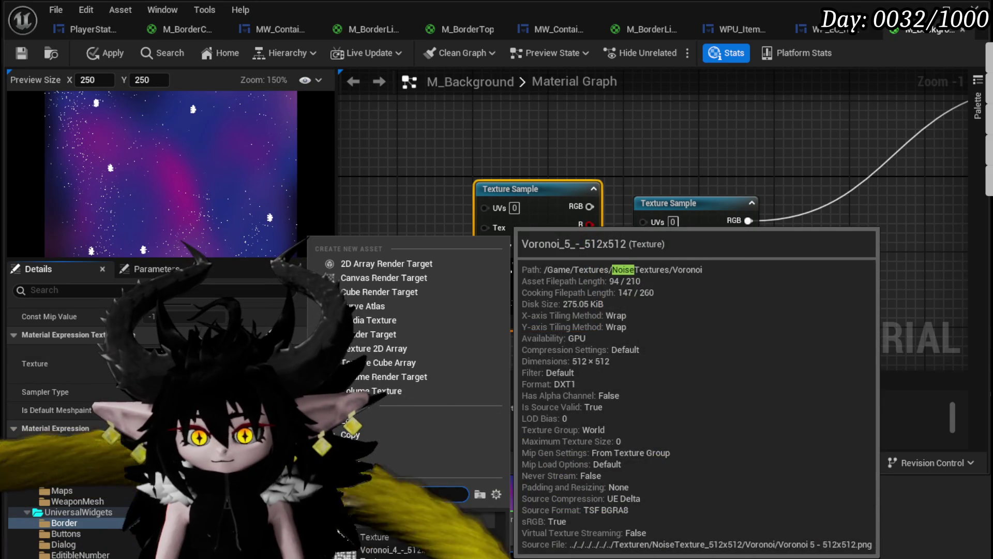
scroll(468, 548, "down", 3)
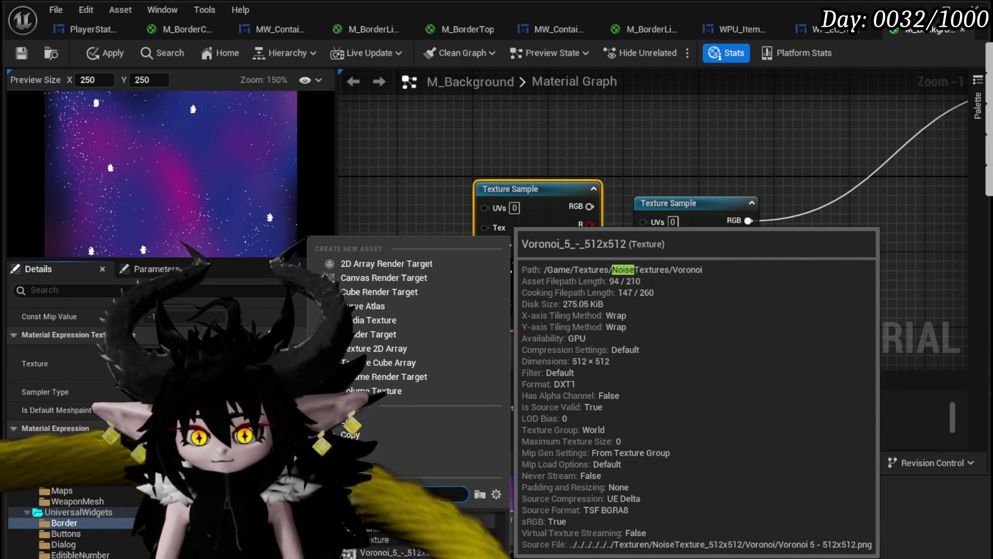
left_click(468, 554)
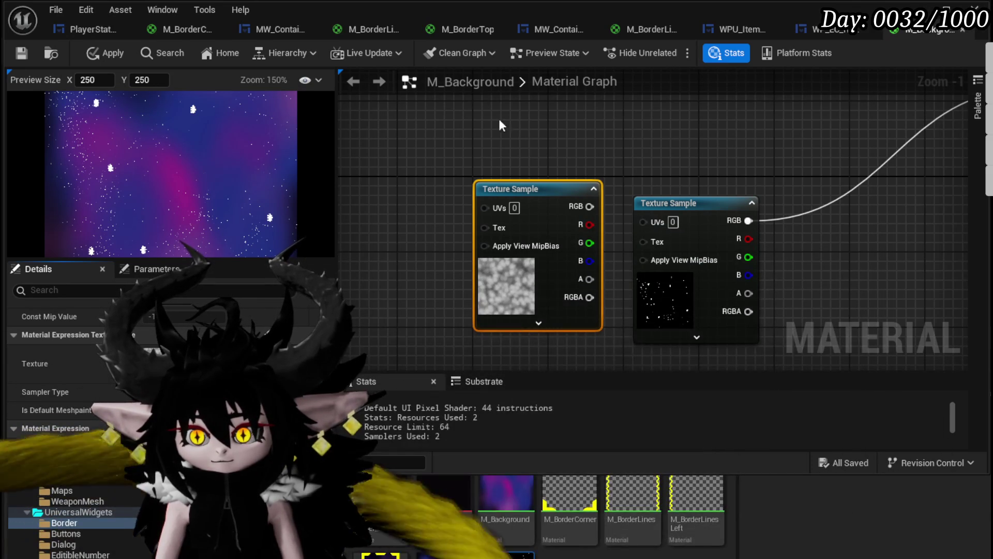
mouse_move(592, 210)
left_mouse_down()
mouse_move(837, 267)
mouse_move(590, 339)
left_mouse_up()
Try a Subtract node of star texture minus Voronoi noise, then delete it.
mouse_move(623, 186)
left_mouse_down()
mouse_move(534, 127)
mouse_move(537, 150)
mouse_move(629, 197)
left_mouse_up()
type("texture")
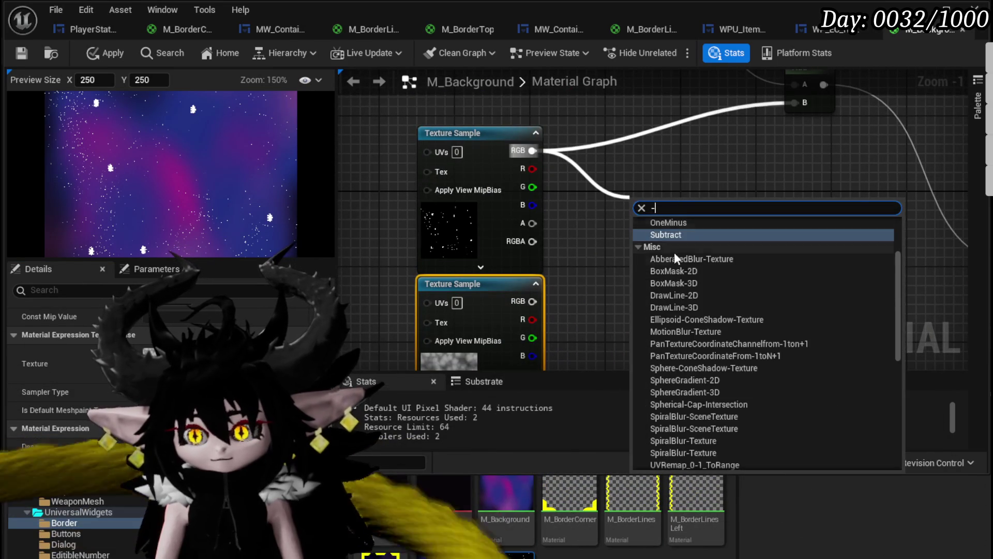
left_click(665, 231)
mouse_move(532, 301)
left_mouse_down()
mouse_move(642, 243)
mouse_move(802, 101)
left_mouse_up()
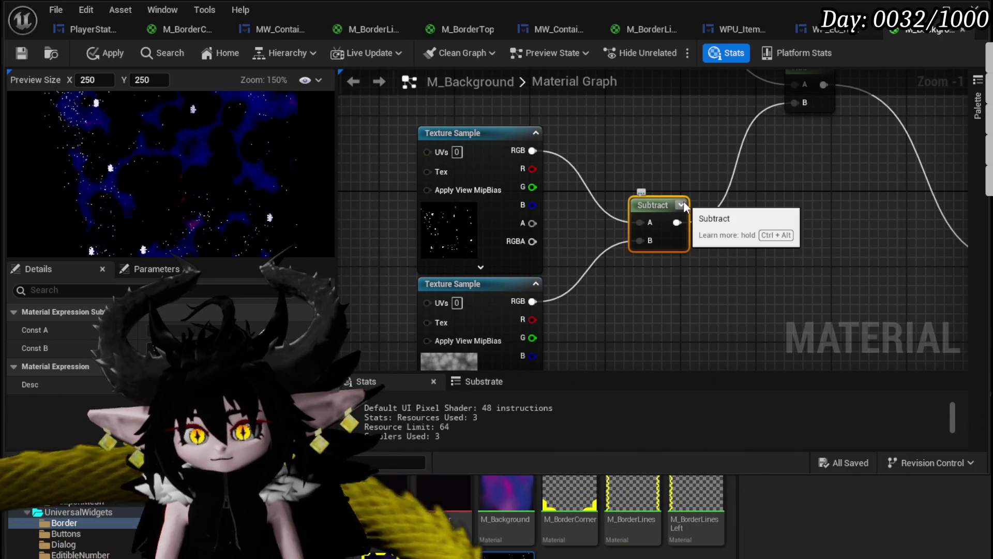
mouse_move(653, 182)
left_mouse_down()
mouse_move(556, 231)
mouse_move(643, 157)
mouse_move(570, 230)
mouse_move(585, 212)
mouse_move(670, 216)
mouse_move(623, 196)
left_mouse_up()
left_click(723, 241)
mouse_move(723, 240)
left_mouse_down()
mouse_move(756, 196)
mouse_move(701, 248)
left_mouse_up()
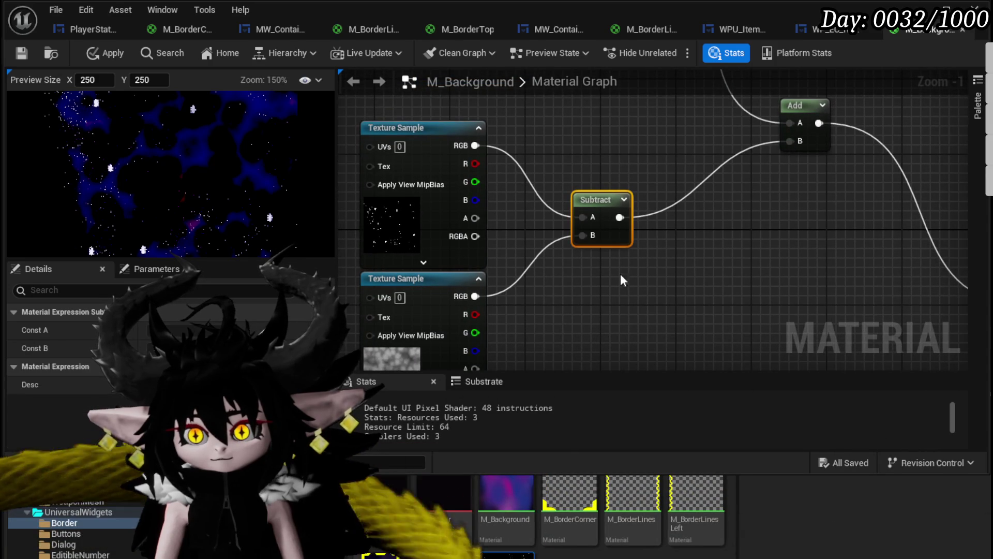
key("Delete")
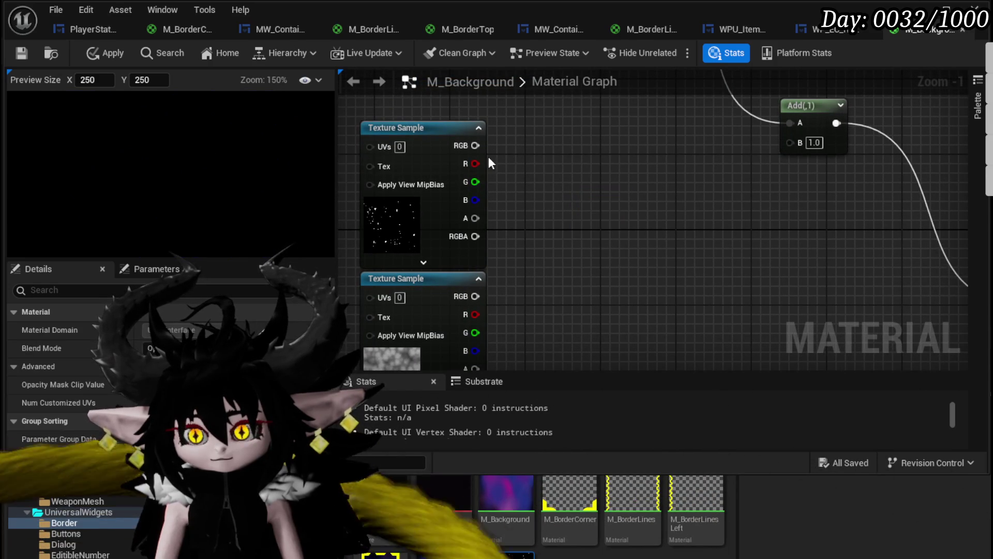
Sum star and noise textures in a new Add, wiring star to UI Color and the sum to Opacity.
left_click_drag(485, 157, 562, 209)
type("add")
left_click(580, 284)
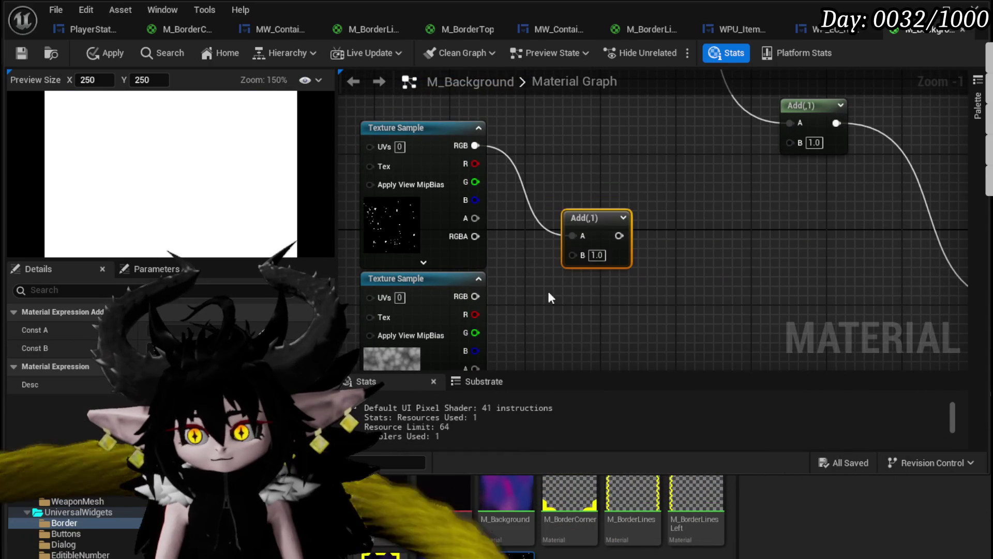
left_click_drag(481, 295, 790, 141)
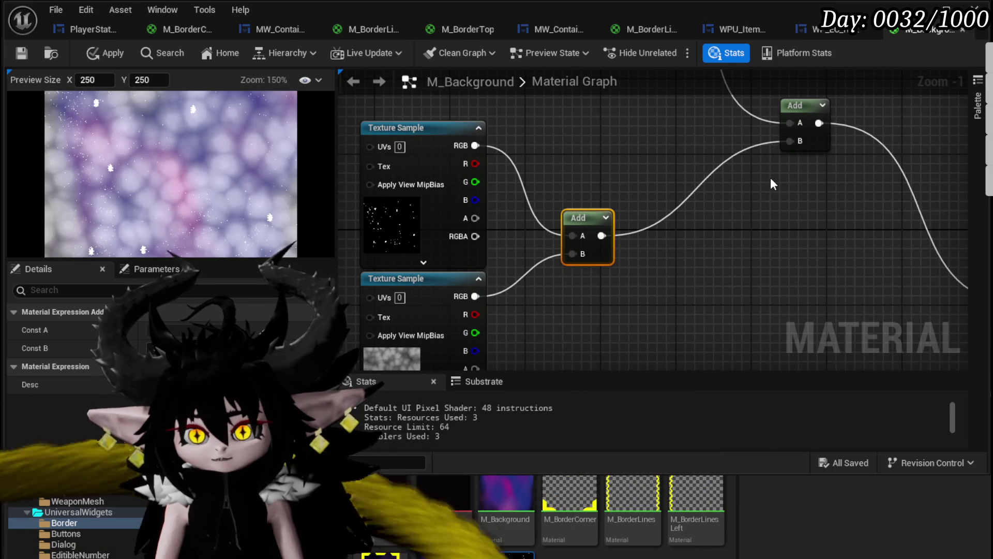
scroll(610, 159, "down", 3)
mouse_move(472, 111)
left_mouse_down()
mouse_move(610, 176)
mouse_move(678, 316)
mouse_move(701, 331)
left_mouse_up()
left_click_drag(597, 270, 643, 193)
Delete the old upper Add node and bring the nebula texture into view.
left_click_drag(519, 190, 758, 236)
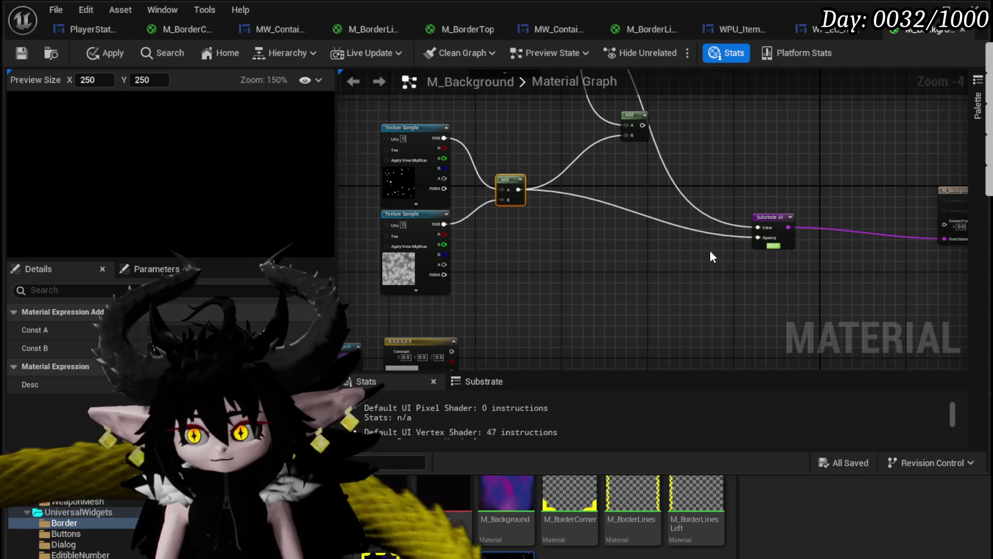
mouse_move(593, 180)
left_mouse_down()
mouse_move(506, 216)
mouse_move(689, 202)
left_mouse_up()
left_click(546, 155)
key("Delete")
left_click_drag(587, 195, 541, 253)
left_click(713, 260)
mouse_move(714, 259)
left_mouse_down()
mouse_move(605, 235)
mouse_move(571, 116)
mouse_move(635, 233)
left_mouse_up()
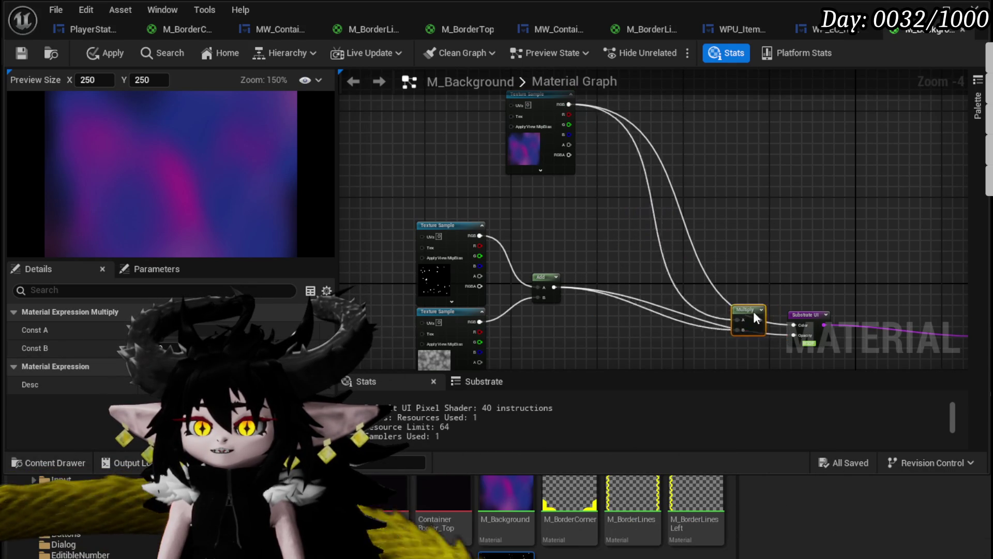
Wire Multiply into Substrate UI Color and delete the star-plus-noise Add node.
left_click_drag(716, 282, 793, 325)
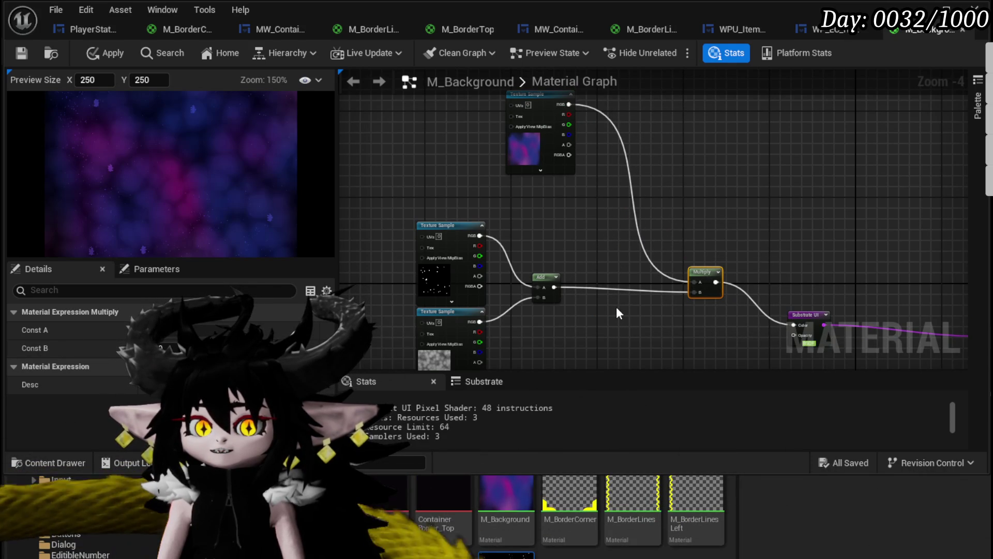
scroll(563, 259, "up", 2)
scroll(560, 252, "up", 2)
scroll(560, 252, "down", 2)
left_click_drag(574, 264, 375, 185)
left_click(525, 160)
left_click(553, 207)
key("Delete")
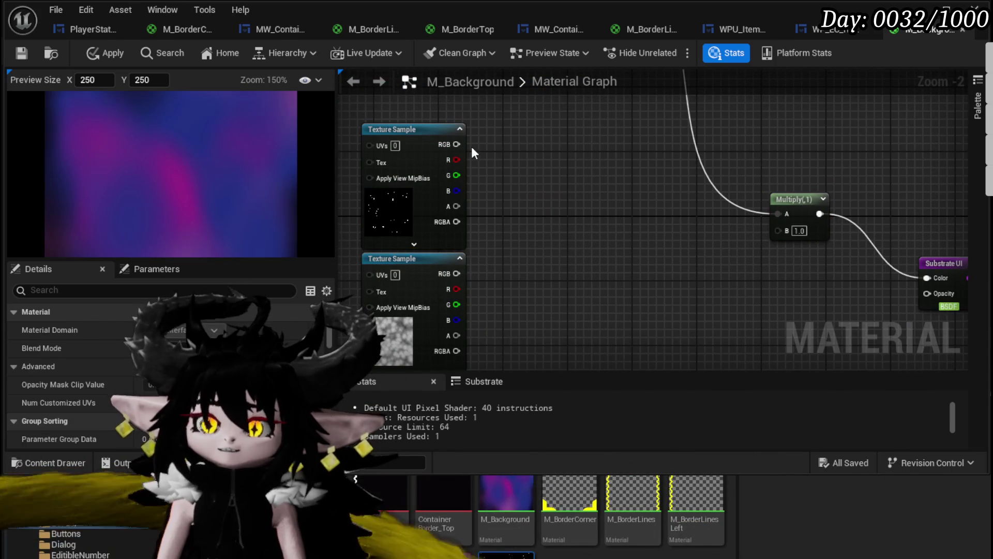
Build a Subtract node with the star texture as A and Voronoi noise as B.
left_click_drag(471, 155, 563, 216)
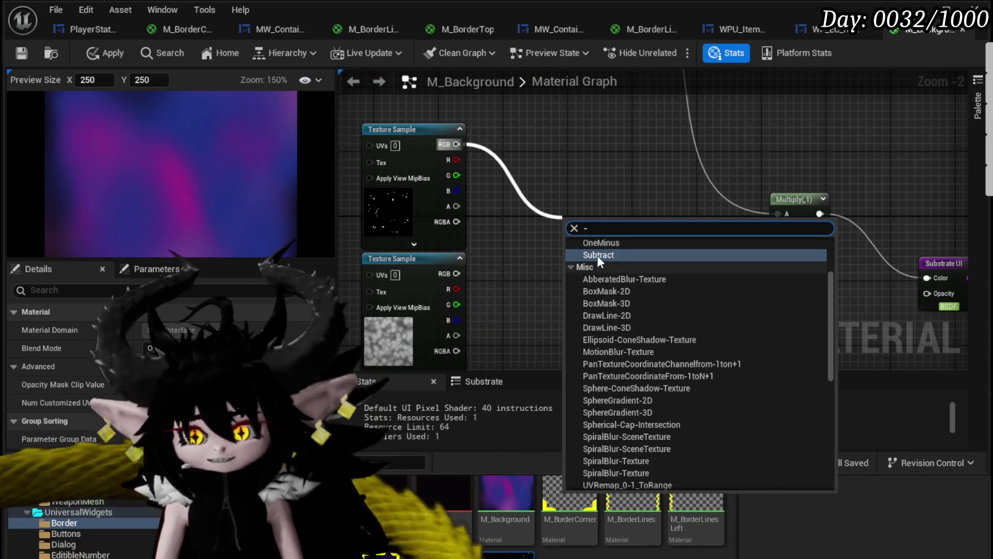
left_click(597, 252)
mouse_move(456, 274)
left_mouse_down()
mouse_move(571, 259)
mouse_move(581, 222)
mouse_move(778, 229)
left_mouse_up()
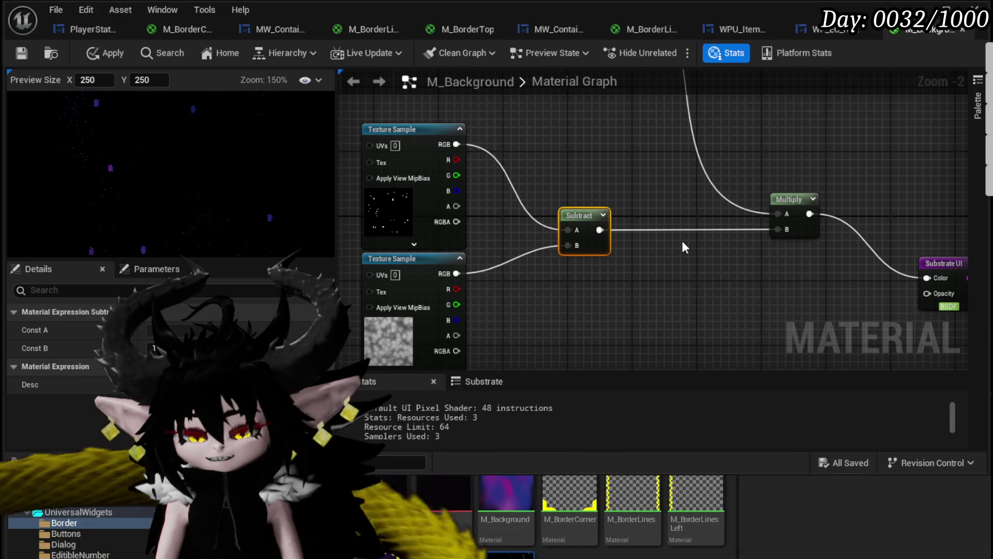
mouse_move(456, 147)
left_mouse_down()
mouse_move(543, 244)
mouse_move(569, 246)
left_mouse_up()
left_click_drag(456, 273, 575, 230)
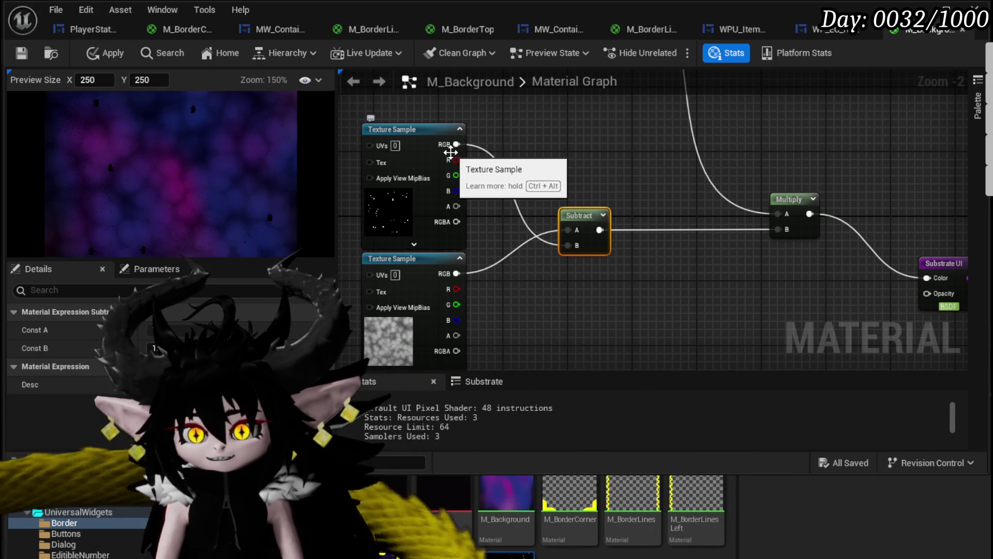
left_click_drag(457, 145, 572, 230)
left_click_drag(456, 273, 564, 250)
Pan the graph to review the texture, Subtract and Multiply nodes.
mouse_move(615, 282)
left_mouse_down()
mouse_move(603, 215)
mouse_move(535, 323)
left_mouse_up()
left_click_drag(396, 304, 579, 282)
left_click(568, 284)
mouse_move(639, 274)
left_mouse_down()
mouse_move(594, 178)
mouse_move(510, 277)
left_mouse_up()
left_click(512, 155)
mouse_move(647, 217)
left_mouse_down()
mouse_move(641, 172)
mouse_move(656, 129)
mouse_move(662, 155)
mouse_move(697, 92)
left_mouse_up()
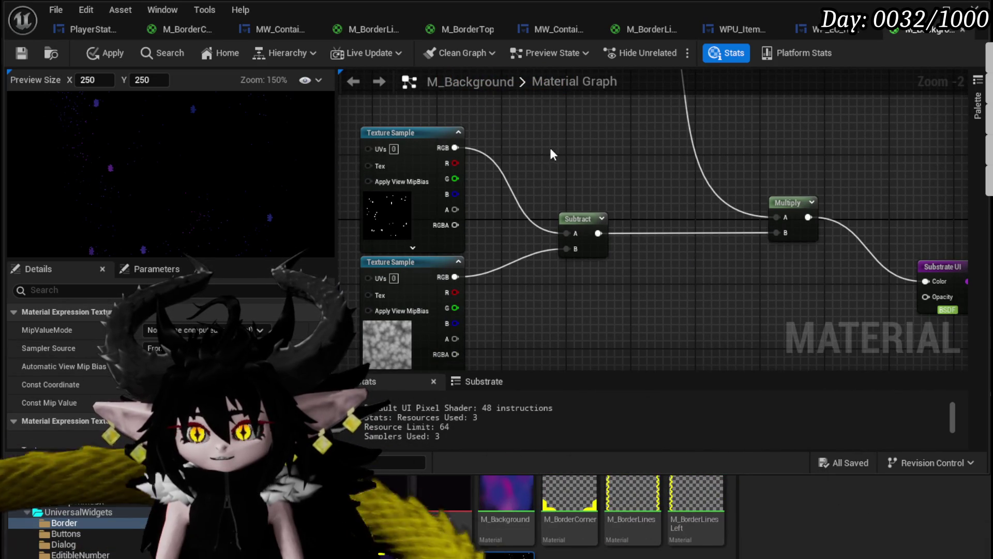
left_click_drag(627, 184, 514, 203)
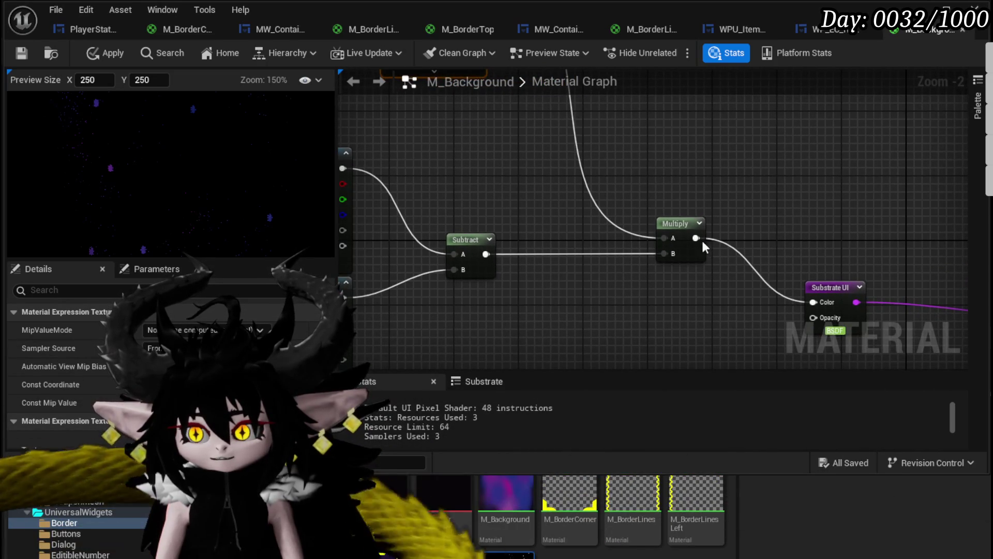
Insert an Add node taking the Subtract result in B and feed it to Substrate UI Color.
left_click(677, 223)
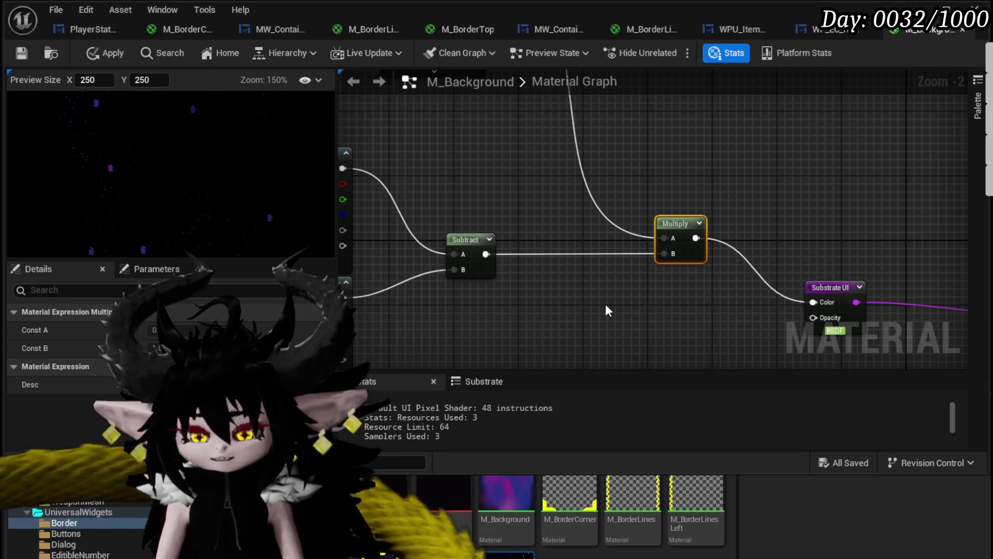
left_click_drag(664, 238, 669, 136)
type("add")
key("Return")
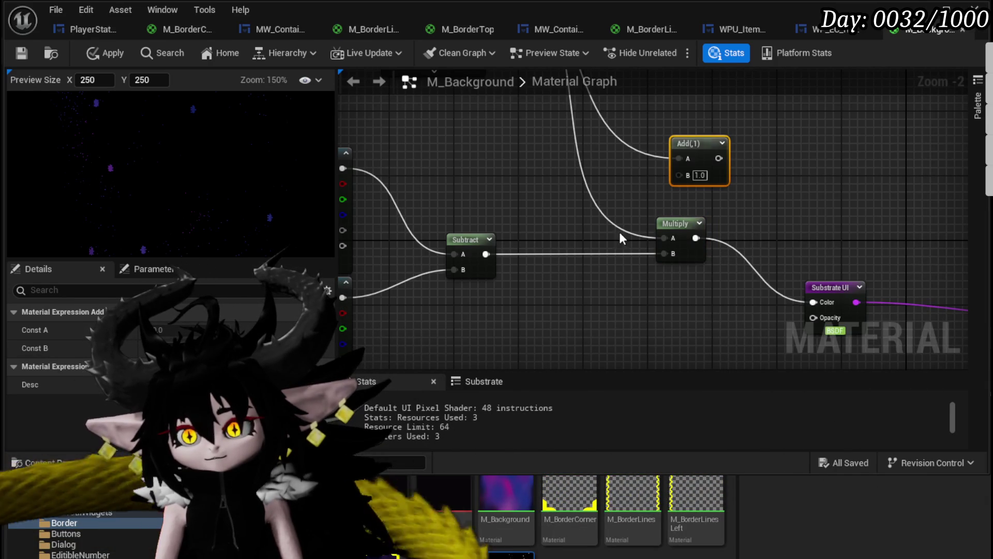
left_click_drag(484, 253, 703, 171)
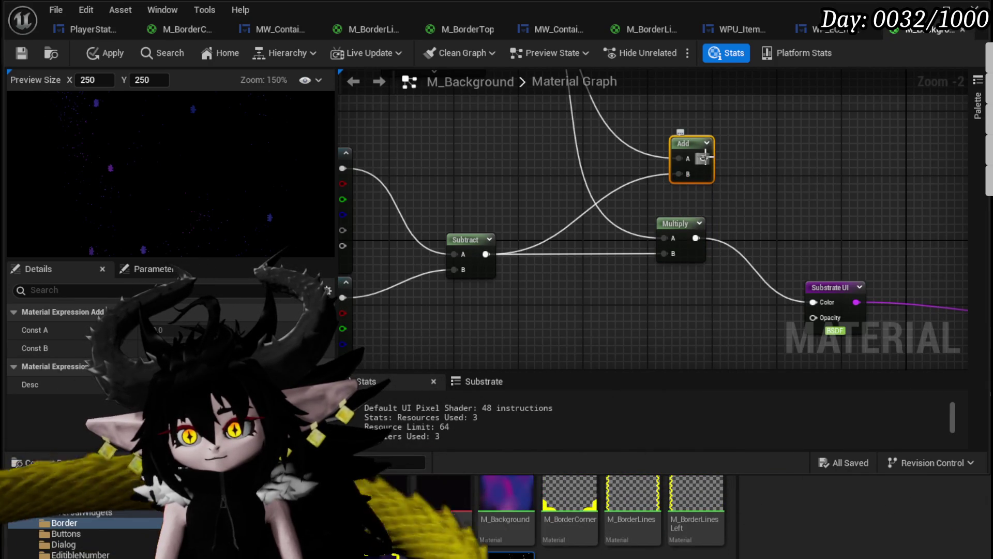
left_click_drag(808, 297, 812, 301)
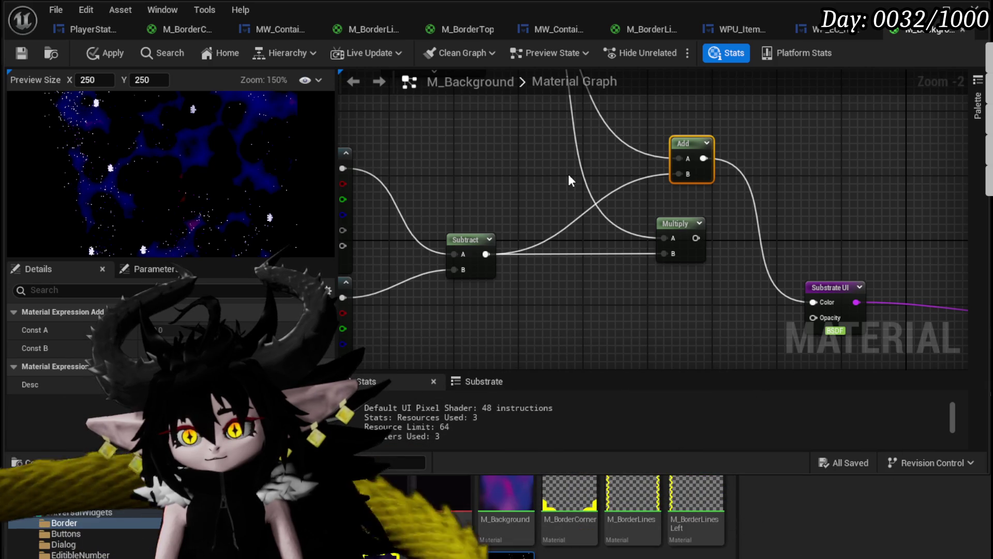
Delete the unused Multiply node and tidy the Add and Texture Sample layout.
left_click(678, 228)
key("Delete")
left_click_drag(670, 181, 630, 182)
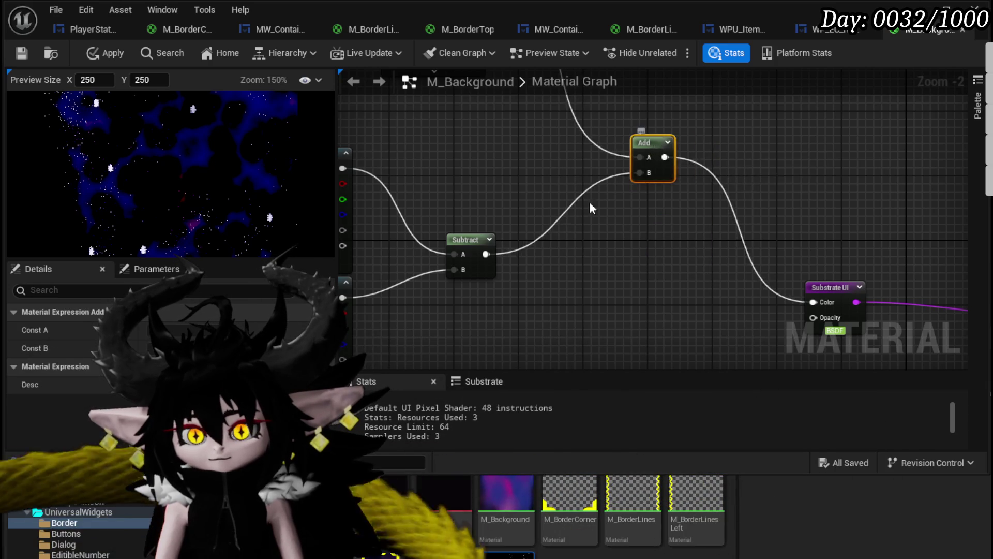
scroll(629, 177, "down", 2)
mouse_move(566, 259)
left_mouse_down()
mouse_move(642, 155)
mouse_move(719, 157)
left_mouse_up()
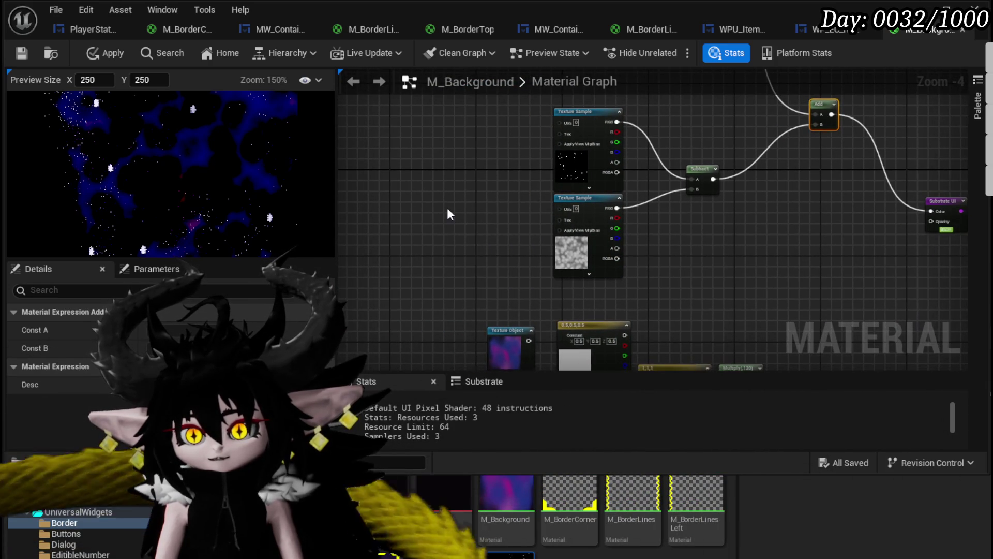
Add a Panner node and wire it into the noise Texture Sample's UVs.
right_click(449, 209)
type("Panner")
left_click(500, 245)
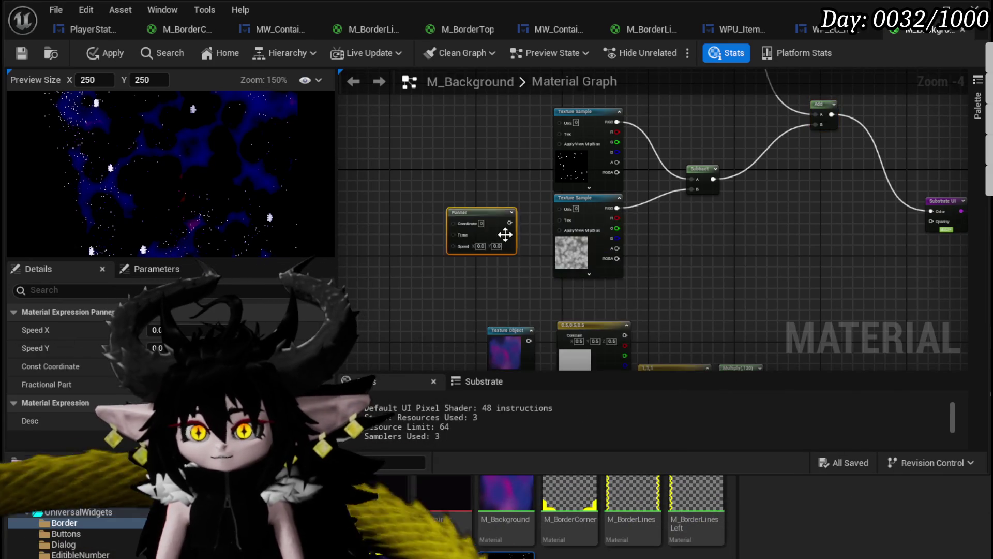
scroll(503, 236, "up", 3)
left_click_drag(517, 214, 600, 189)
Set the Panner's Speed Y to 0.1 and move the Panner and star texture nodes up.
left_click(494, 255)
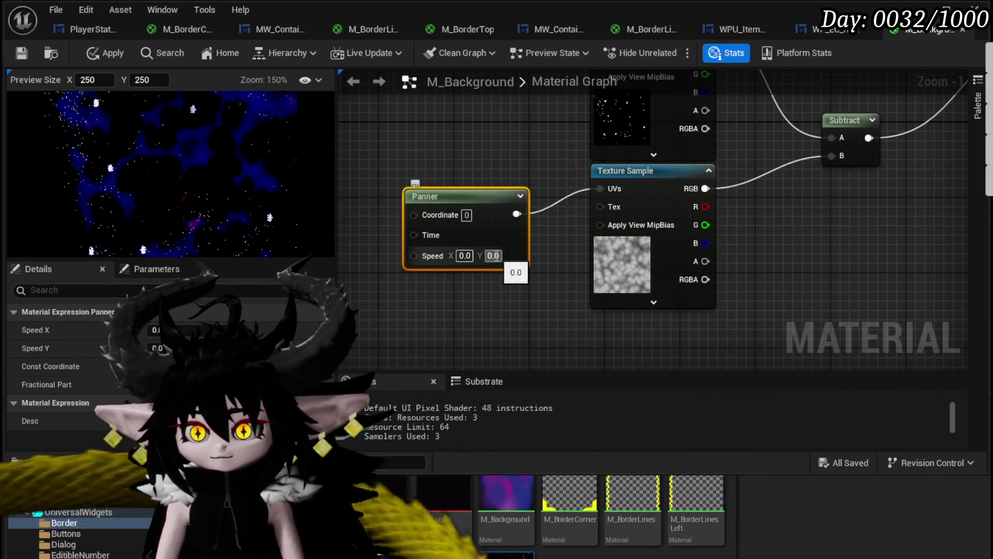
type("0.1")
key("Return")
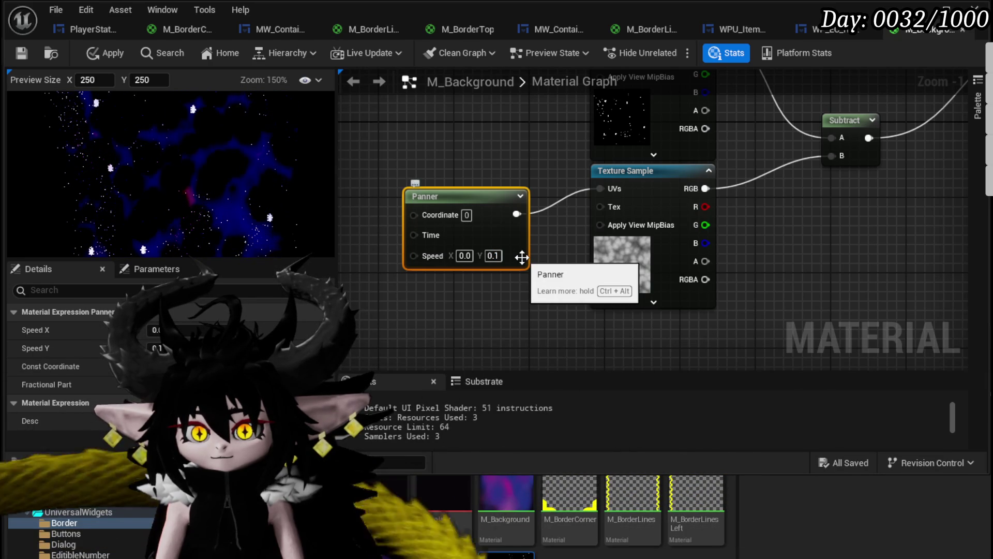
left_click_drag(522, 257, 525, 229)
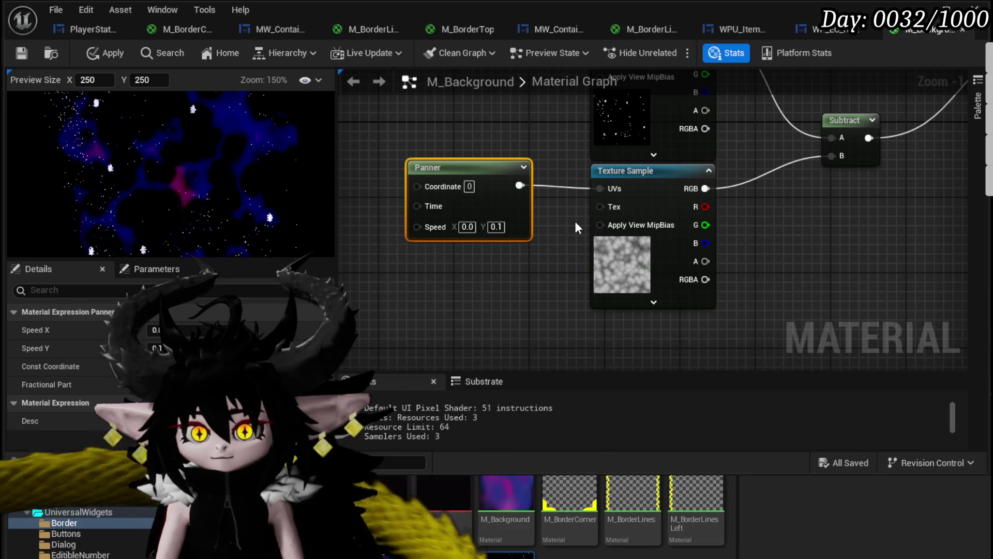
scroll(575, 228, "down", 4)
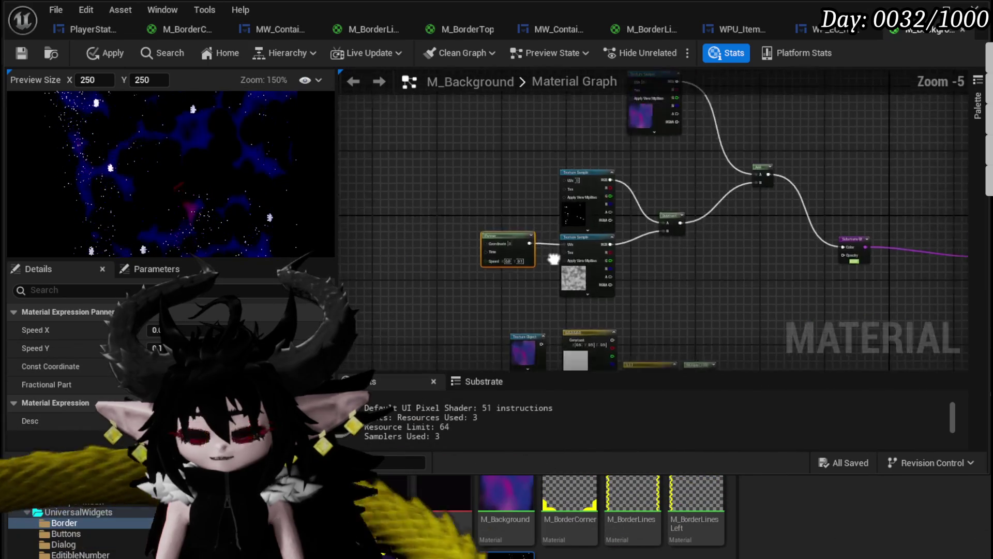
left_click_drag(521, 225, 514, 182)
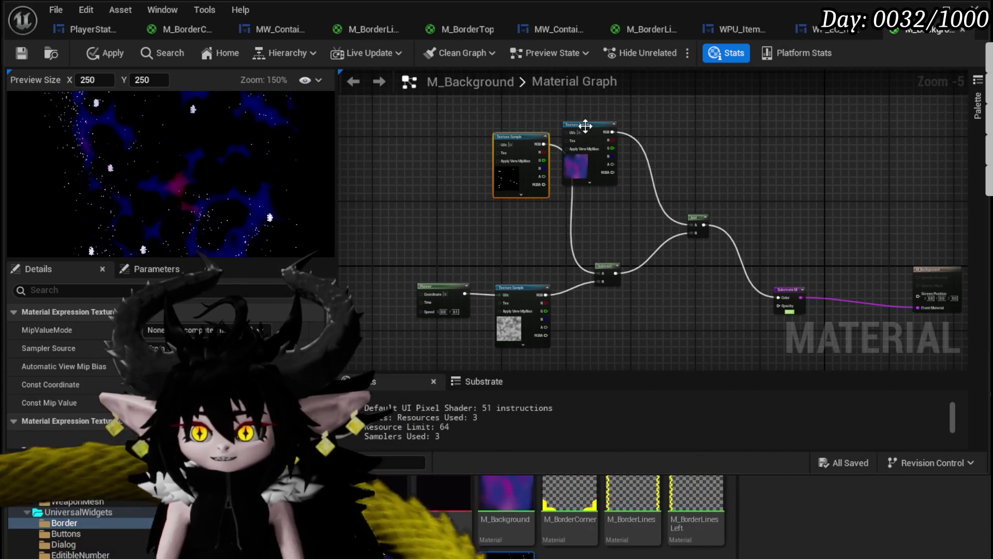
Wire the nebula texture into the Add node's A input.
scroll(538, 218, "up", 3)
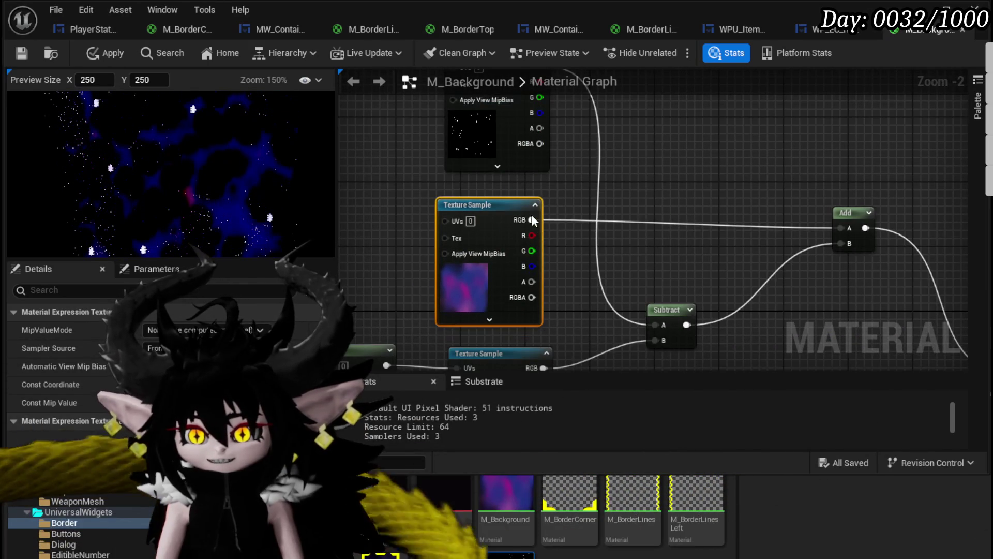
left_click_drag(607, 299, 655, 325)
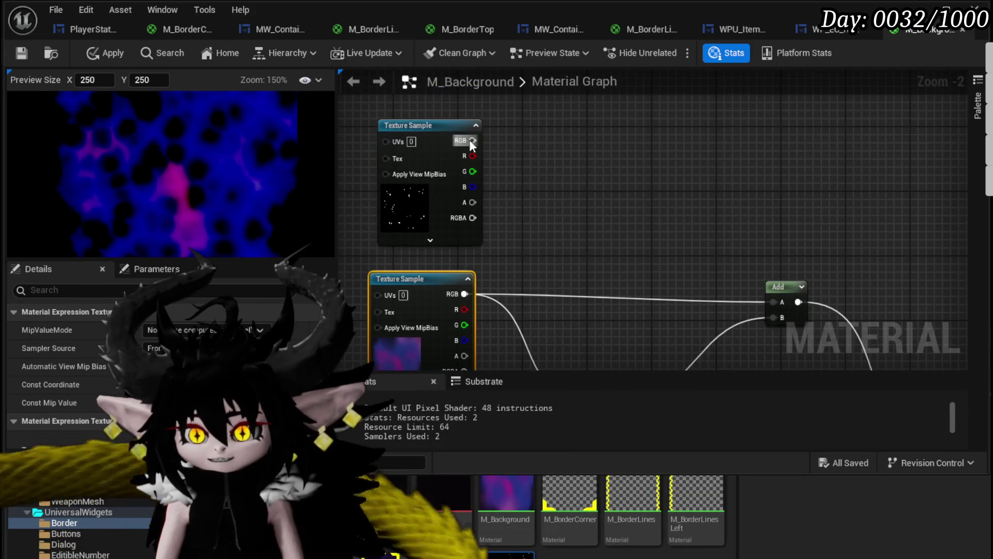
left_click_drag(767, 312, 776, 302)
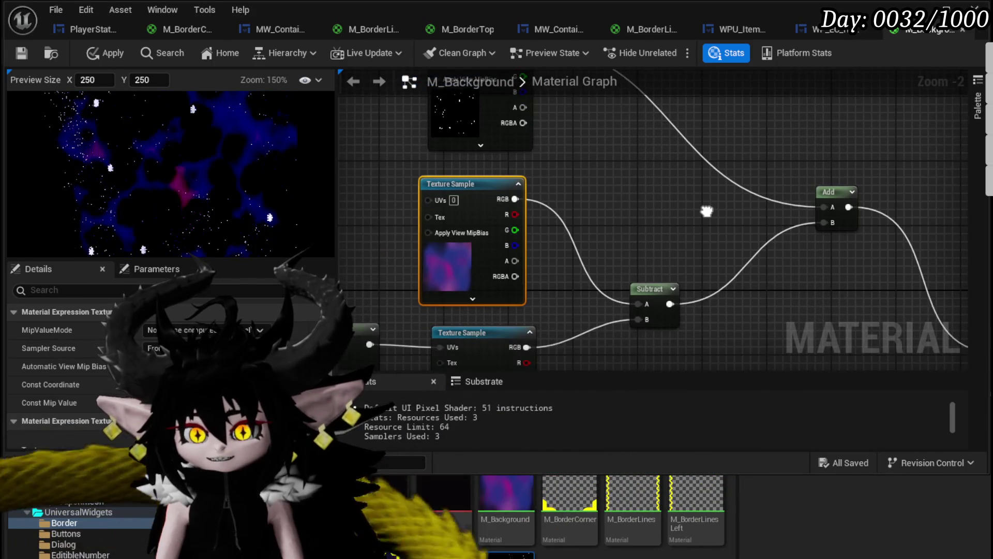
left_click_drag(706, 211, 667, 273)
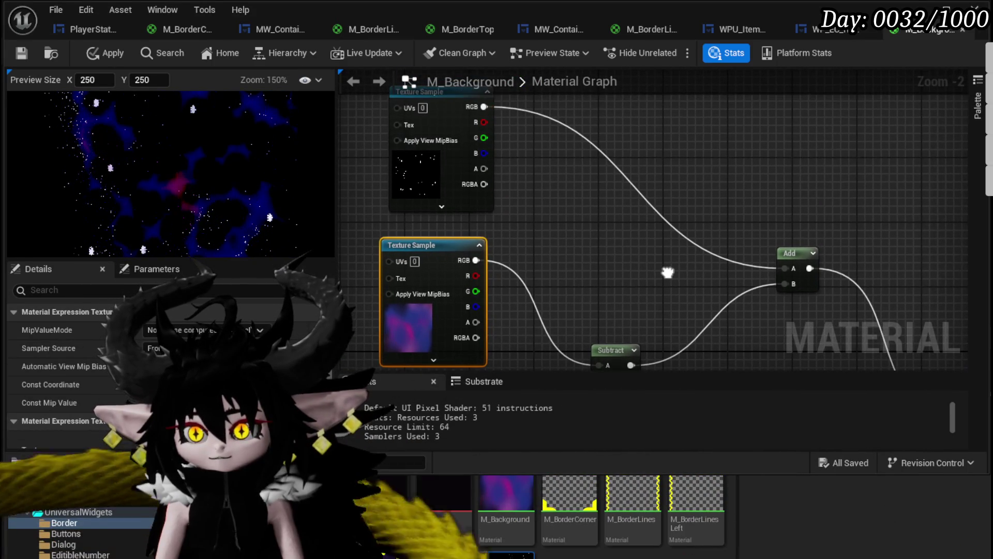
left_click_drag(475, 260, 789, 272)
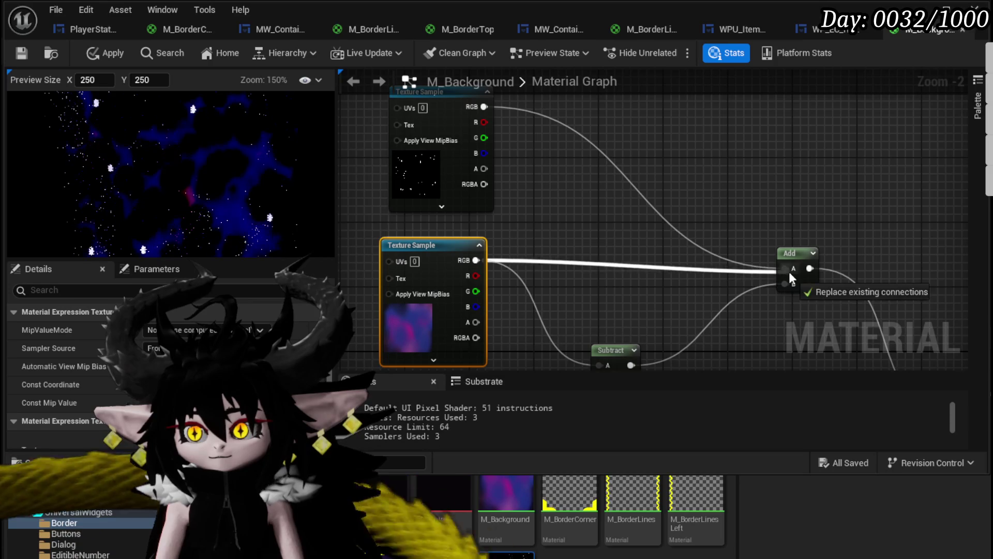
Feed the panning noise texture into Subtract A and the starfield texture into Subtract B.
mouse_move(484, 137)
left_mouse_down()
mouse_move(517, 321)
mouse_move(590, 301)
mouse_move(607, 319)
left_mouse_up()
mouse_move(416, 248)
left_mouse_down()
mouse_move(749, 133)
mouse_move(649, 209)
left_mouse_up()
left_click_drag(366, 277, 597, 363)
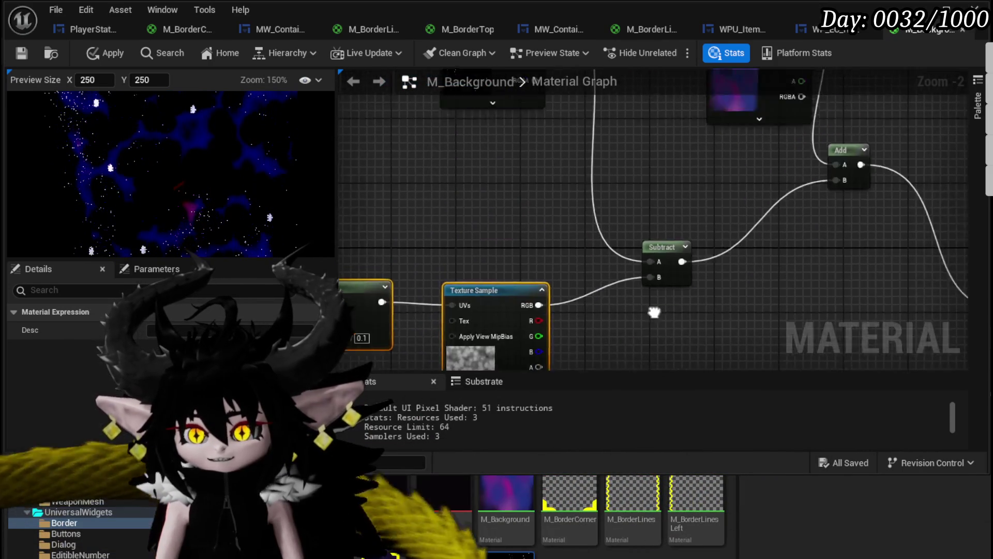
left_click_drag(523, 225, 399, 86)
mouse_move(469, 316)
left_mouse_down()
mouse_move(632, 208)
mouse_move(606, 216)
left_mouse_up()
mouse_move(418, 222)
left_mouse_down()
mouse_move(568, 250)
mouse_move(562, 168)
left_mouse_up()
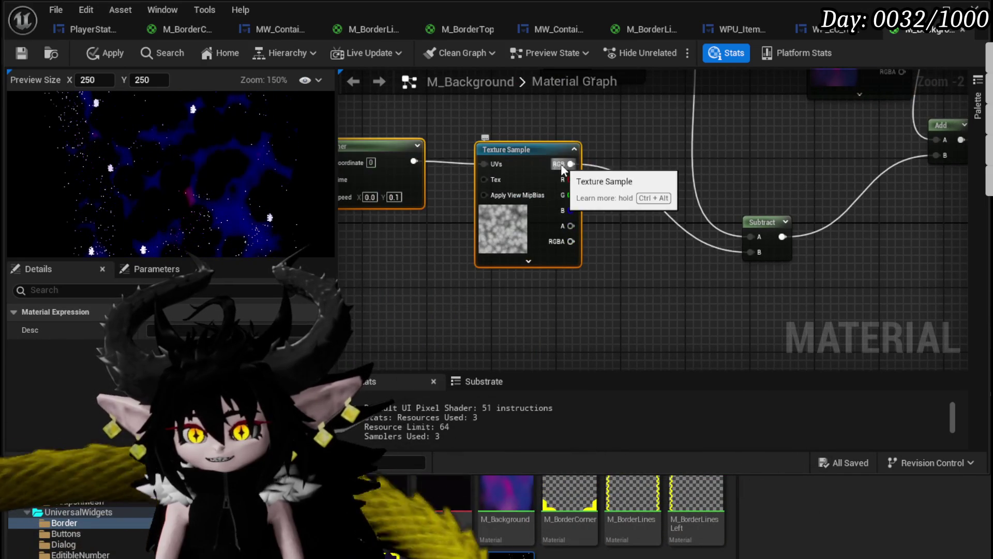
left_click_drag(739, 225, 743, 234)
left_click(564, 153)
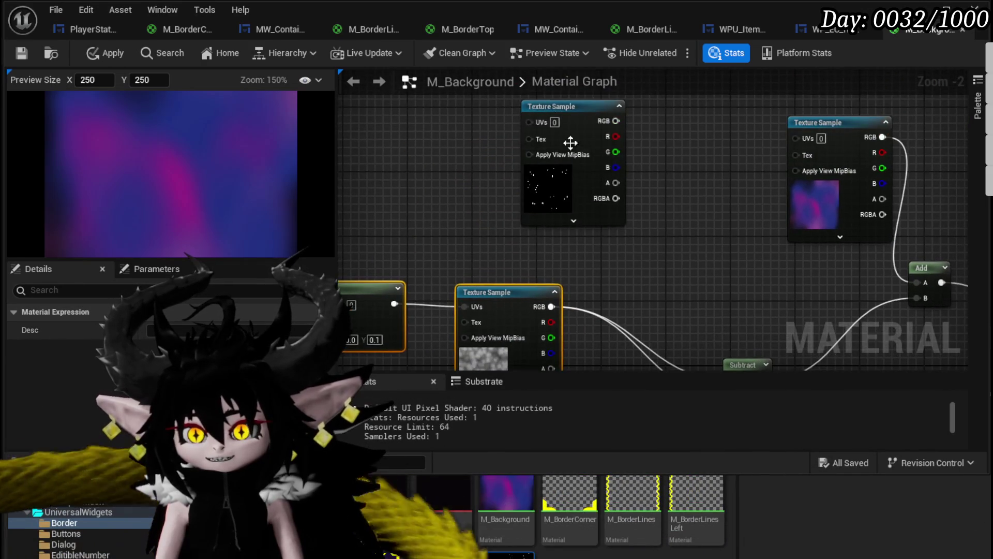
mouse_move(505, 548)
left_mouse_down()
mouse_move(574, 239)
mouse_move(731, 190)
left_mouse_up()
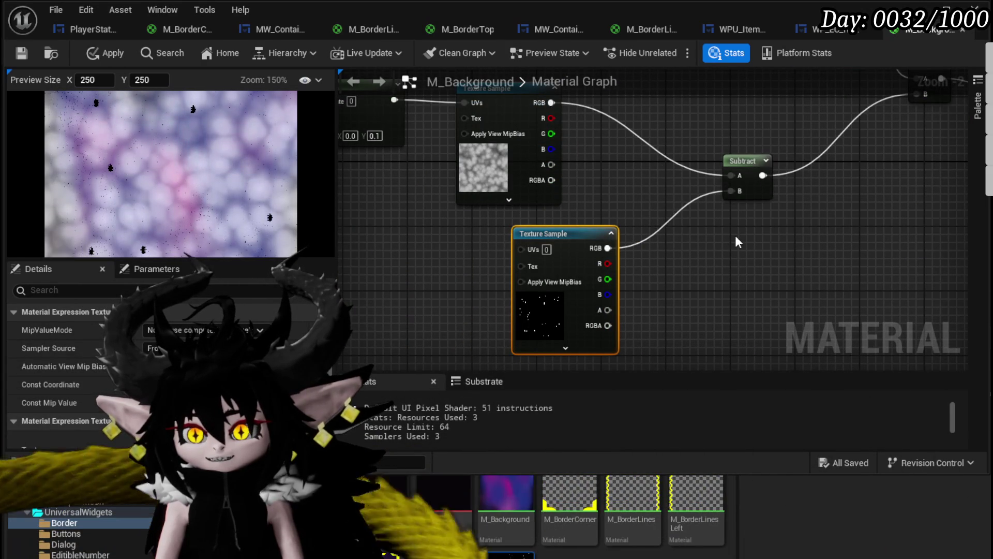
Add a OneMinus (1-x) node fed by Subtract, with its output going into the Add's B input.
mouse_move(578, 243)
left_mouse_down()
mouse_move(522, 243)
mouse_move(616, 256)
left_mouse_up()
type("one mi")
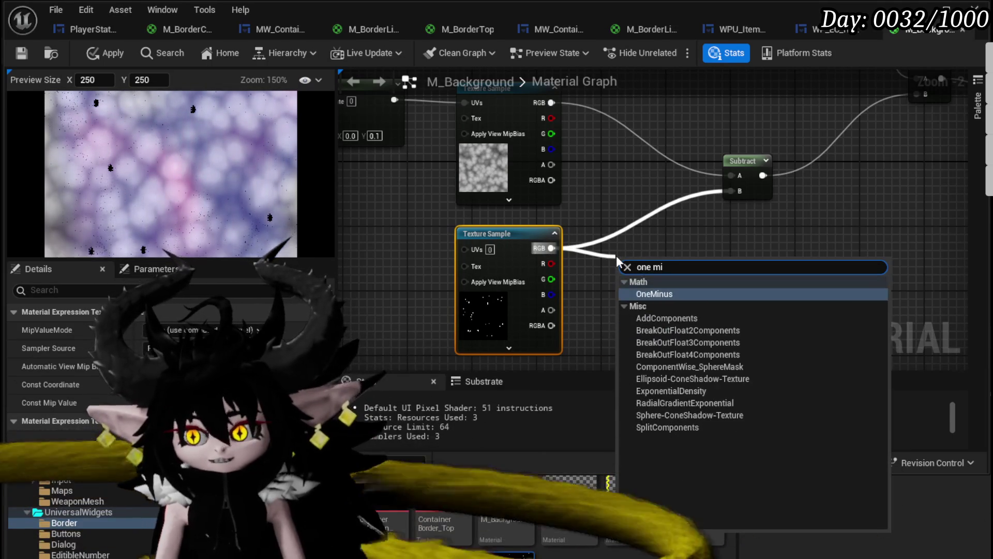
key("Return")
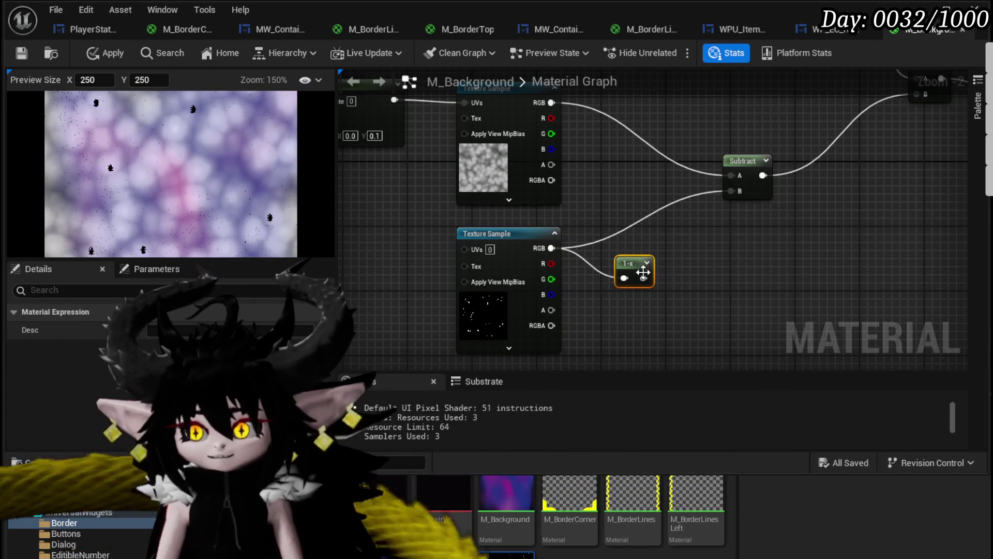
left_click_drag(709, 209, 731, 191)
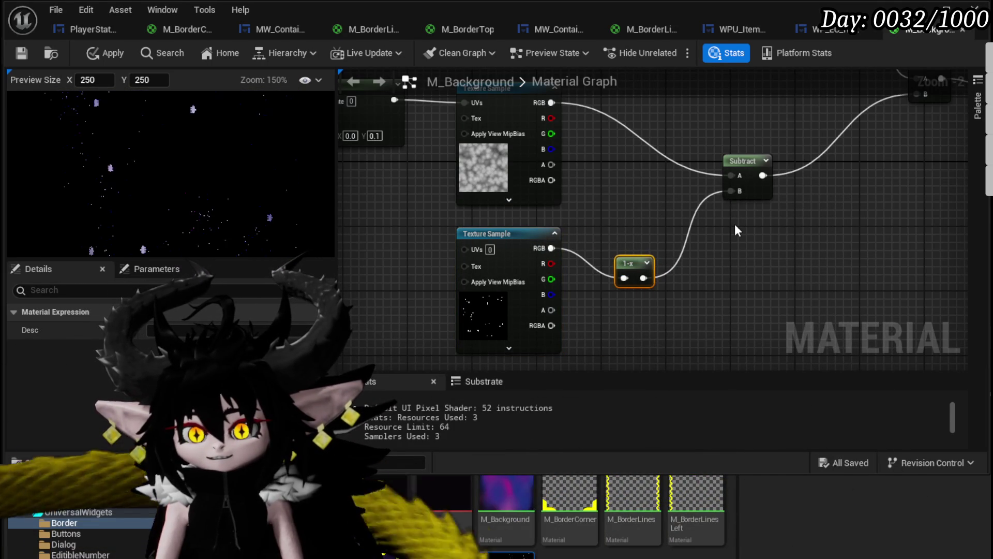
left_click_drag(641, 261, 869, 166)
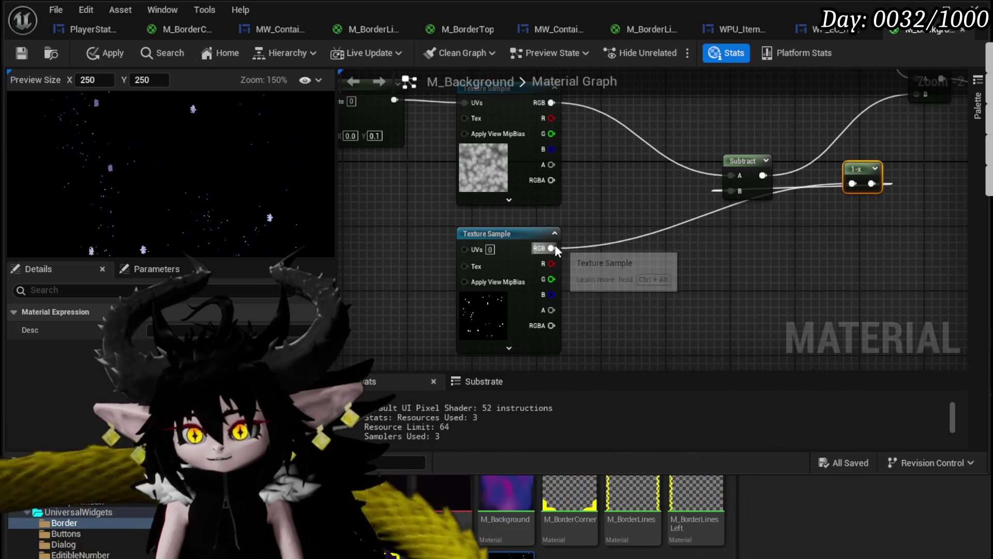
left_click_drag(714, 188, 731, 191)
mouse_move(762, 247)
left_mouse_down()
mouse_move(782, 166)
mouse_move(813, 154)
left_mouse_up()
left_click_drag(658, 236, 745, 243)
left_click_drag(752, 234, 727, 219)
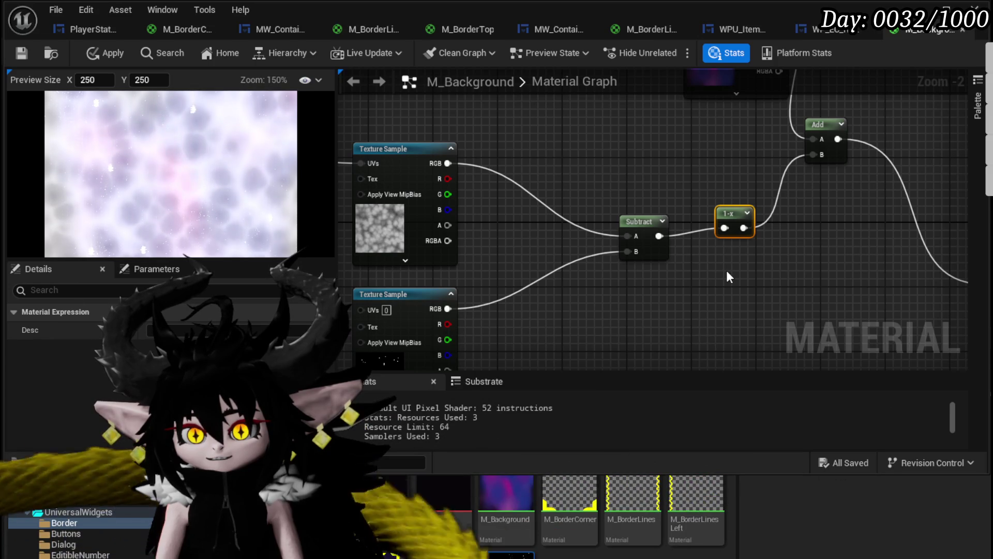
Duplicate the Add node to sum the nebula and noise textures into Subtract A.
left_click_drag(603, 203, 643, 282)
left_click_drag(410, 207, 468, 226)
left_click_drag(527, 232, 543, 165)
left_click_drag(759, 148, 655, 198)
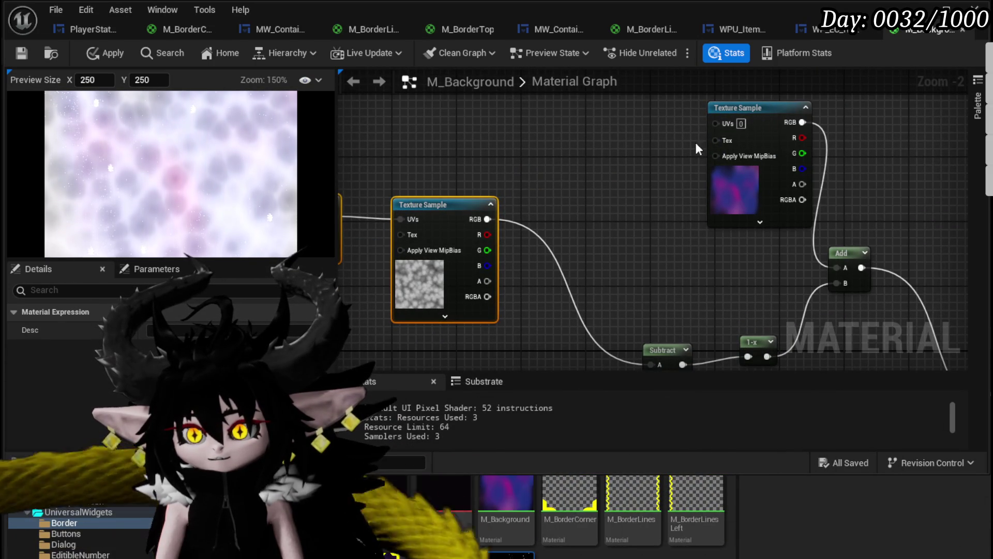
mouse_move(743, 106)
left_mouse_down()
mouse_move(501, 102)
mouse_move(414, 113)
mouse_move(408, 99)
left_mouse_up()
left_click(815, 243)
key("ctrl+c")
key("ctrl+v")
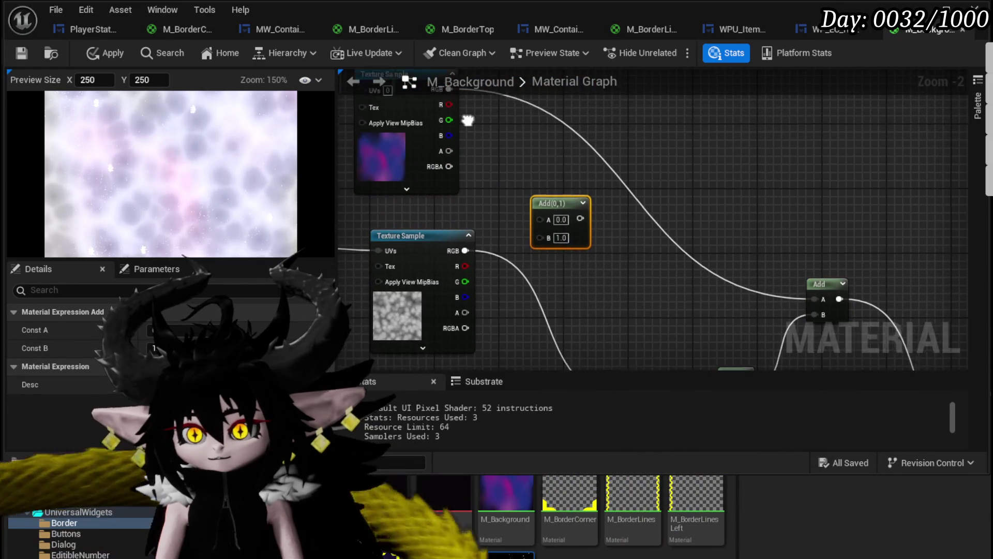
mouse_move(460, 125)
left_mouse_down()
mouse_move(551, 254)
mouse_move(551, 271)
left_mouse_up()
mouse_move(547, 144)
left_mouse_down()
mouse_move(630, 334)
mouse_move(615, 326)
left_mouse_up()
mouse_move(667, 285)
left_mouse_down()
mouse_move(481, 246)
mouse_move(537, 212)
mouse_move(496, 203)
left_mouse_up()
Connect the Subtract result directly to the Substrate UI Color input.
mouse_move(572, 228)
left_mouse_down()
mouse_move(724, 355)
mouse_move(635, 312)
mouse_move(608, 251)
left_mouse_up()
mouse_move(606, 292)
left_mouse_down()
mouse_move(874, 333)
mouse_move(863, 349)
left_mouse_up()
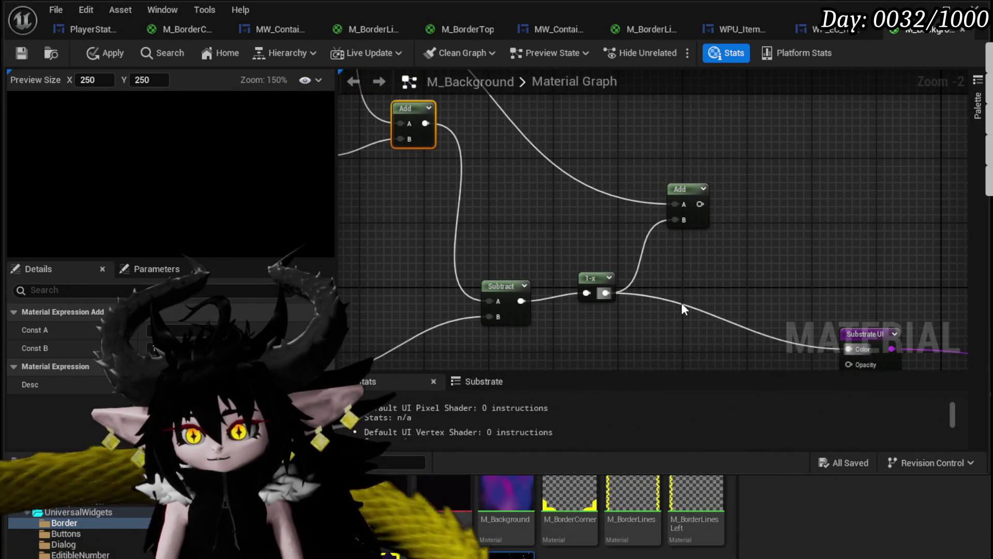
left_click_drag(682, 309, 708, 270)
left_click_drag(548, 262, 875, 310)
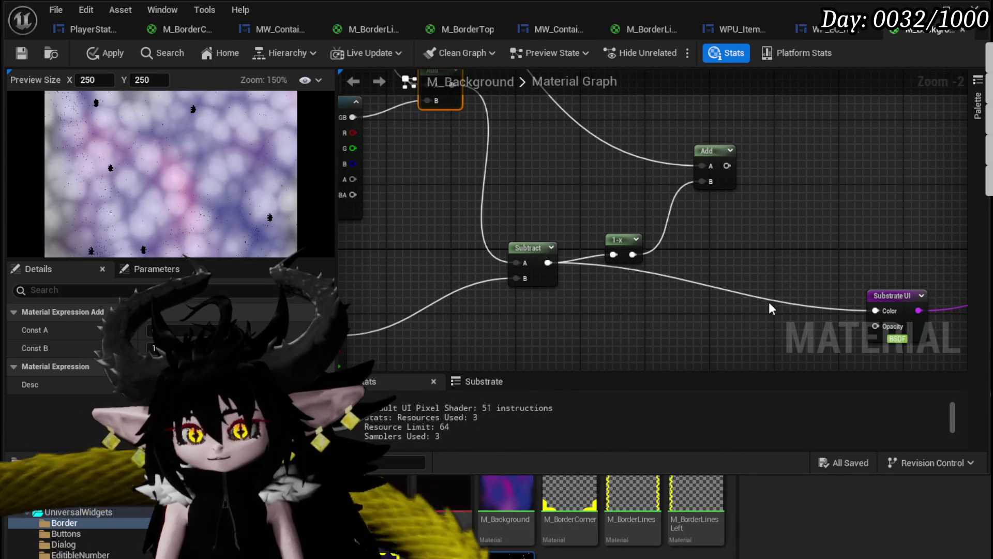
left_click(621, 240)
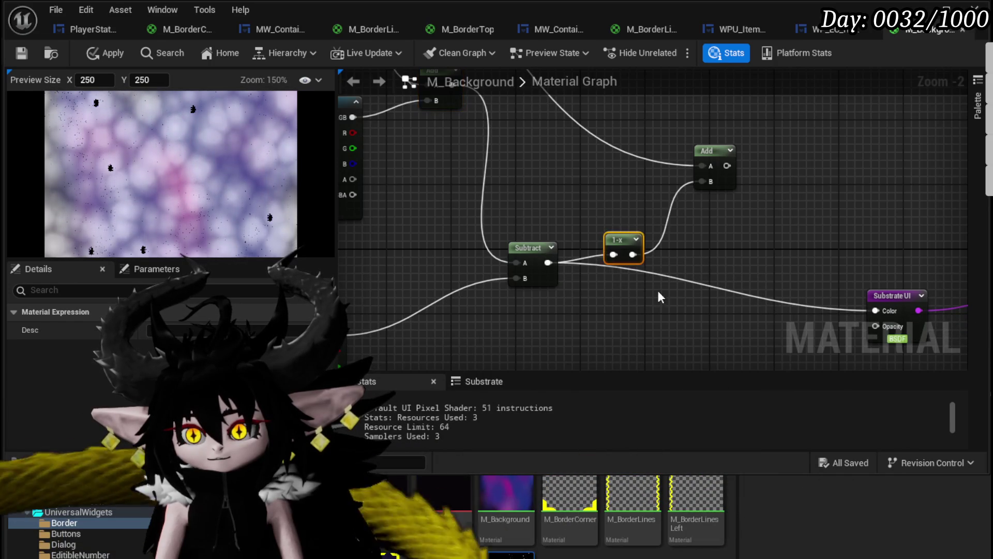
Paste a duplicate 1-x node into Subtract B and move four nodes out of the way.
left_click_drag(551, 336, 699, 265)
key("ctrl+v")
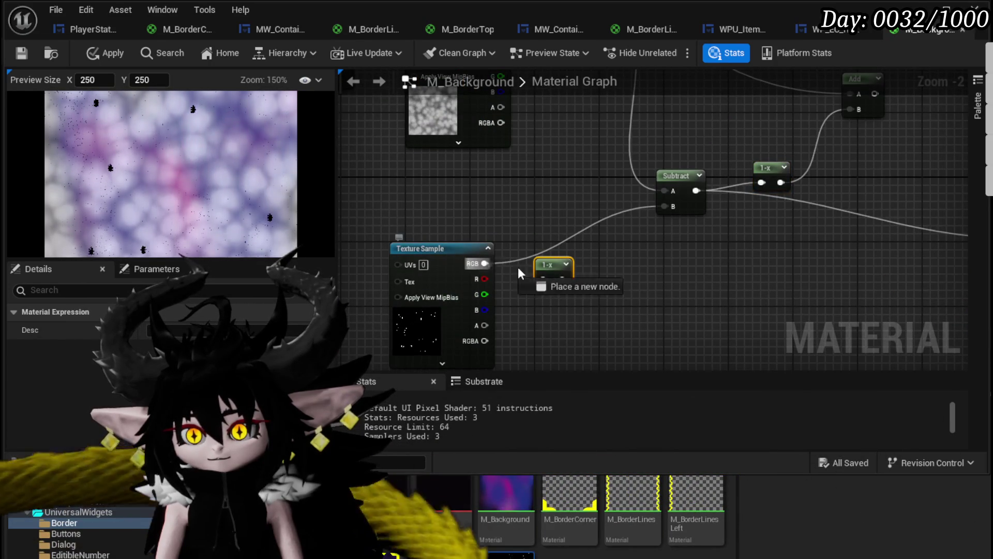
mouse_move(571, 279)
left_mouse_down()
mouse_move(665, 221)
mouse_move(664, 207)
left_mouse_up()
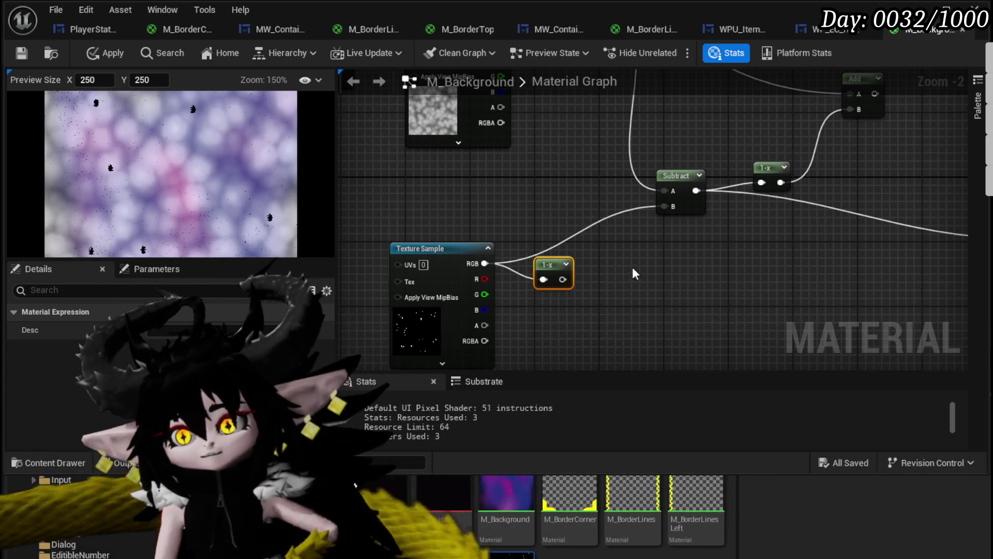
mouse_move(633, 267)
left_mouse_down()
mouse_move(634, 284)
mouse_move(666, 207)
mouse_move(678, 135)
left_mouse_up()
scroll(678, 135, "down", 3)
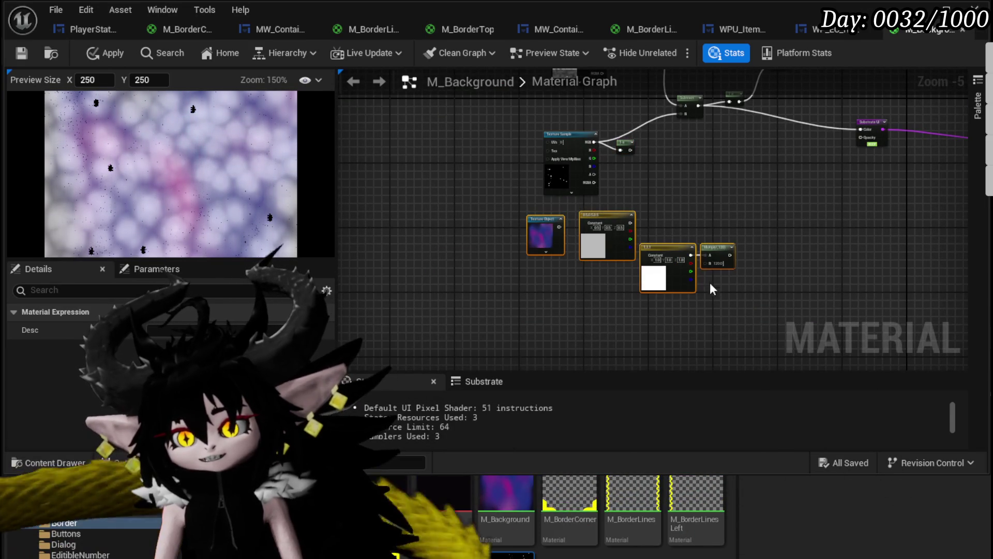
left_click_drag(604, 227, 783, 269)
left_click(478, 238)
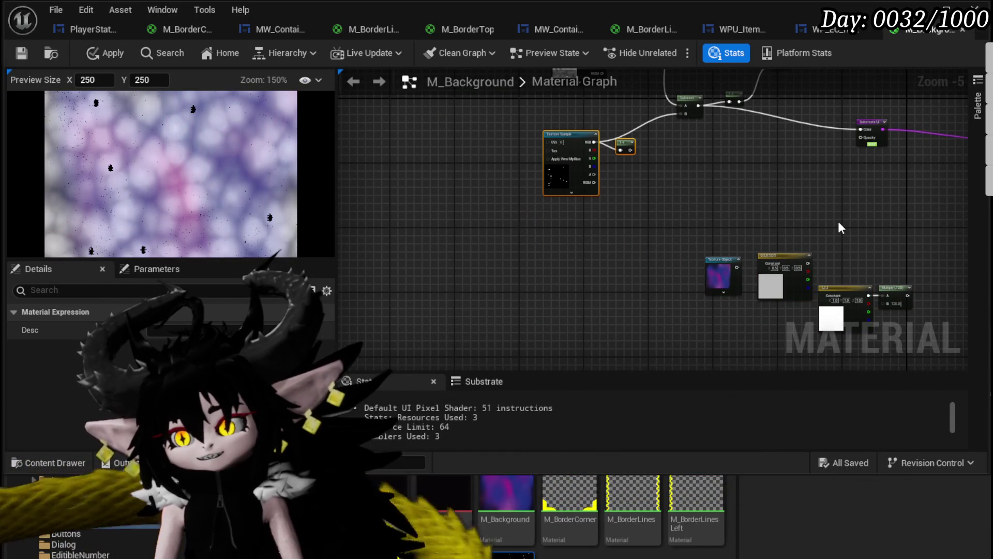
Add a white 1,1,1 constant and a Multiply node from its output.
left_click(871, 326)
scroll(621, 155, "up", 4)
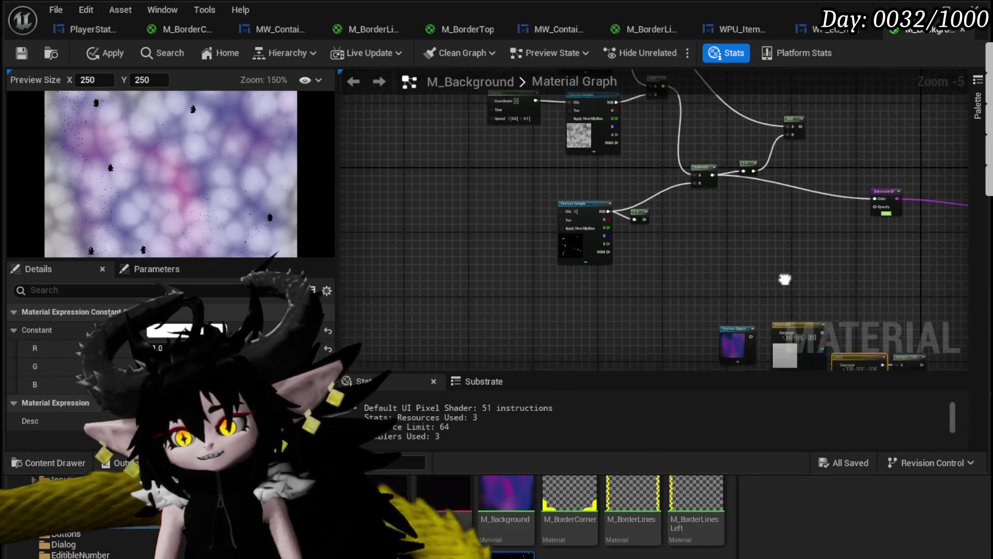
key("ctrl+v")
mouse_move(521, 181)
left_mouse_down()
mouse_move(455, 257)
mouse_move(464, 257)
left_mouse_up()
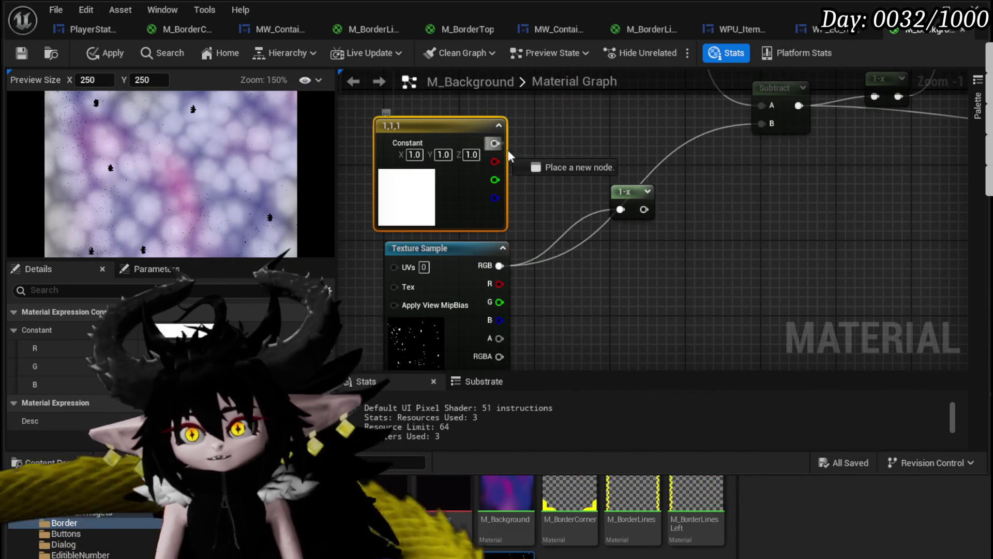
left_click_drag(495, 143, 528, 161)
type("multiply")
key("Return")
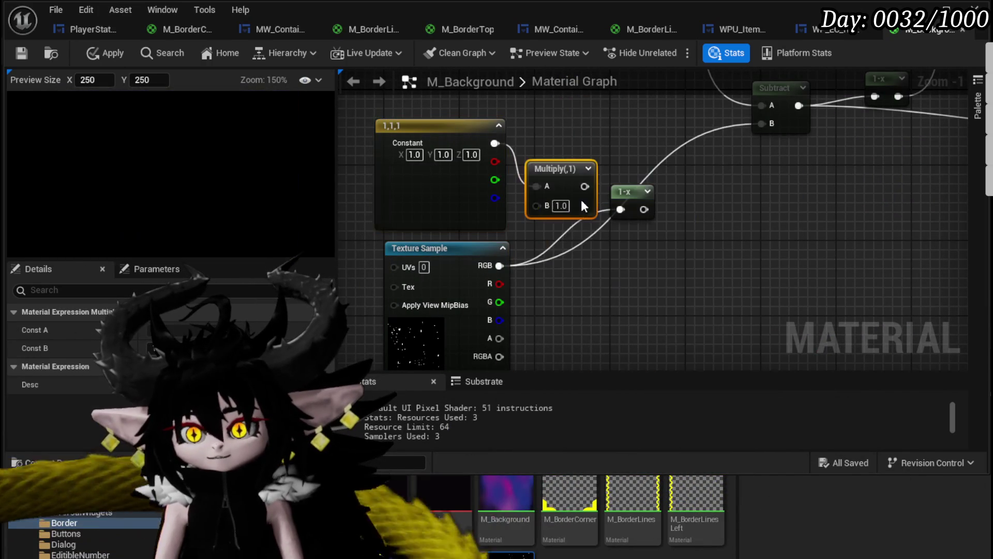
Wire the starfield RGB into Multiply B and the Multiply result into Subtract B.
mouse_move(500, 264)
left_mouse_down()
mouse_move(523, 212)
mouse_move(548, 205)
left_mouse_up()
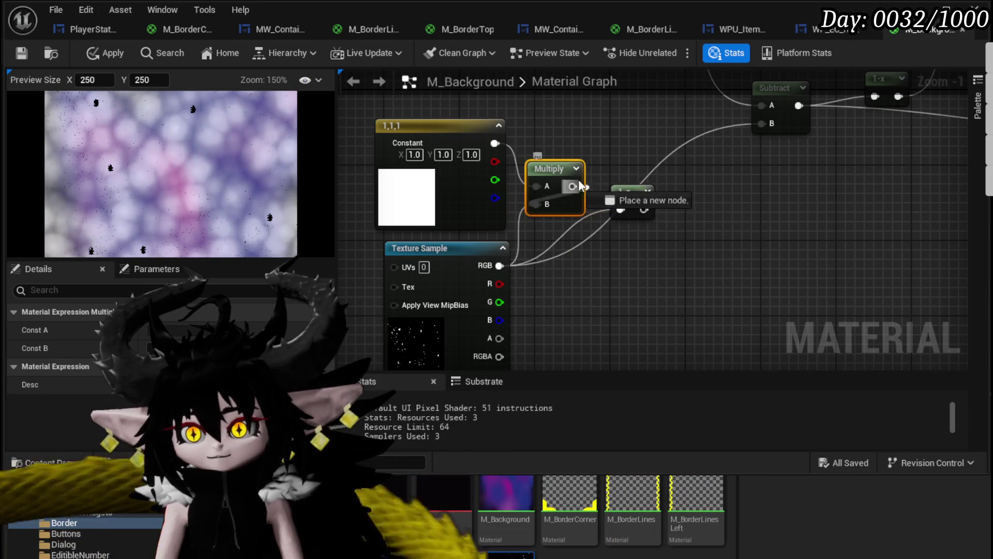
left_click_drag(771, 123, 771, 124)
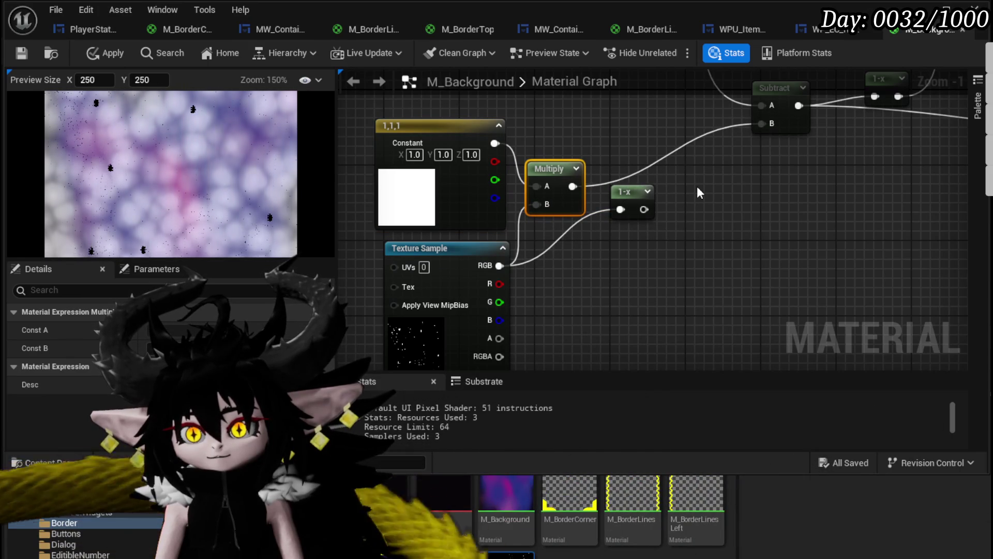
left_click_drag(500, 266, 504, 265)
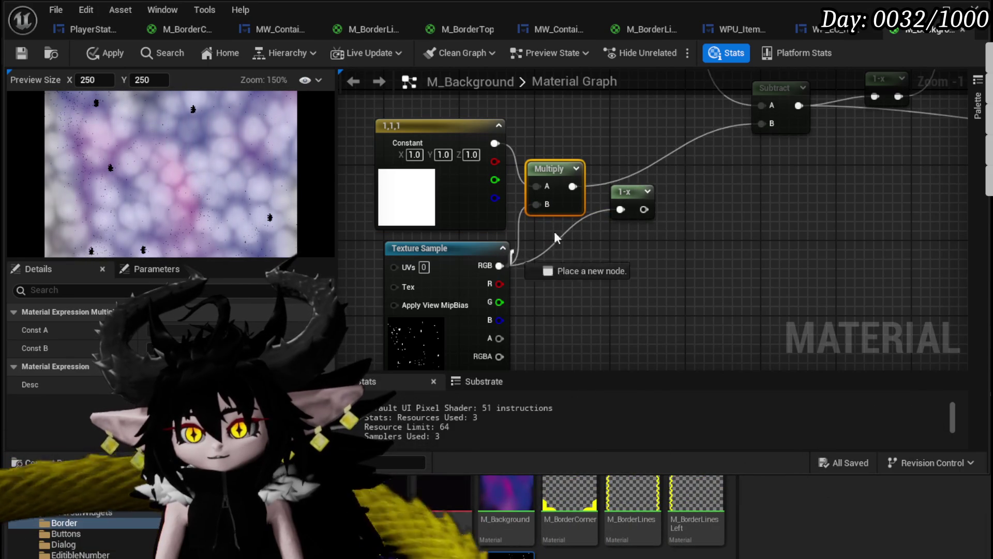
left_click_drag(772, 126, 773, 127)
scroll(773, 126, "down", 2)
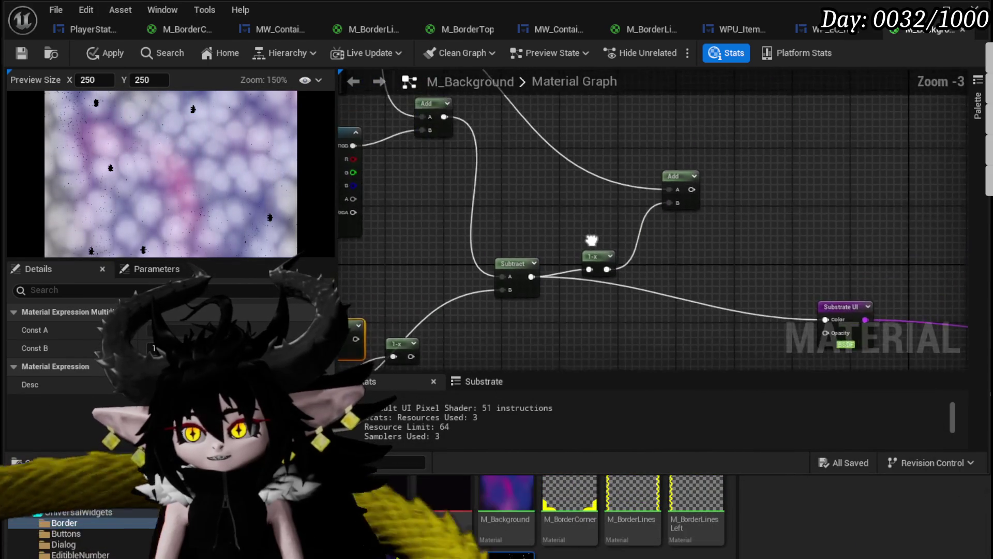
mouse_move(660, 296)
left_mouse_down()
mouse_move(672, 250)
mouse_move(694, 306)
mouse_move(620, 272)
left_mouse_up()
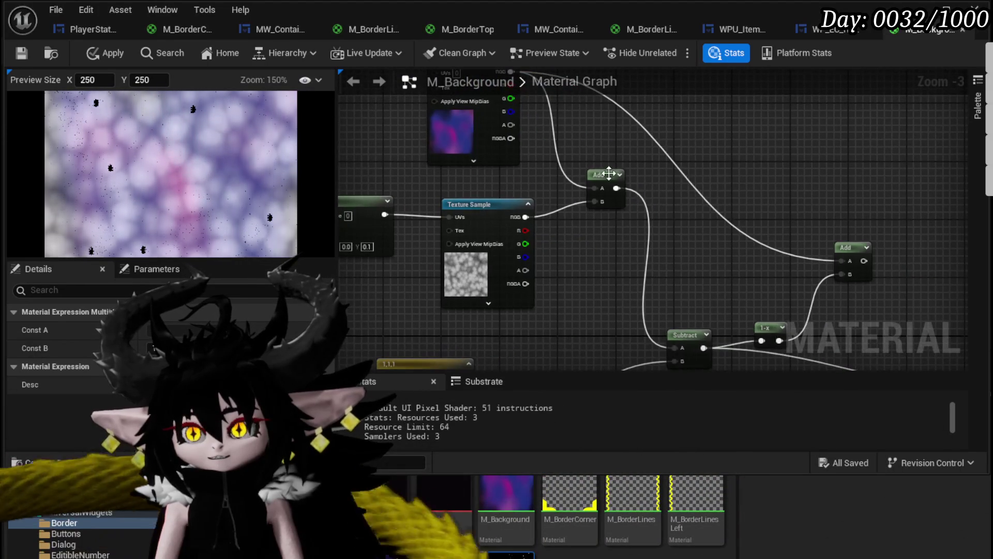
Preview the Add node's result alone and shift the Panner and Texture Sample left.
right_click(614, 175)
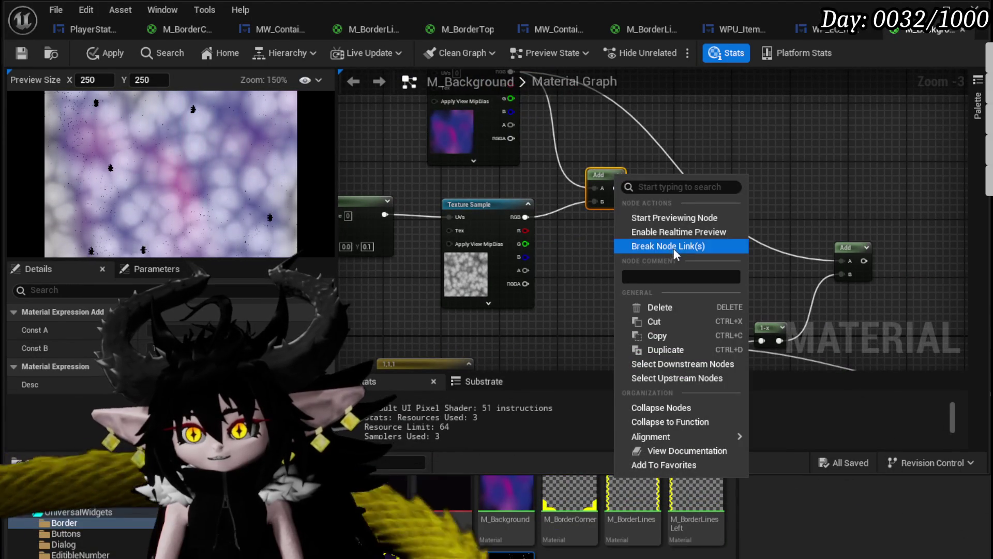
left_click(675, 217)
scroll(674, 210, "up", 3)
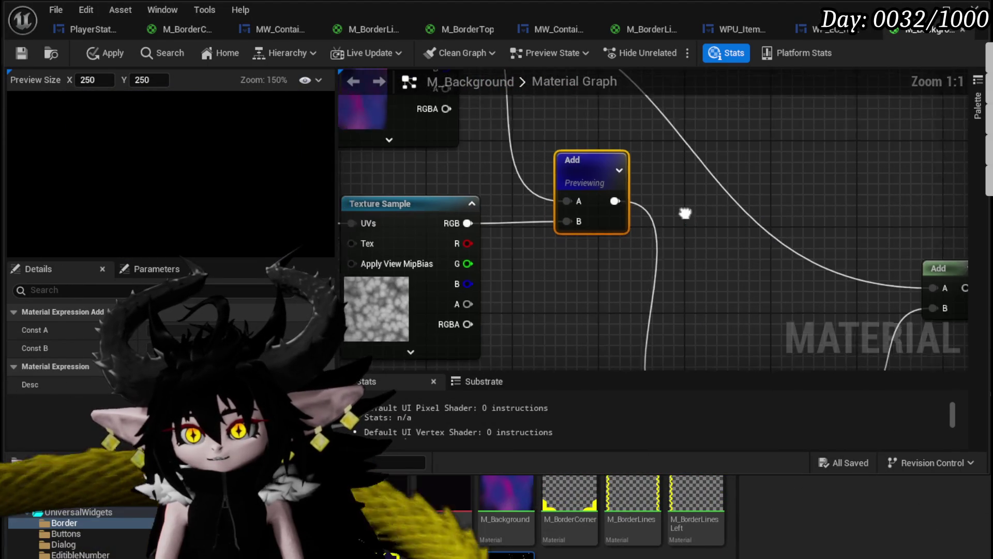
scroll(647, 216, "down", 2)
scroll(648, 216, "down", 1)
mouse_move(586, 195)
left_mouse_down()
mouse_move(523, 191)
mouse_move(570, 160)
mouse_move(482, 278)
mouse_move(641, 195)
mouse_move(490, 185)
left_mouse_up()
left_click(667, 224)
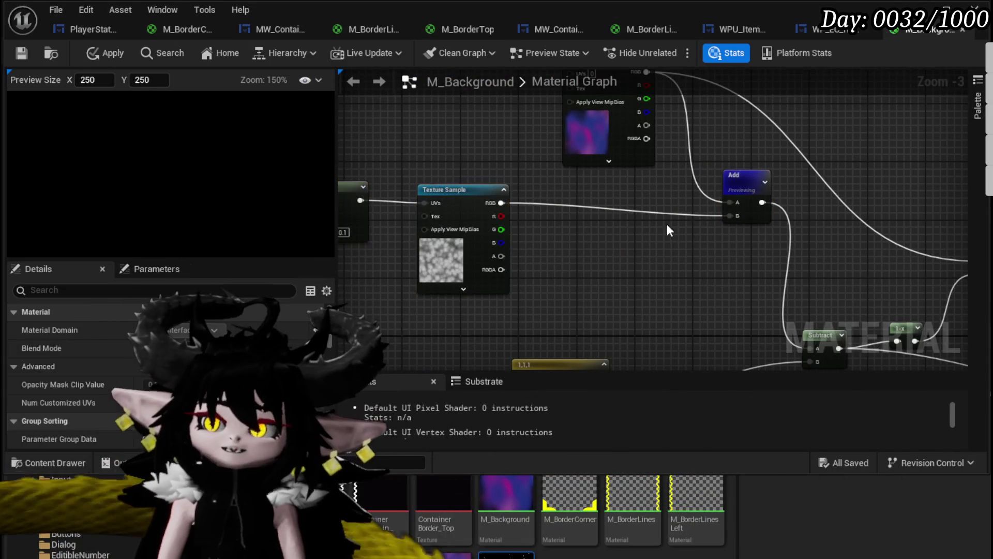
left_click_drag(668, 225, 710, 206)
Preview the Texture Sample on its own, then stop previewing it.
right_click(531, 181)
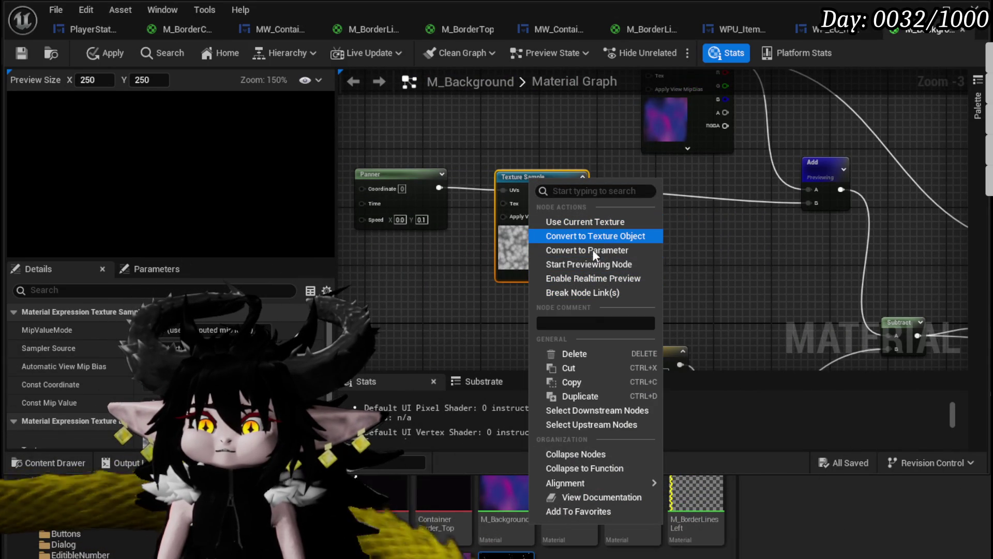
left_click(590, 265)
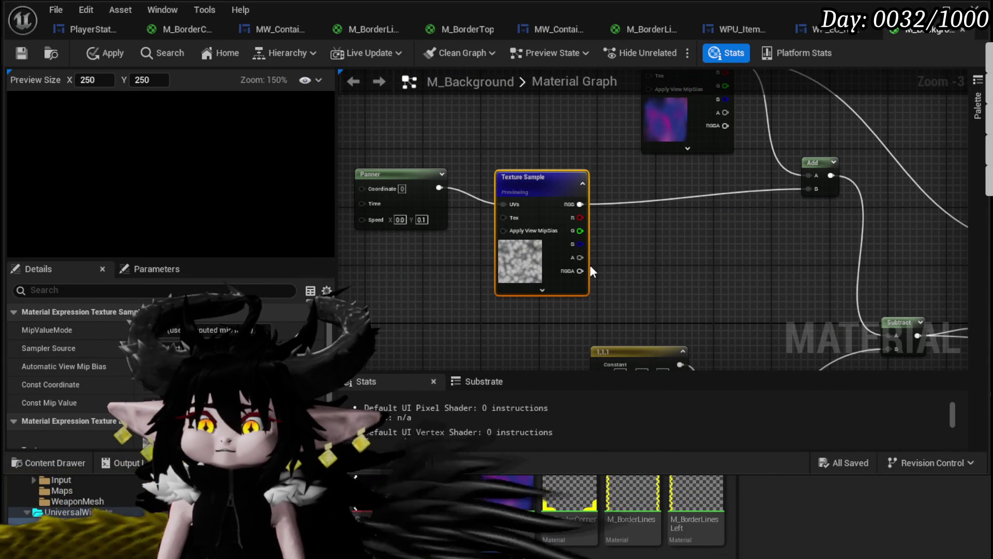
left_click(662, 247)
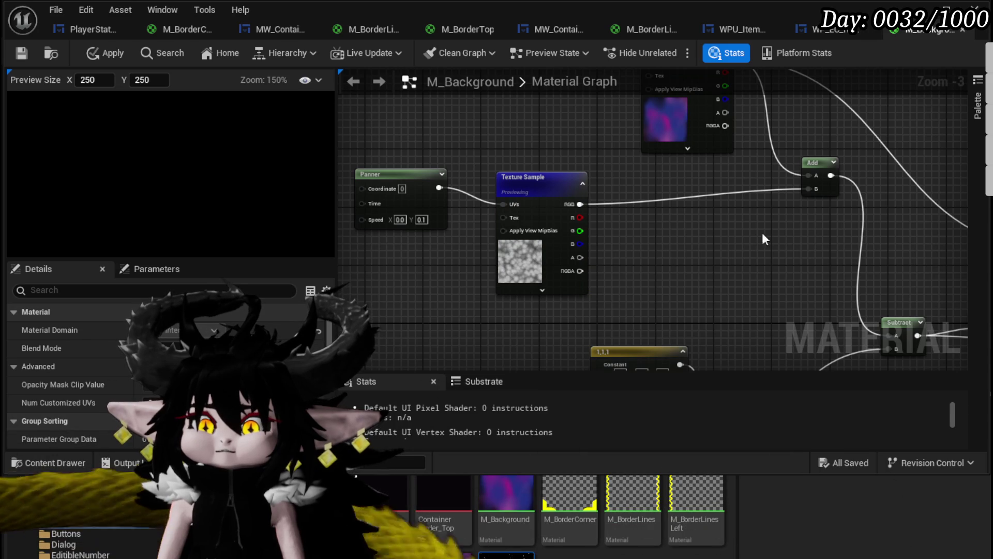
scroll(616, 212, "down", 3)
scroll(569, 207, "up", 3)
right_click(529, 162)
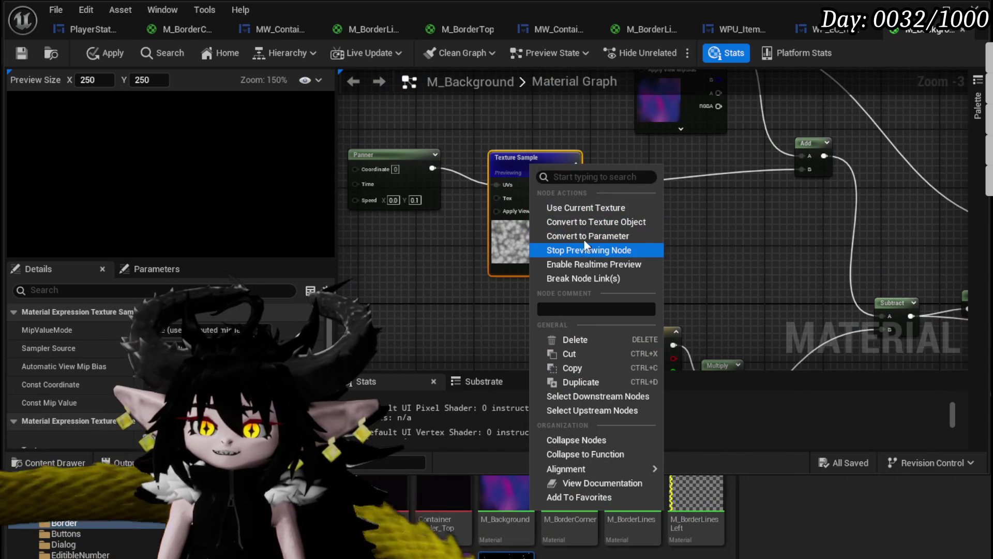
left_click(585, 249)
Connect the lower Texture Sample, then the nebula texture, into Substrate UI Color.
mouse_move(644, 250)
left_mouse_down()
mouse_move(594, 278)
mouse_move(573, 308)
left_mouse_up()
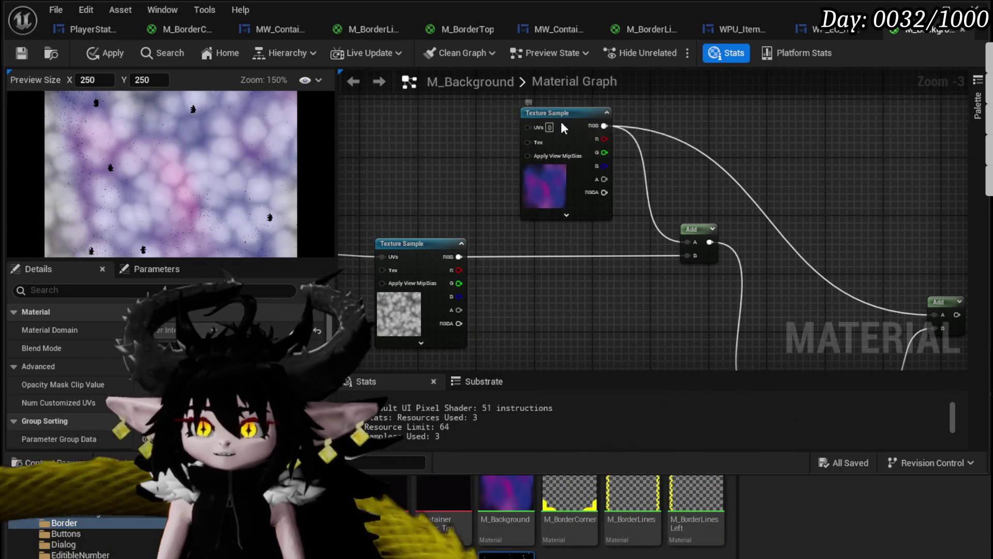
left_click_drag(569, 127, 442, 126)
mouse_move(448, 260)
left_mouse_down()
mouse_move(889, 349)
mouse_move(776, 114)
mouse_move(682, 304)
left_mouse_up()
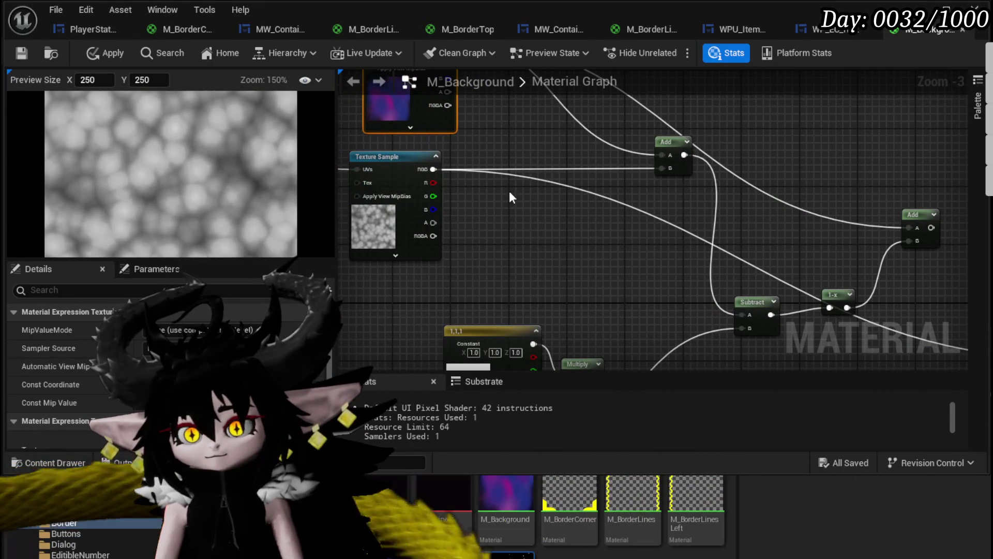
left_click(539, 192)
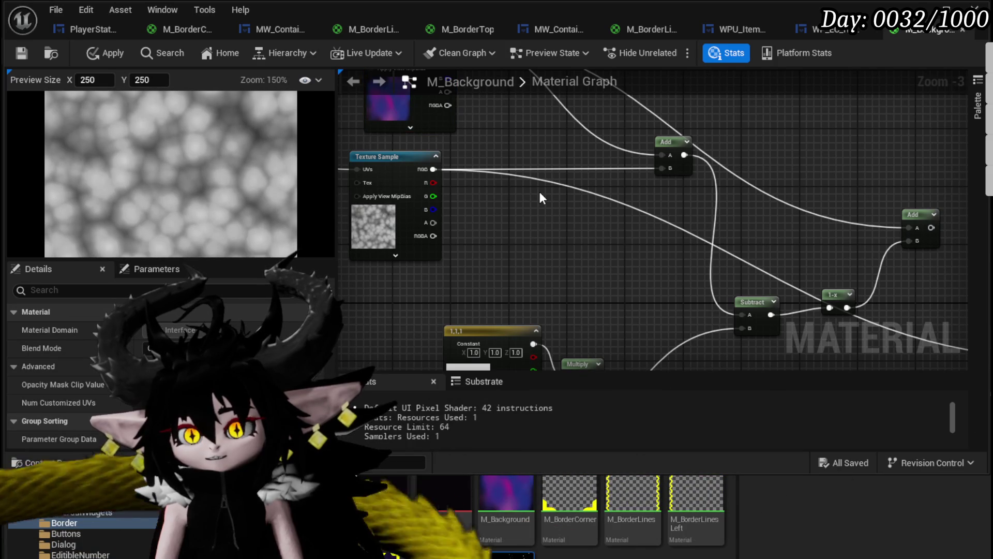
left_click_drag(540, 194, 598, 256)
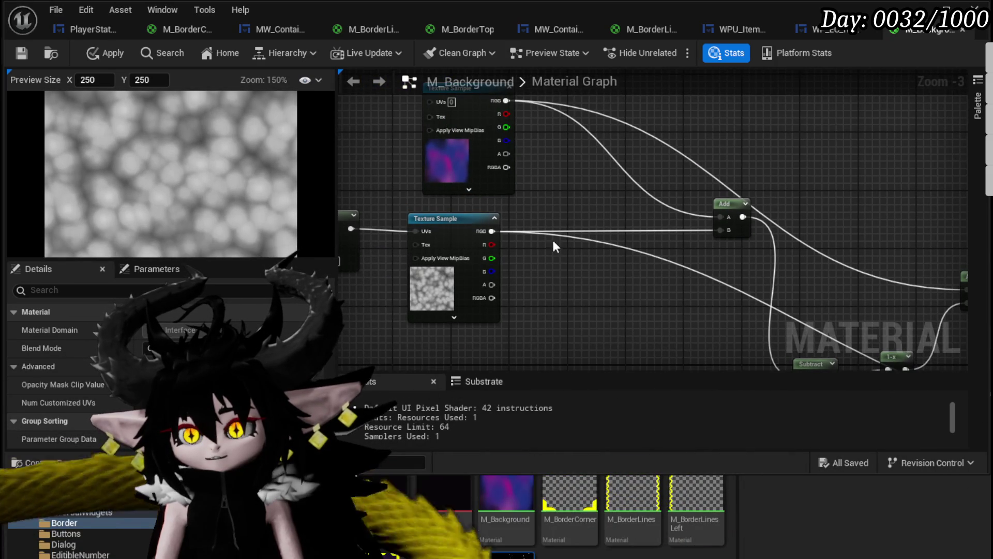
left_click_drag(586, 196, 574, 203)
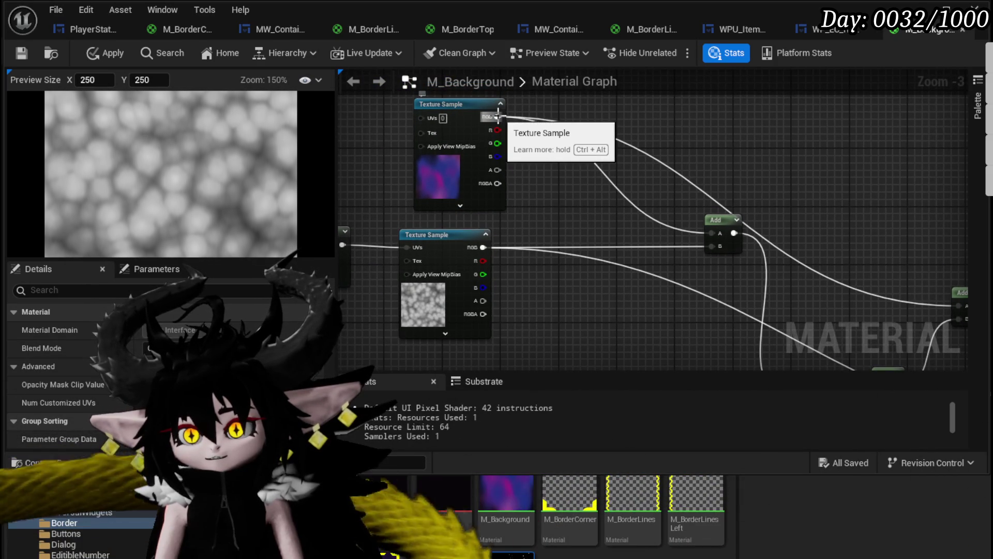
mouse_move(517, 279)
left_mouse_down()
mouse_move(626, 197)
mouse_move(393, 171)
left_mouse_up()
mouse_move(569, 165)
left_mouse_down()
mouse_move(531, 262)
mouse_move(449, 158)
mouse_move(588, 252)
mouse_move(544, 184)
left_mouse_up()
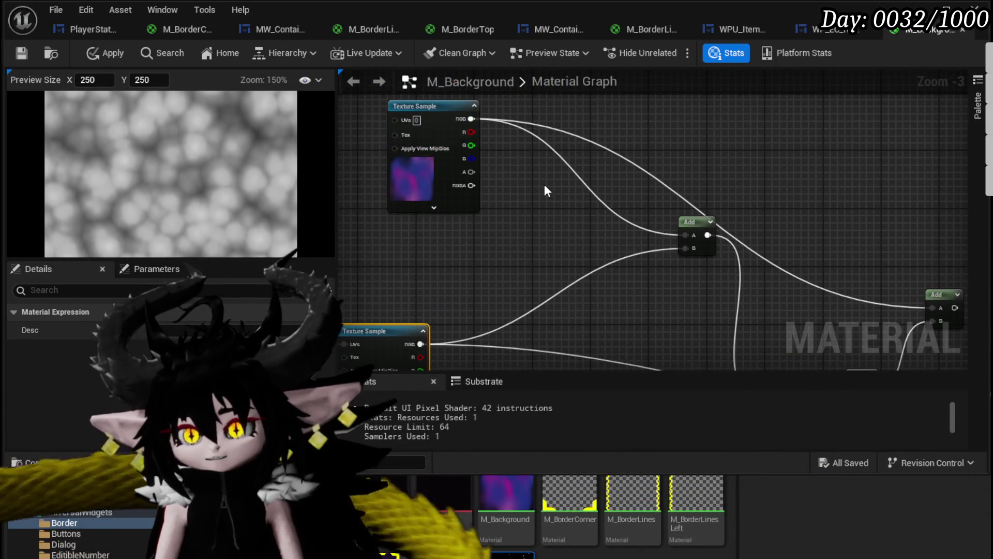
mouse_move(470, 118)
left_mouse_down()
mouse_move(854, 370)
mouse_move(651, 305)
mouse_move(778, 293)
left_mouse_up()
Save M_Background, select the Panner-to-Subtract node group, and close the material editor.
left_click_drag(466, 181, 750, 155)
left_click_drag(410, 124, 792, 355)
left_click_drag(642, 216, 500, 211)
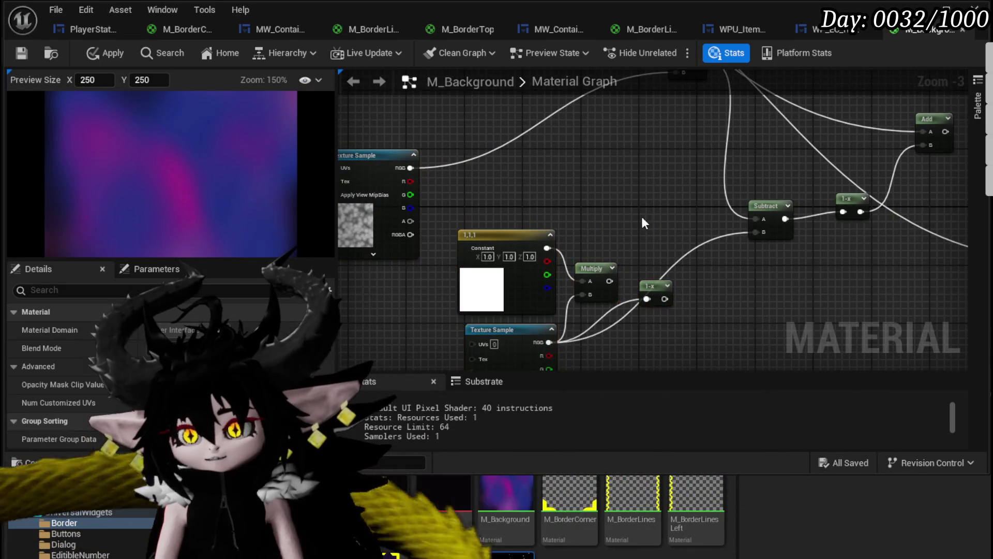
left_click(98, 54)
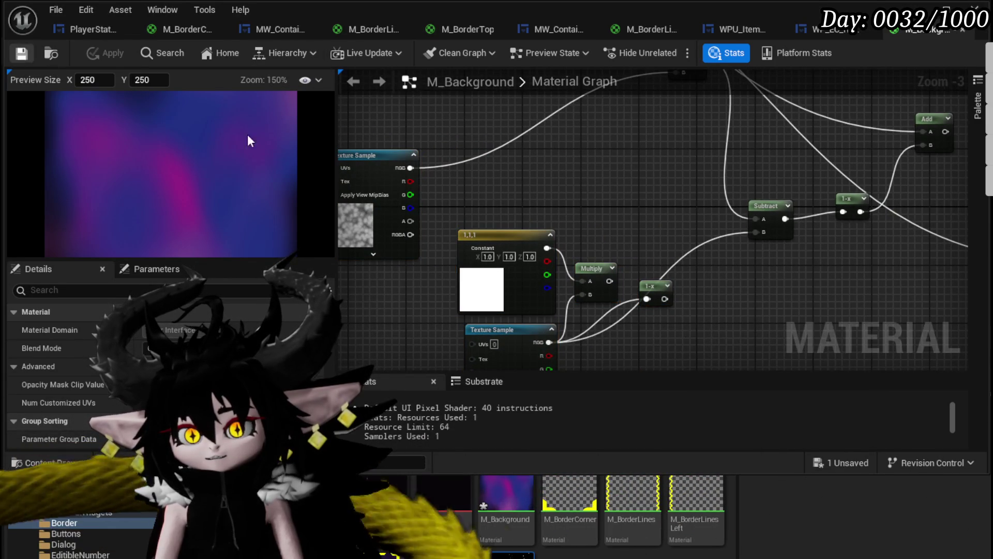
scroll(554, 188, "down", 2)
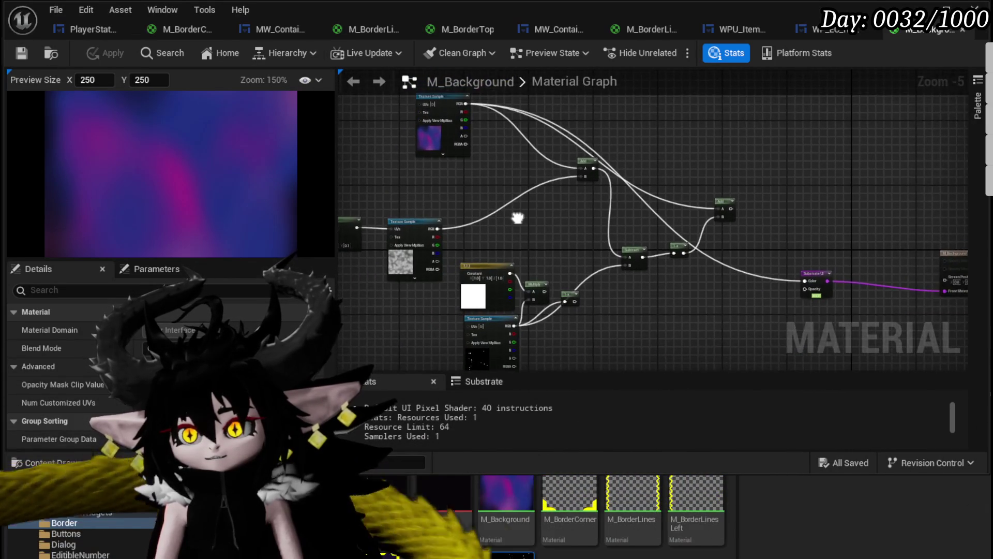
left_click_drag(518, 217, 559, 184)
mouse_move(395, 176)
left_mouse_down()
mouse_move(630, 319)
mouse_move(744, 319)
left_mouse_up()
left_click_drag(781, 301, 786, 303)
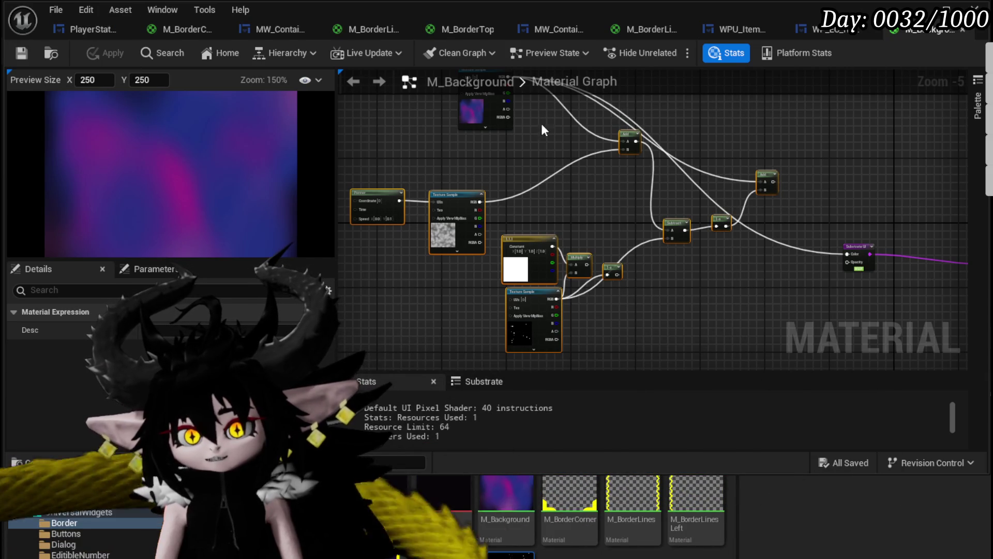
left_click(962, 29)
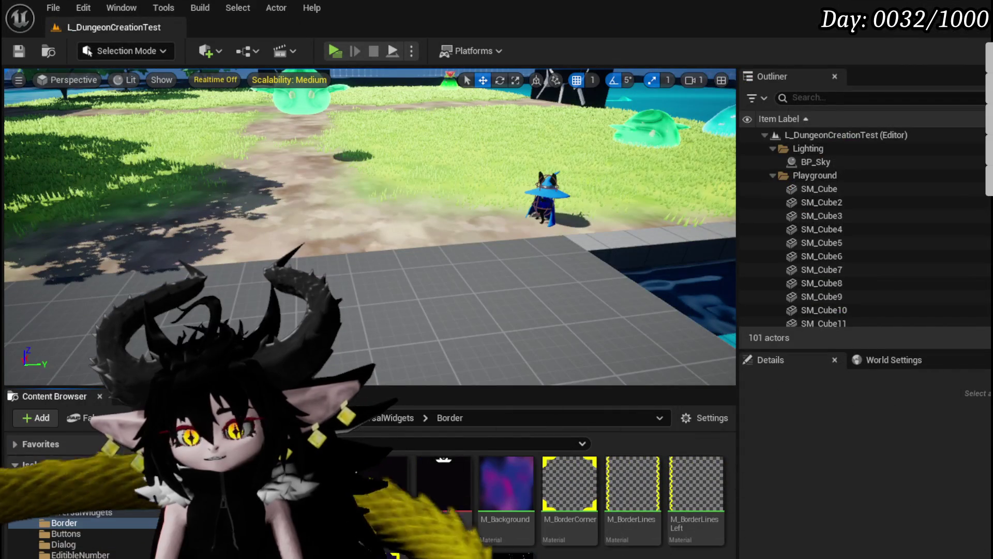
Create a Material asset named M_BackgroundStars in the Border folder and open it.
right_click(616, 550)
left_click(678, 214)
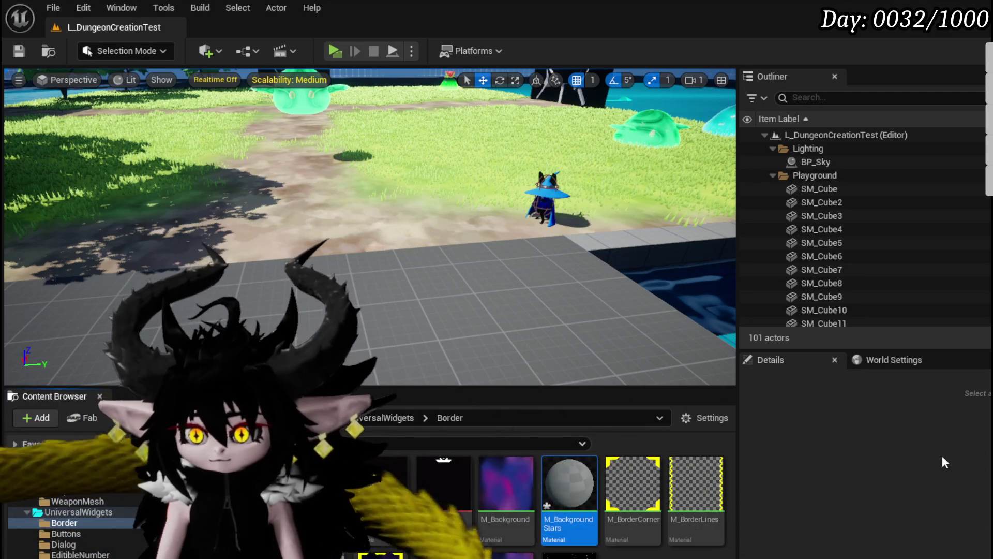
double_click(572, 479)
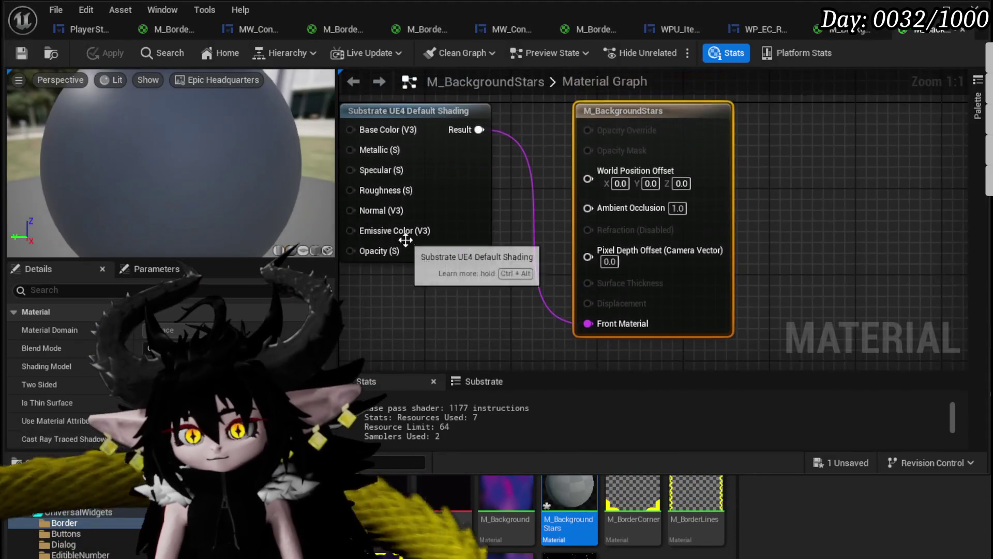
Replace the default Substrate shading node with a Substrate UI node wired to Front Material.
key("Home")
scroll(890, 232, "up", 3)
left_click(553, 222)
key("Delete")
right_click(507, 229)
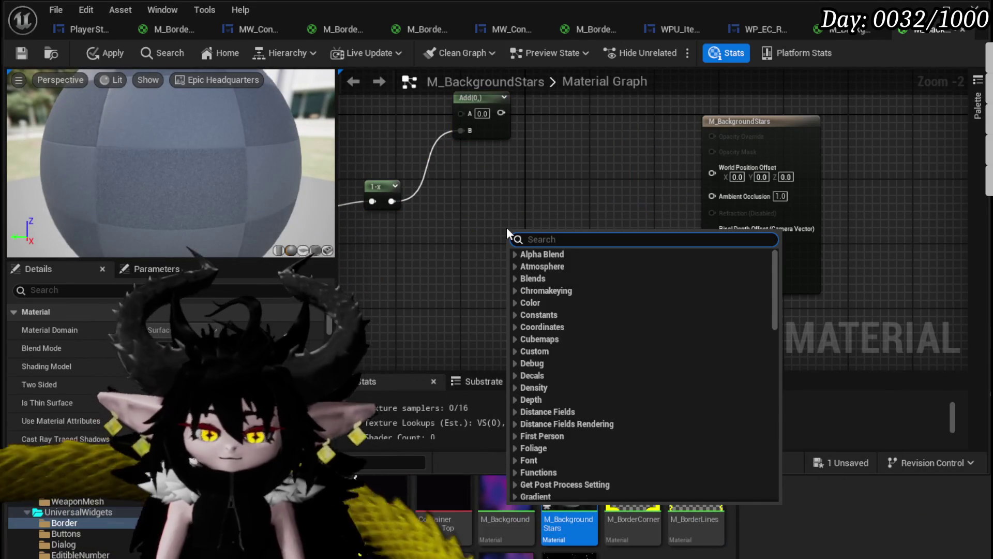
type("UI")
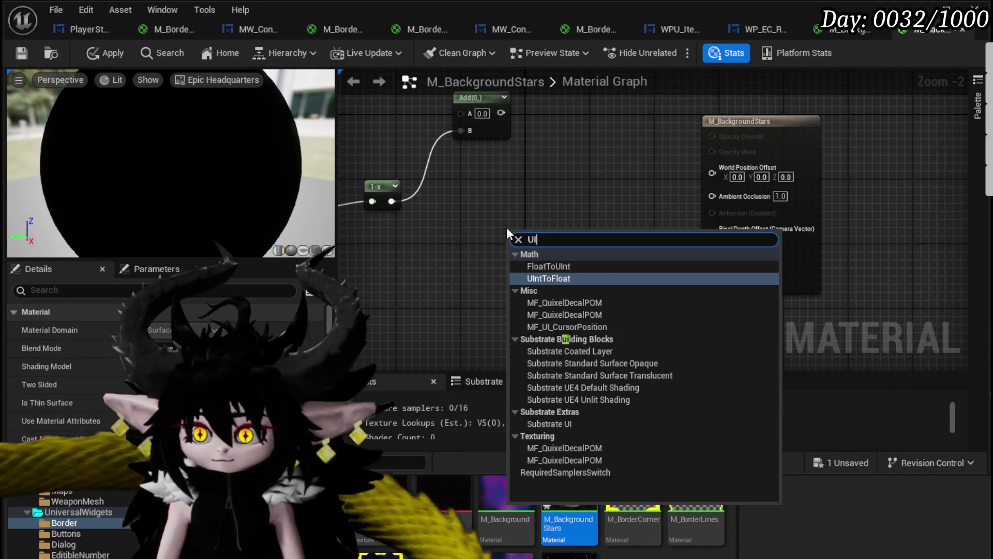
left_click(549, 424)
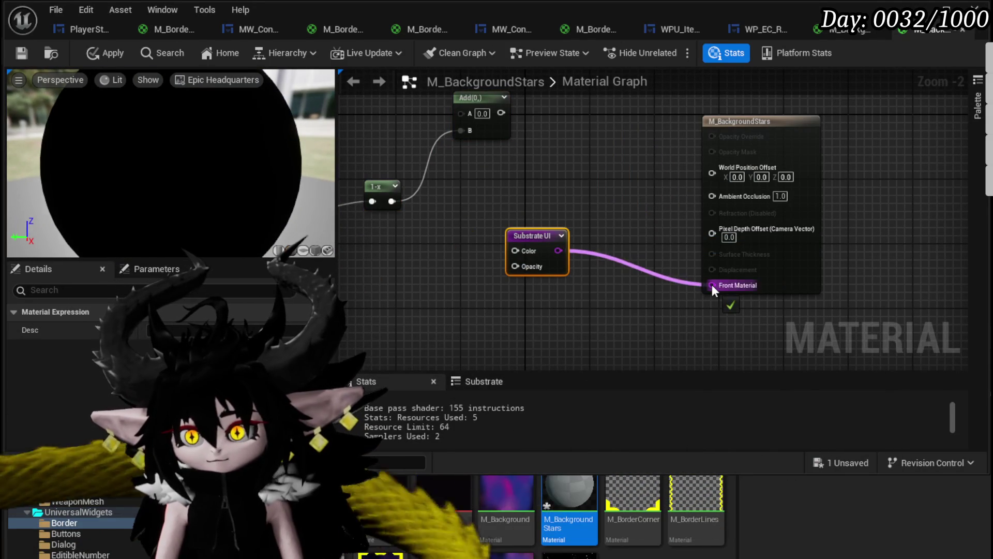
left_click_drag(712, 285, 711, 285)
Rearrange the 1-x, Panner and Texture Sample nodes in the graph.
left_click_drag(517, 225, 548, 181)
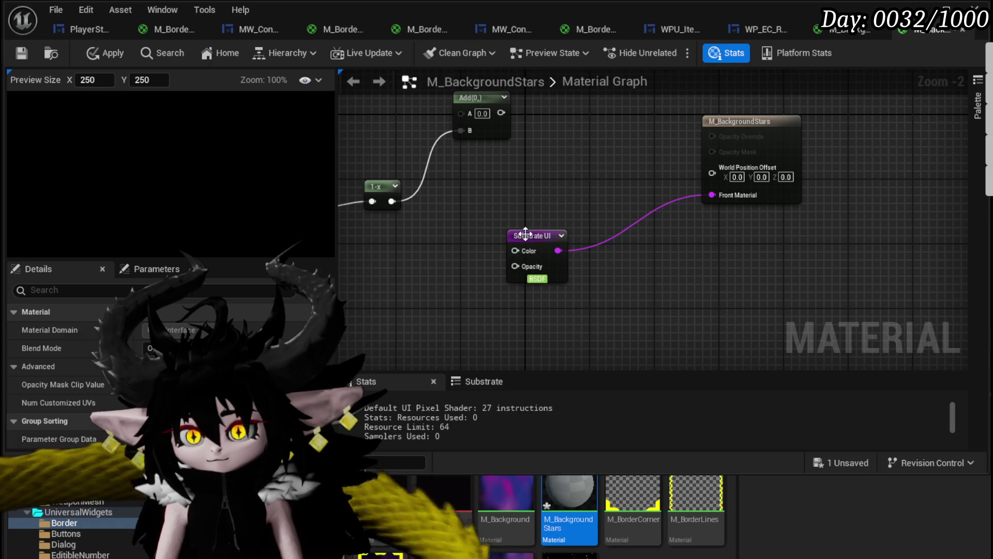
scroll(539, 206, "down", 1)
left_click(567, 305)
scroll(567, 305, "down", 2)
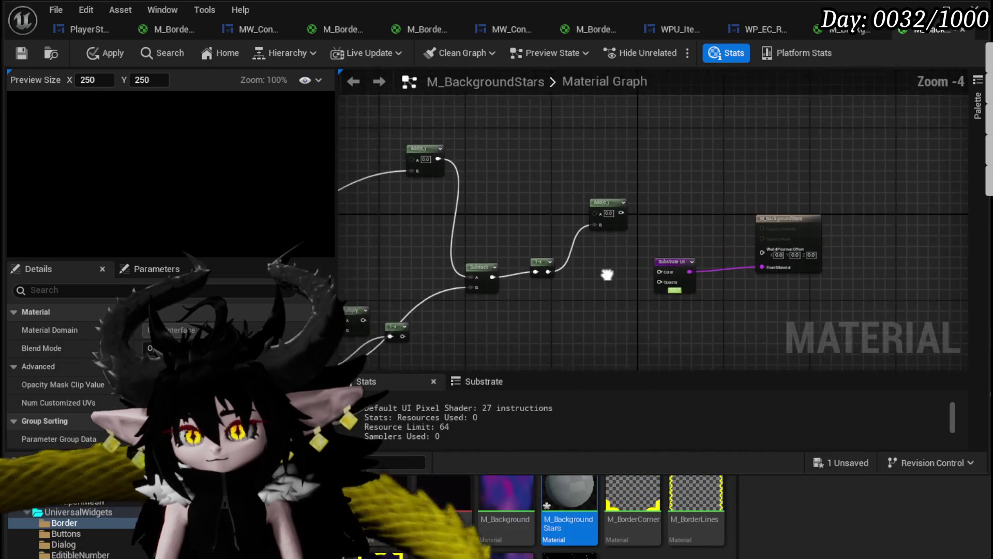
scroll(569, 258, "up", 3)
left_click_drag(540, 245, 511, 255)
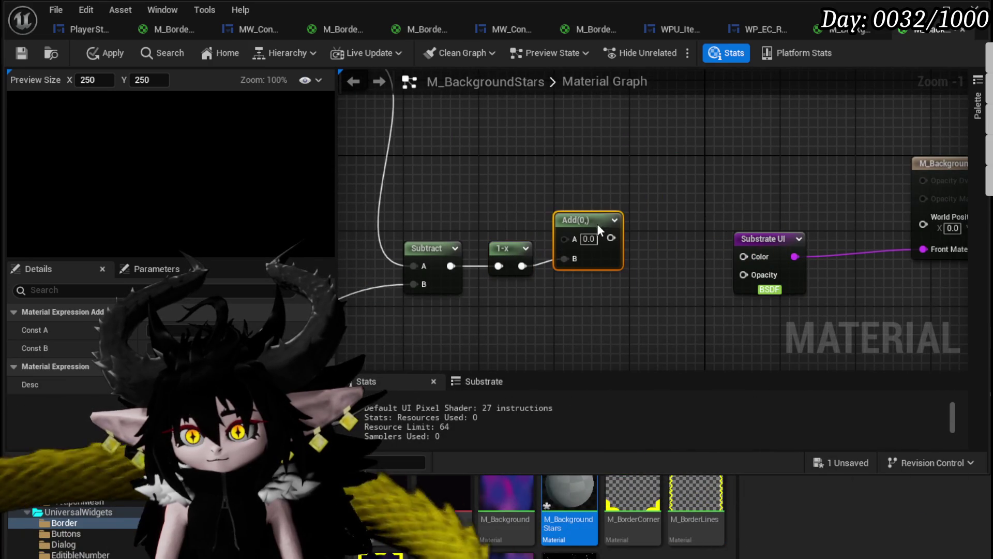
key("Home")
mouse_move(504, 223)
left_mouse_down()
mouse_move(695, 134)
mouse_move(664, 147)
left_mouse_up()
left_click(611, 134)
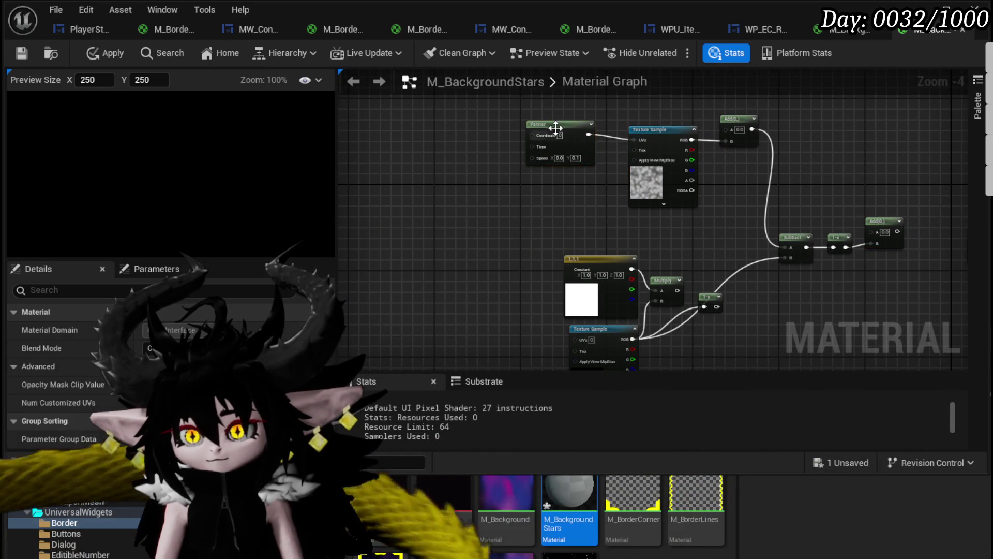
left_click_drag(553, 135, 575, 137)
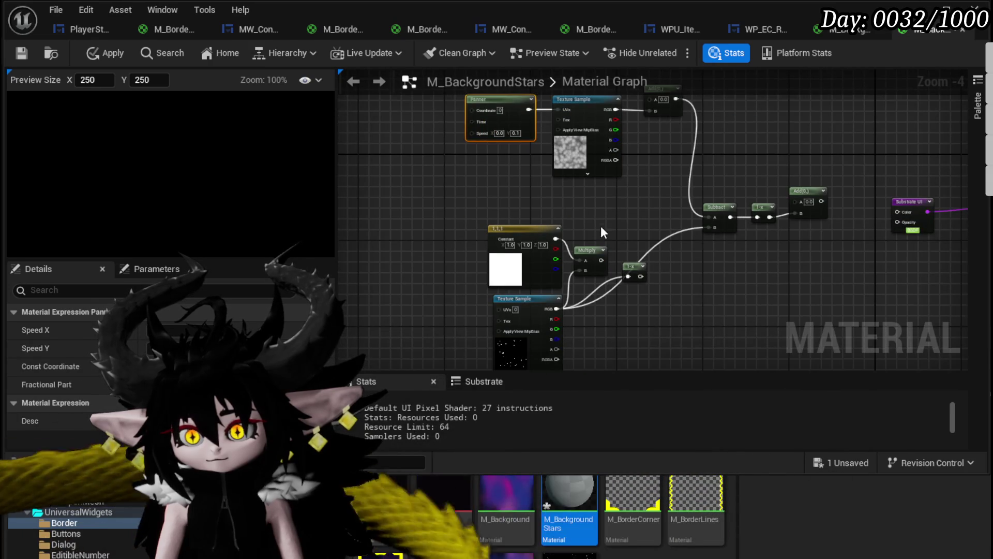
Wire the 1-x result into the Substrate UI Color input.
scroll(534, 200, "up", 2)
left_click_drag(549, 248, 565, 289)
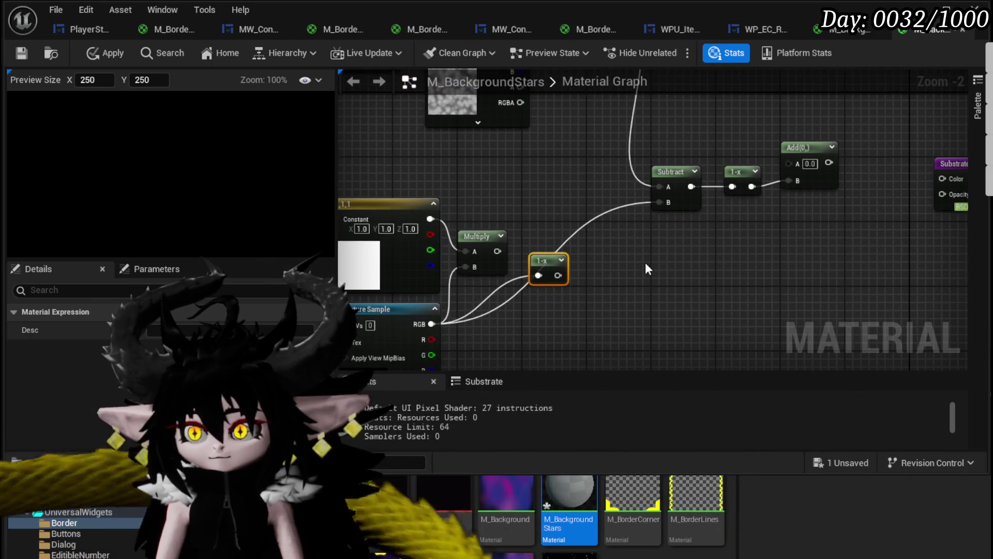
left_click_drag(612, 244, 796, 248)
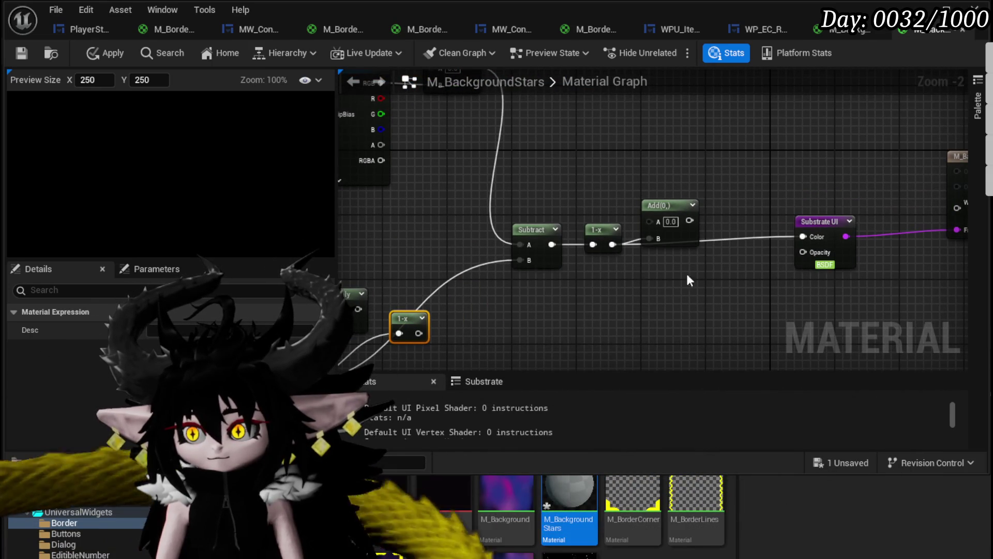
left_click(668, 240)
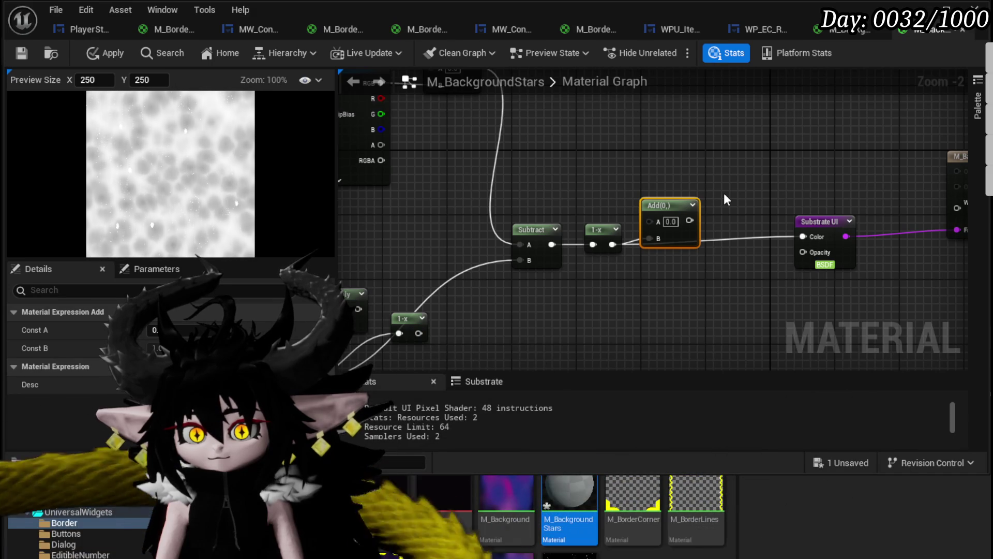
Delete the Add node before Substrate UI and the Add node after the Texture Sample.
key("Delete")
left_click_drag(572, 178, 757, 248)
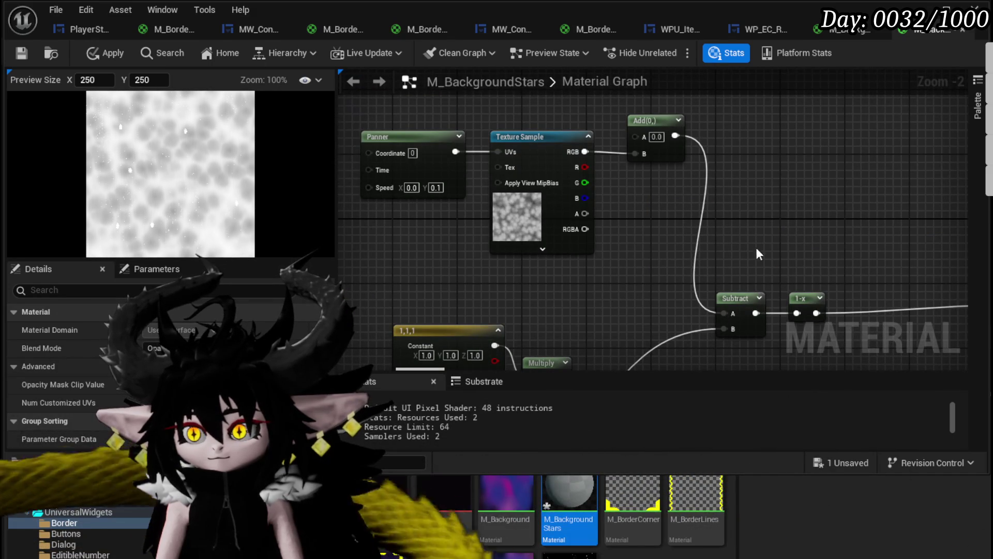
key("Delete")
Route the Texture Sample RGB through a new OneMinus node into Subtract A.
left_click_drag(585, 151, 618, 180)
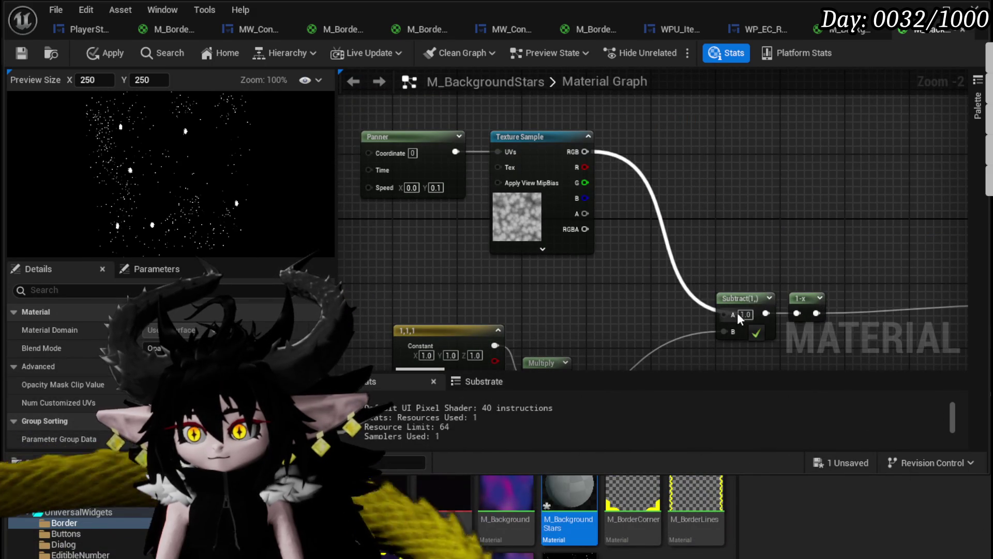
left_click_drag(737, 313, 734, 311)
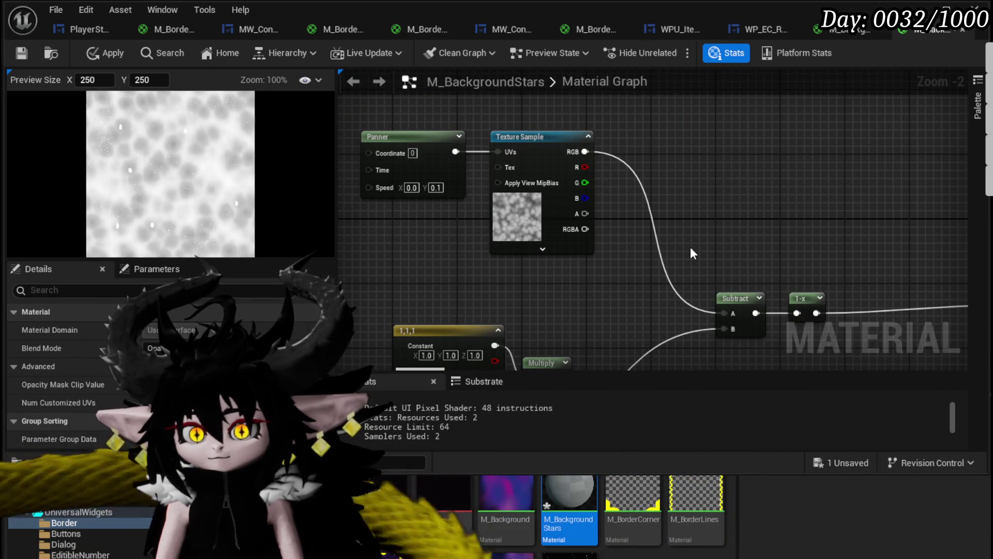
left_click_drag(585, 152, 626, 172)
type("one")
key("Return")
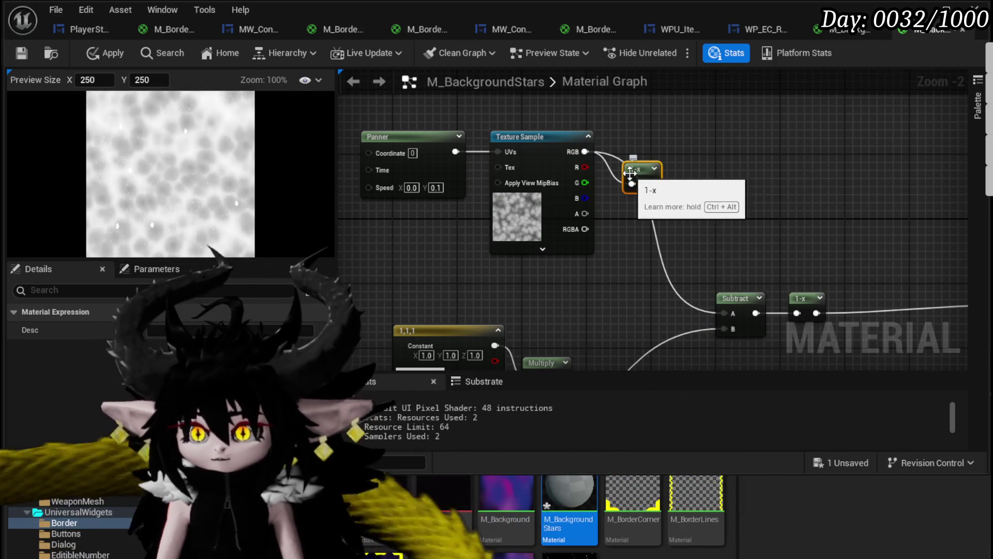
left_click_drag(652, 184, 724, 314)
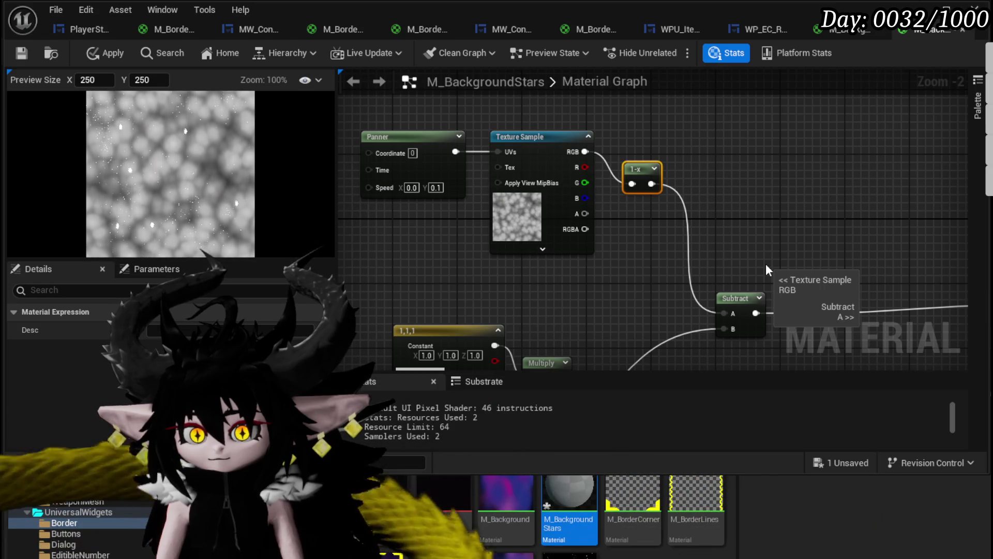
Select the Texture Sample node and bring up its Texture choices in Details.
scroll(162, 209, "up", 4)
scroll(210, 217, "up", 2)
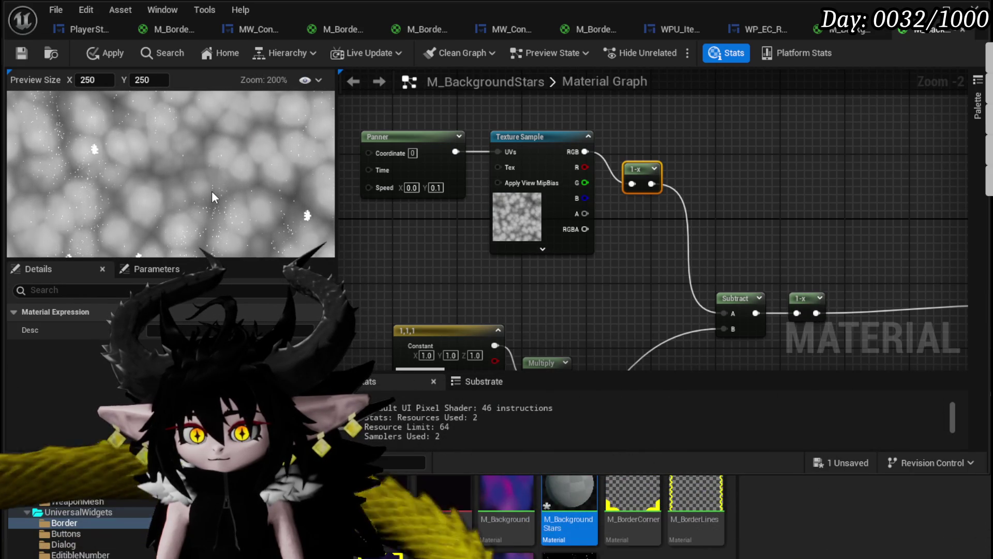
scroll(213, 195, "down", 3)
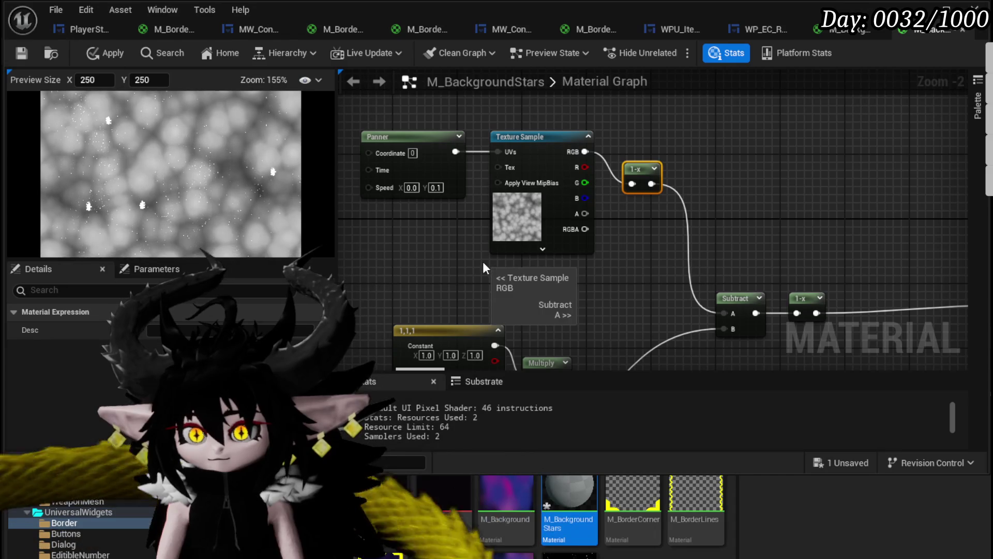
left_click(566, 166)
scroll(78, 362, "down", 1)
left_click(218, 384)
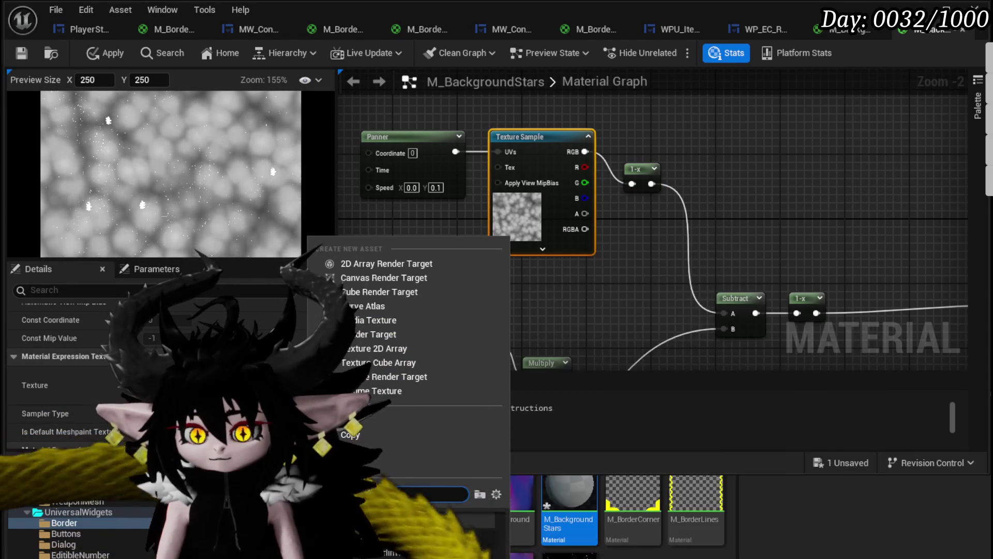
Try several noise textures on the Texture Sample, ending with a Techno noise texture.
left_click(413, 517)
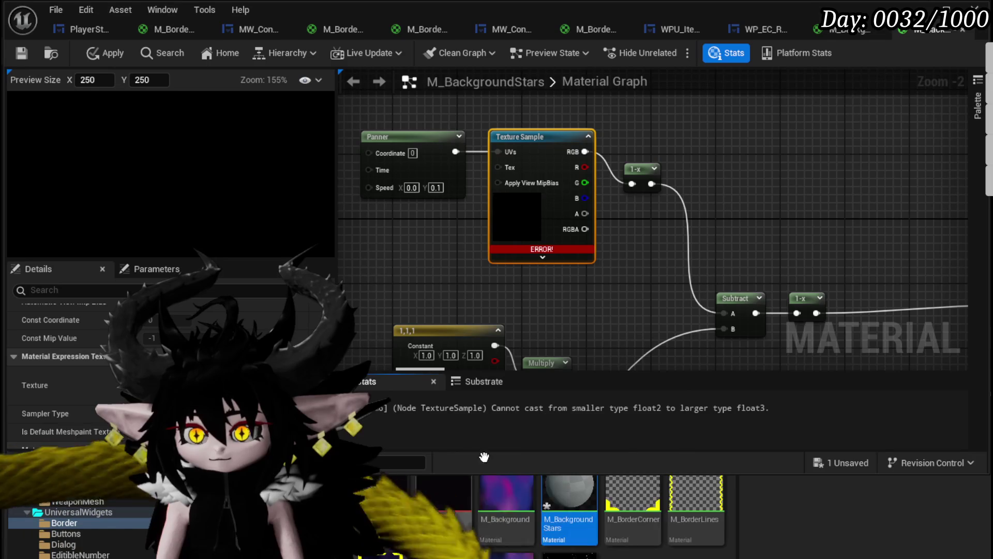
left_click(217, 385)
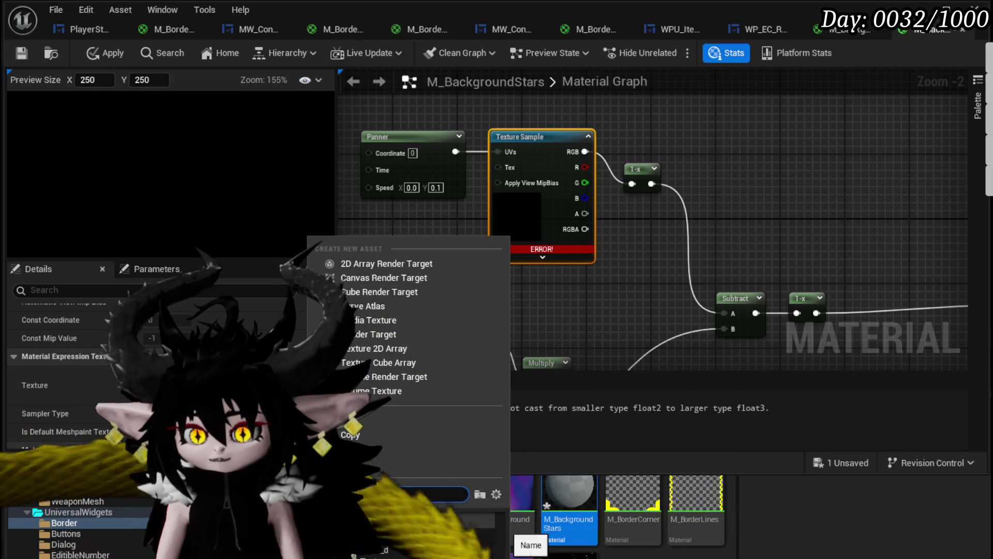
left_click(398, 534)
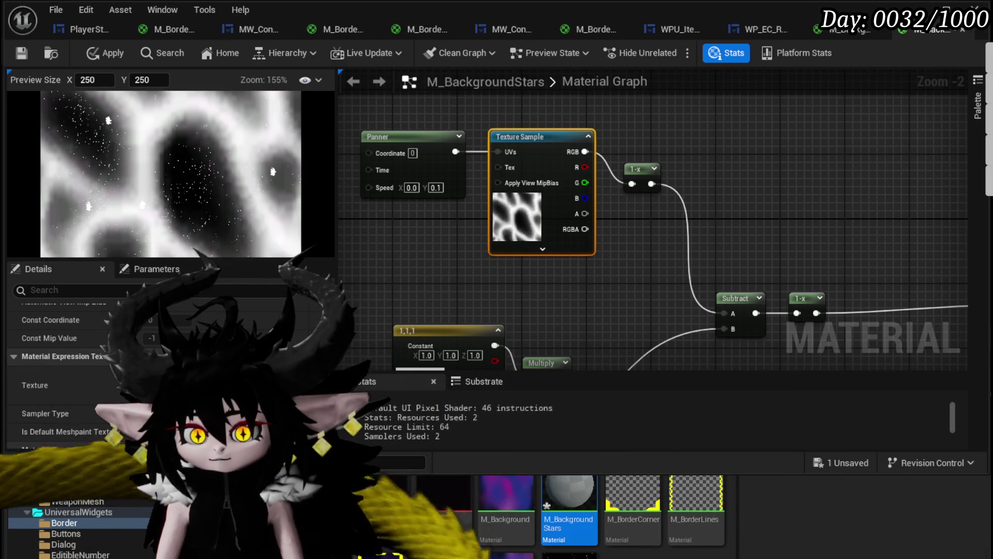
left_click(217, 384)
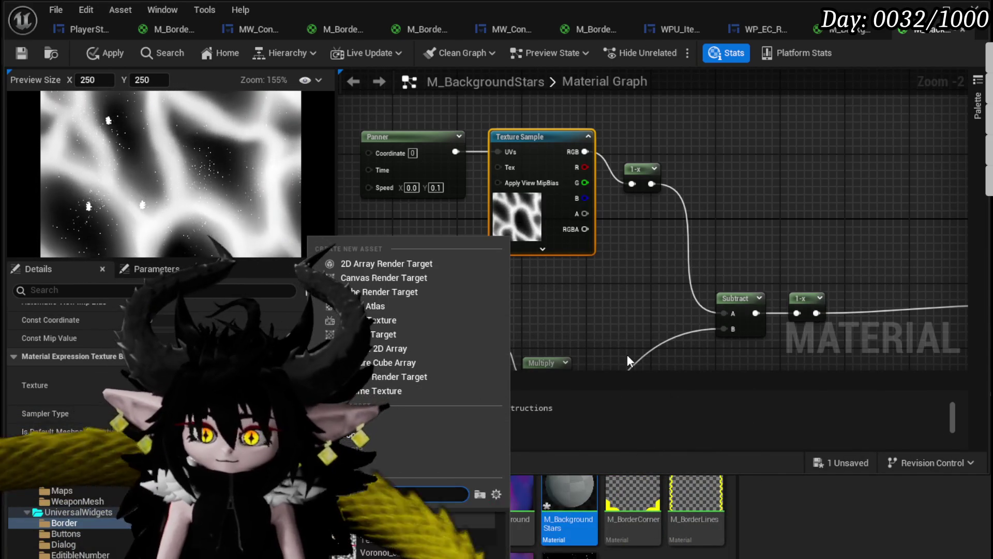
scroll(462, 532, "down", 5)
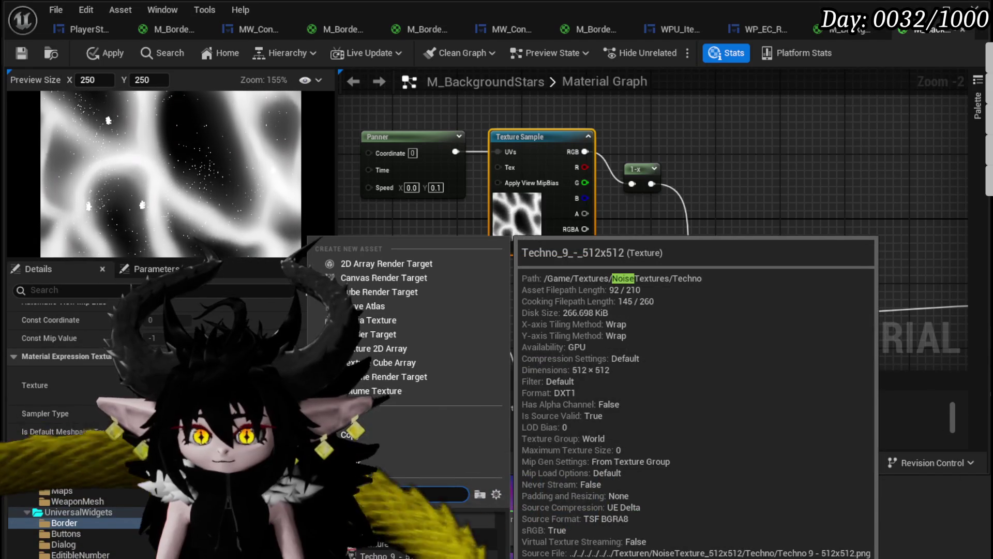
left_click(462, 528)
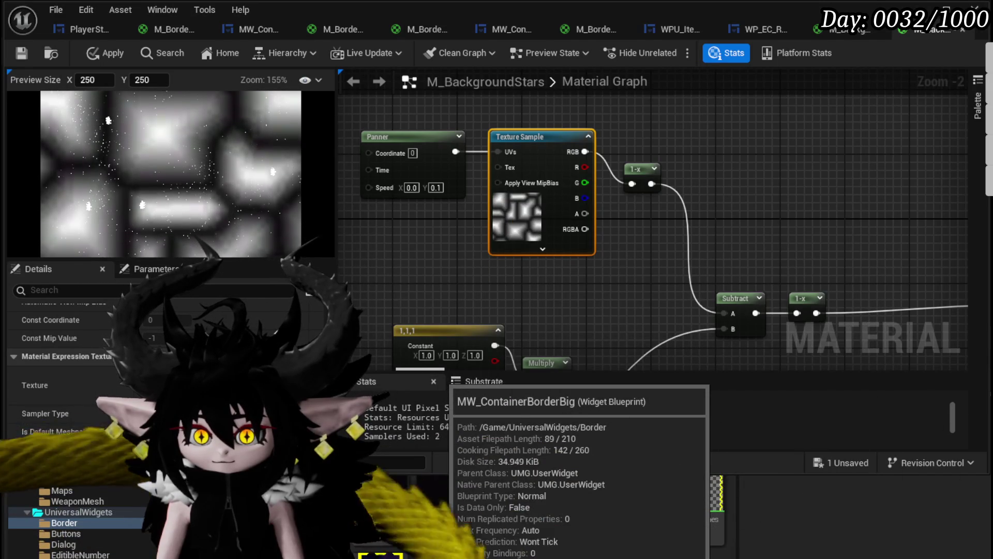
key("ctrl+space")
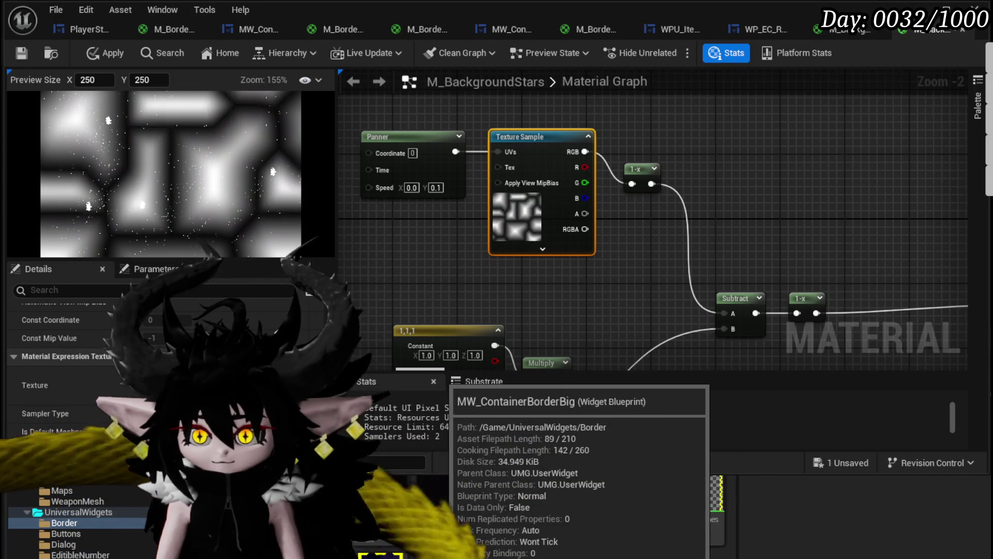
Connect the Texture Sample's RGB output to the Subtract node's A input.
left_click_drag(586, 151, 719, 312)
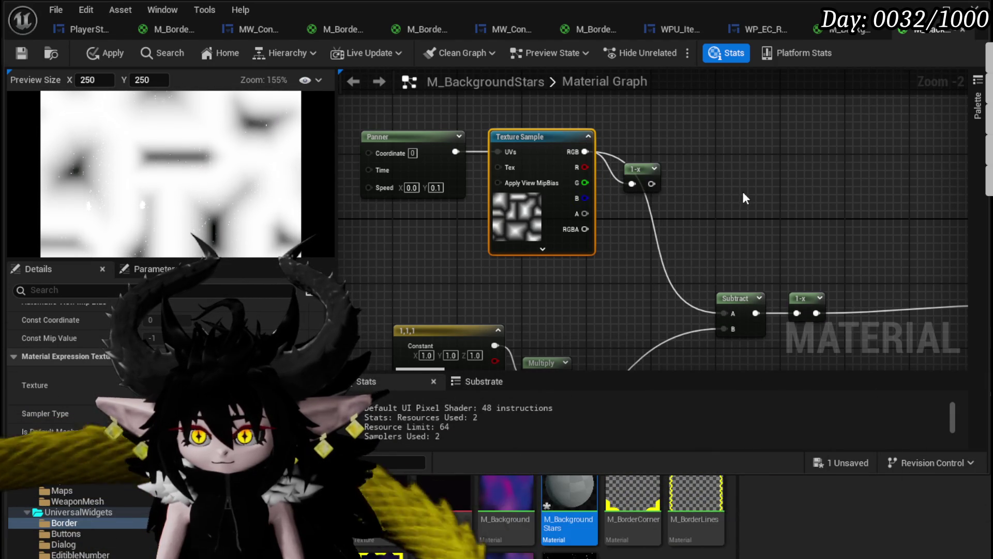
left_click_drag(585, 213, 694, 305)
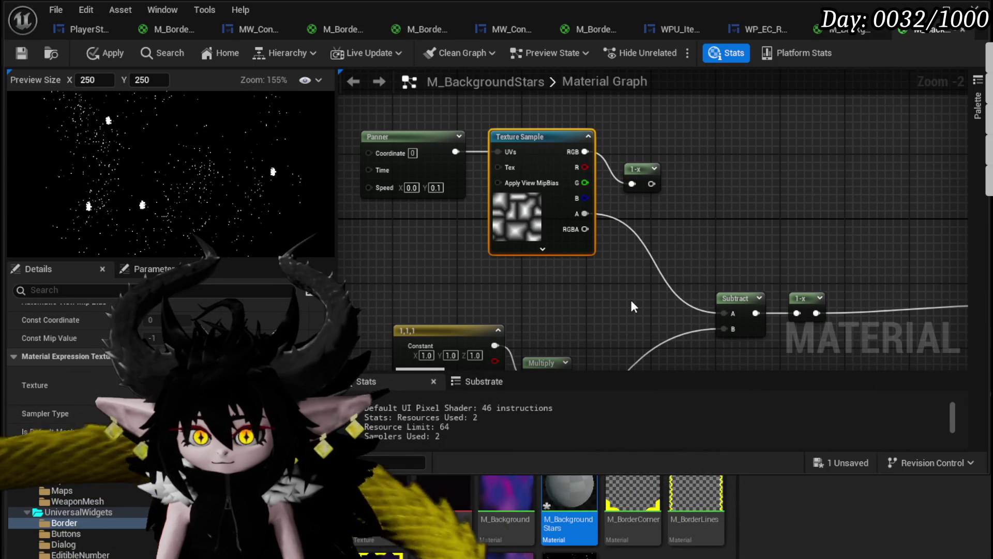
left_click_drag(584, 228, 722, 313)
left_click_drag(583, 151, 724, 313)
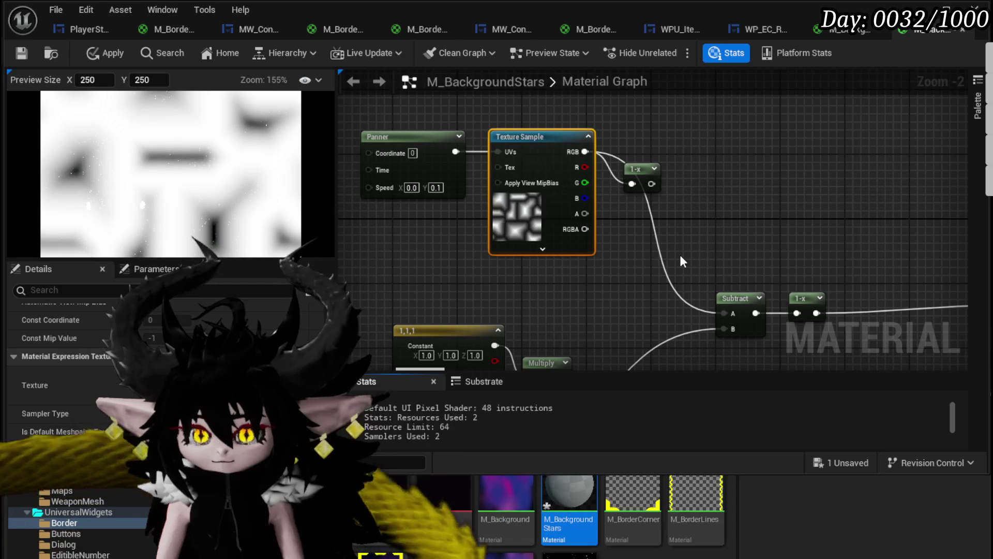
Swap the sample's texture for a softer cloud noise texture, then deselect it.
left_click(233, 385)
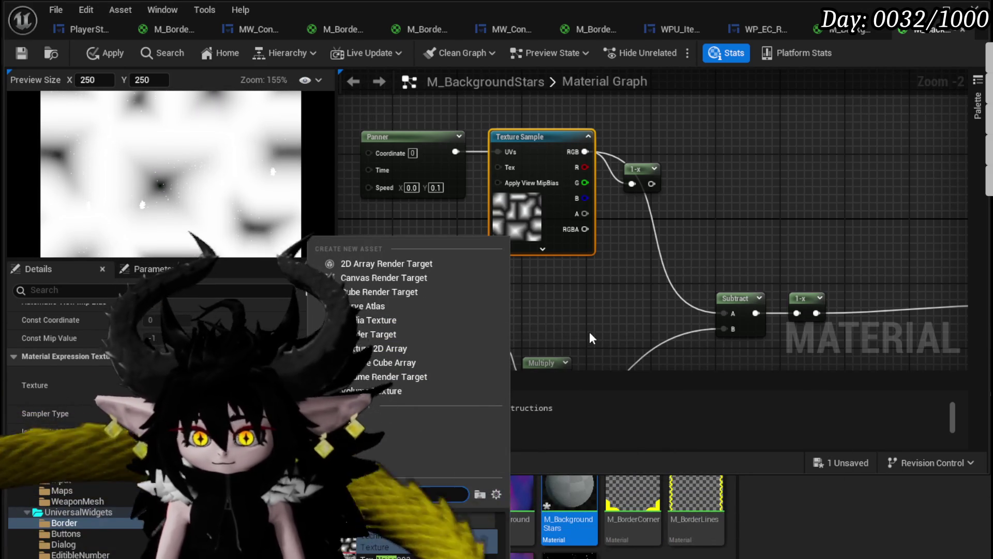
key("Return")
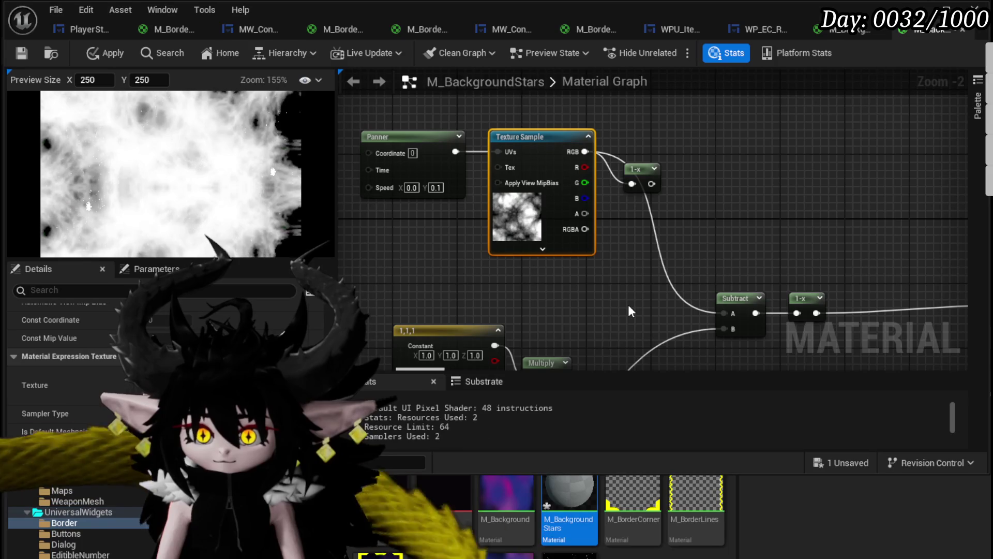
left_click(248, 385)
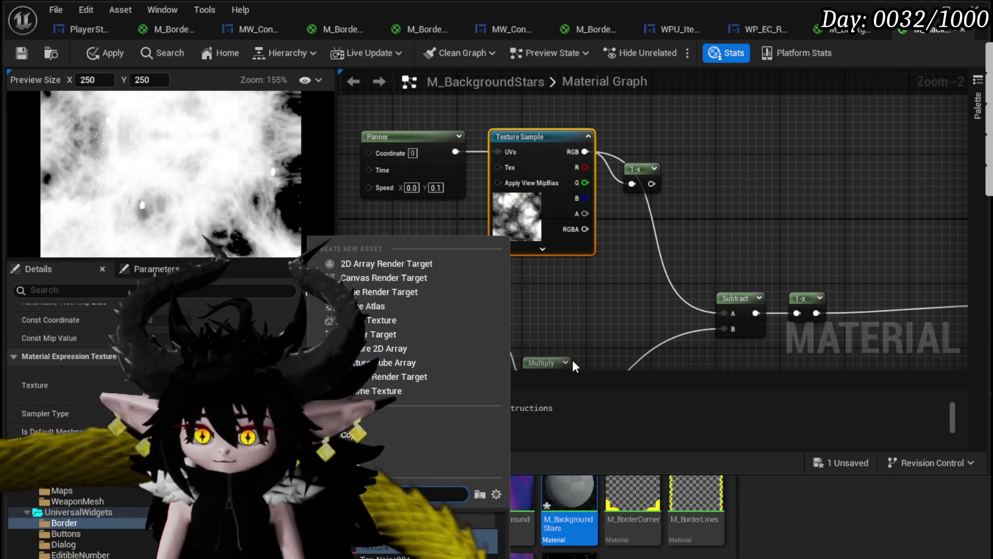
left_click(455, 542)
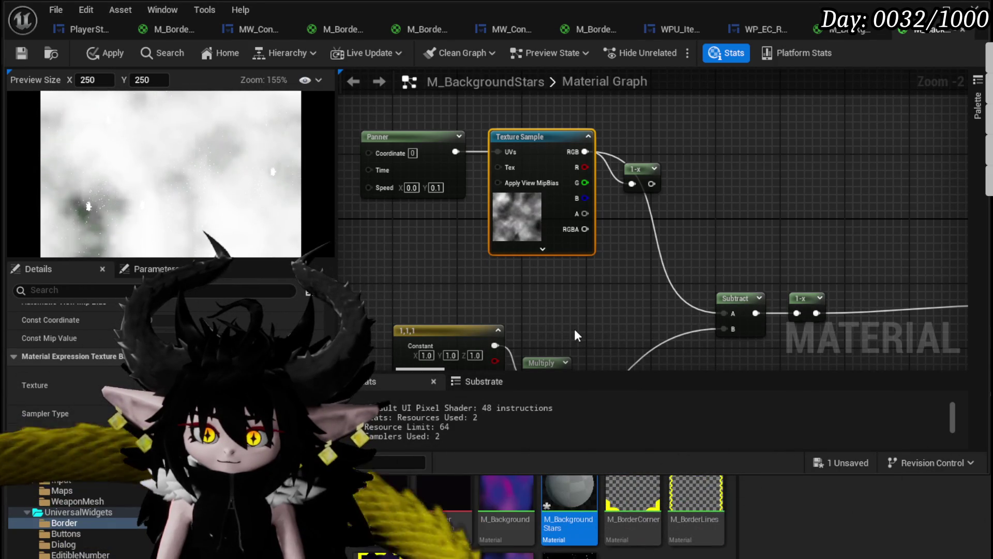
left_click(238, 381)
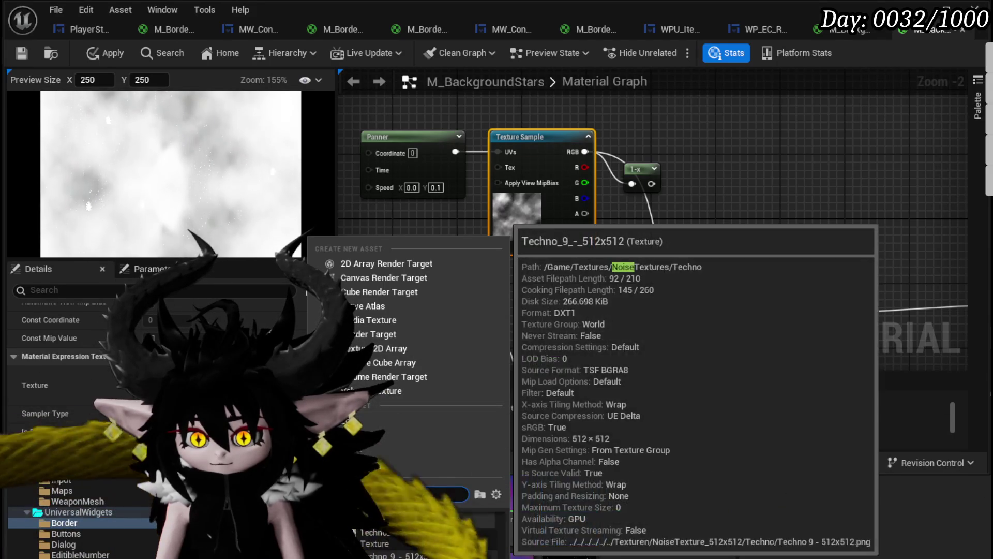
left_click(582, 373)
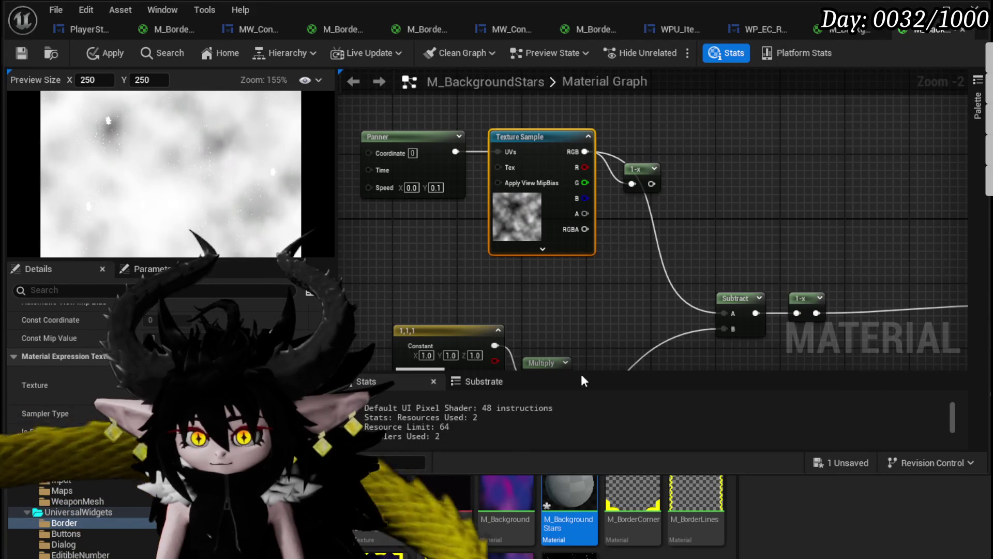
scroll(546, 332, "down", 1)
scroll(464, 247, "up", 1)
left_click(464, 247)
mouse_move(578, 134)
left_mouse_down()
mouse_move(556, 159)
mouse_move(538, 292)
mouse_move(501, 149)
left_mouse_up()
scroll(537, 293, "up", 2)
Add a black 0,0,0 constant above the node chain and delete the 1-x node.
left_click(514, 150)
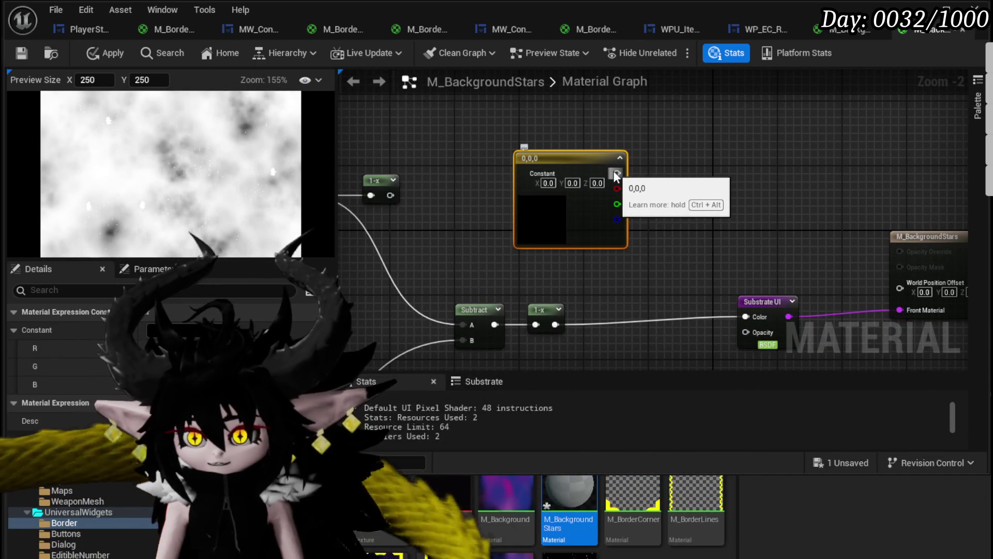
mouse_move(615, 176)
left_mouse_down()
mouse_move(566, 183)
mouse_move(526, 148)
left_mouse_up()
mouse_move(535, 342)
left_mouse_down()
mouse_move(642, 210)
mouse_move(815, 216)
left_mouse_up()
mouse_move(619, 246)
left_mouse_down()
mouse_move(700, 298)
mouse_move(592, 323)
mouse_move(401, 327)
left_mouse_up()
key("Delete")
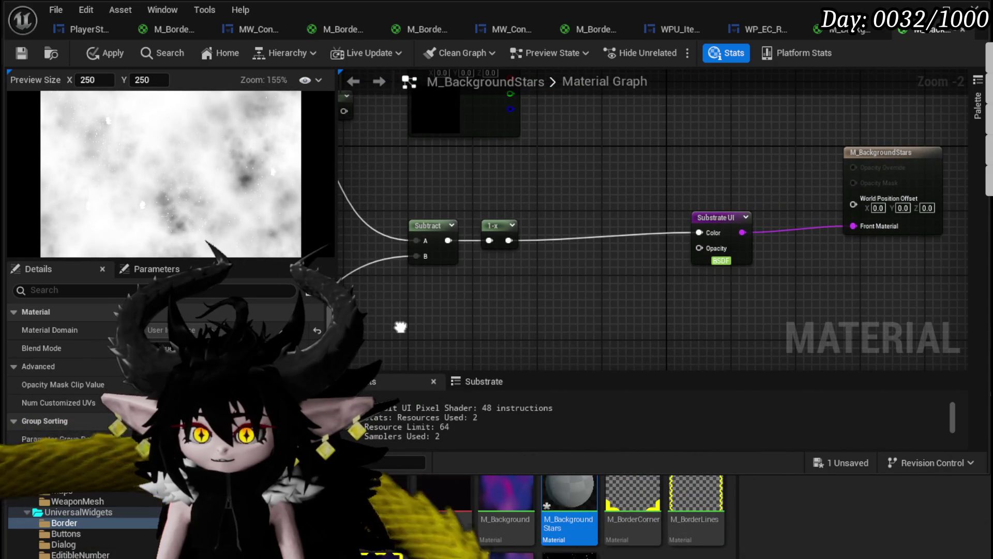
Wire the cloud Texture Sample RGB into the Substrate UI Opacity input.
left_click_drag(719, 216, 721, 223)
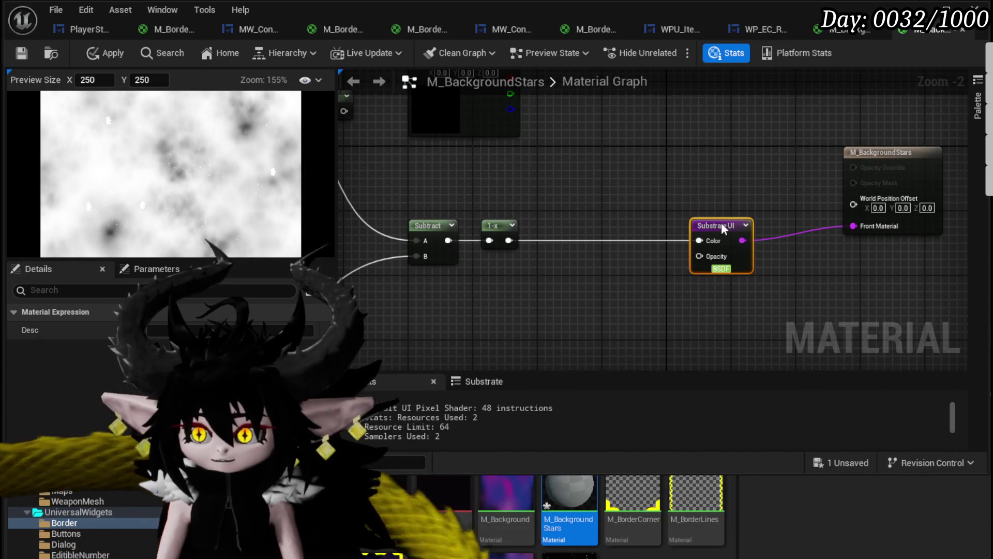
left_click(597, 215)
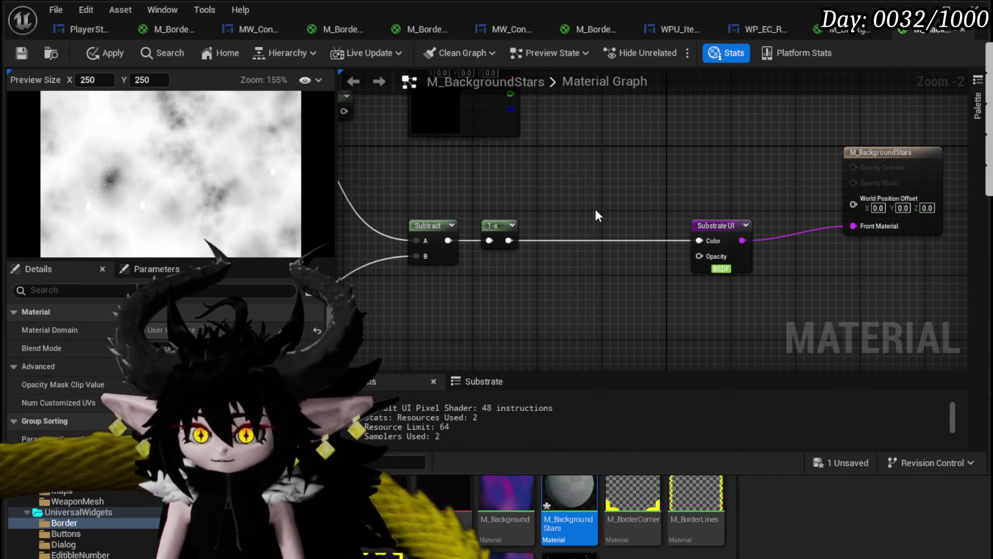
left_click_drag(595, 209, 756, 247)
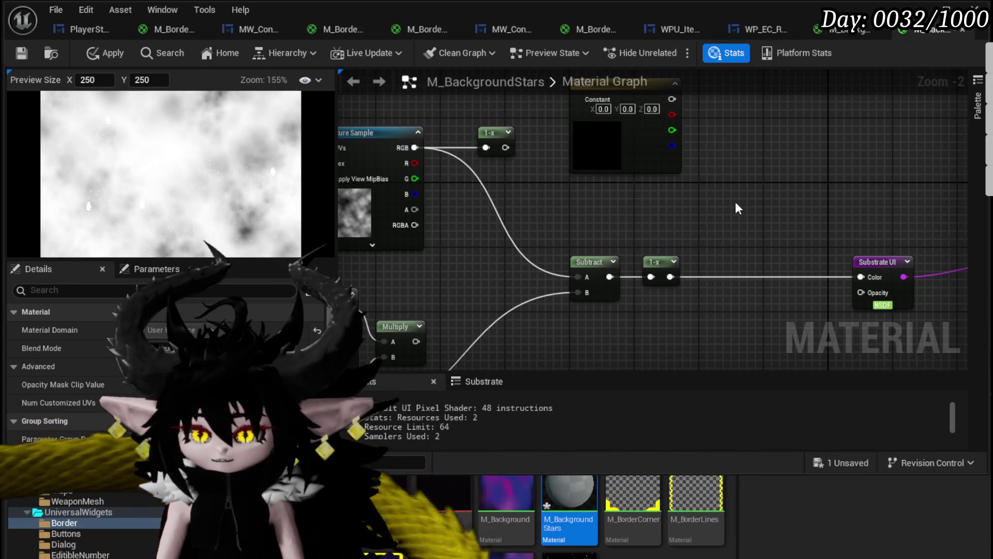
left_click_drag(731, 207, 472, 212)
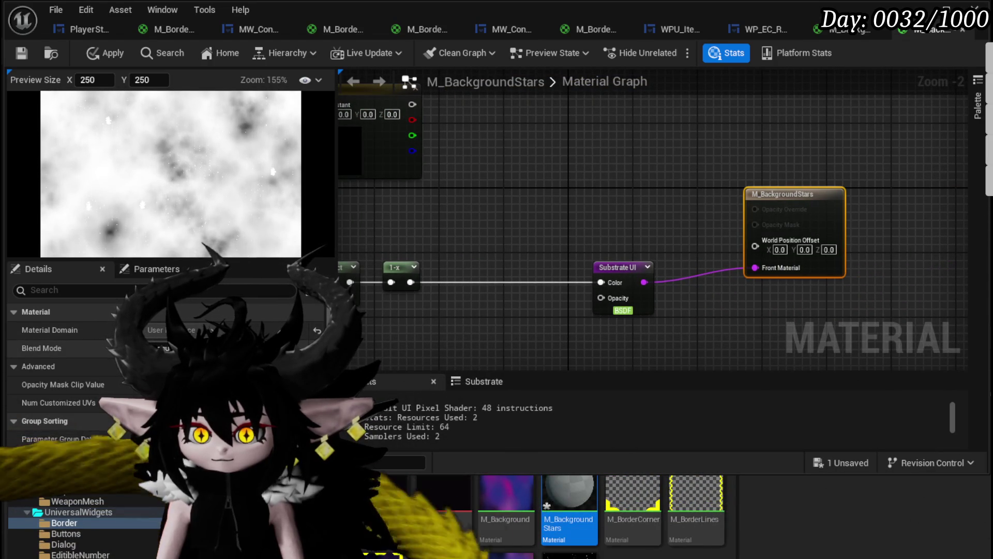
left_click_drag(610, 204, 807, 165)
left_click_drag(420, 122, 472, 184)
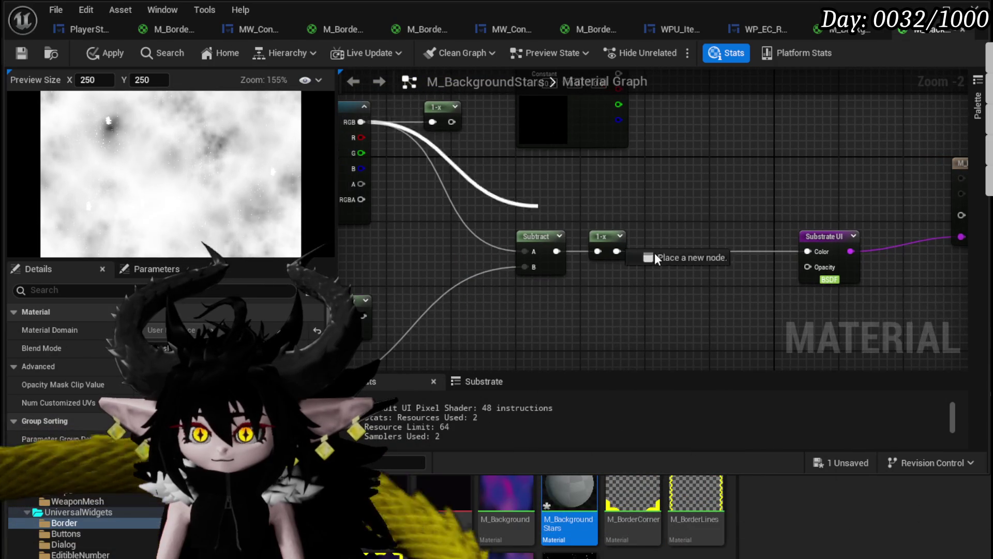
left_click_drag(831, 276, 830, 276)
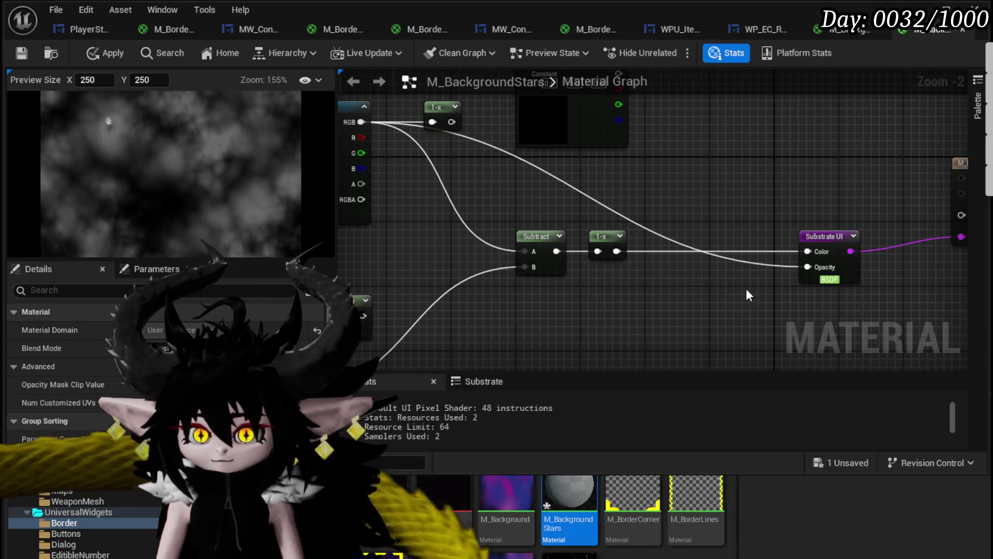
Move the Panner and Texture Sample up-left and delete the white 1,1,1 constant.
left_click_drag(745, 288, 508, 263)
left_click_drag(453, 276, 627, 317)
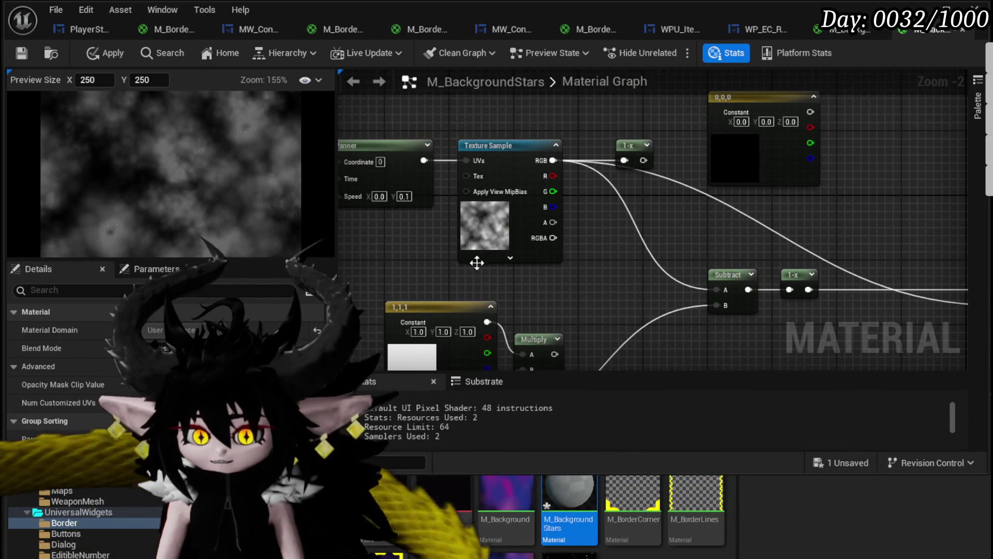
left_click_drag(479, 268, 540, 268)
left_click_drag(393, 241, 548, 207)
left_click_drag(569, 171, 551, 130)
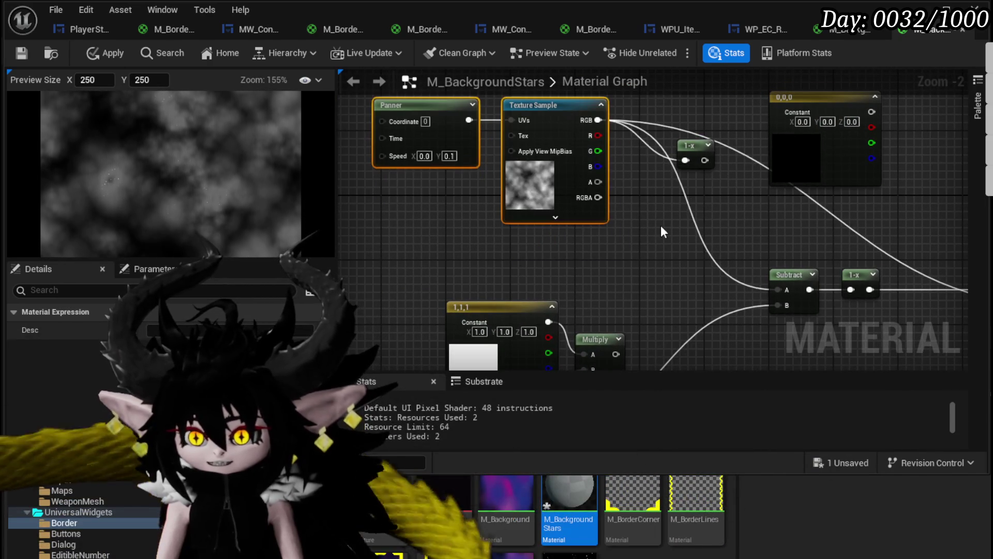
left_click_drag(650, 214, 483, 246)
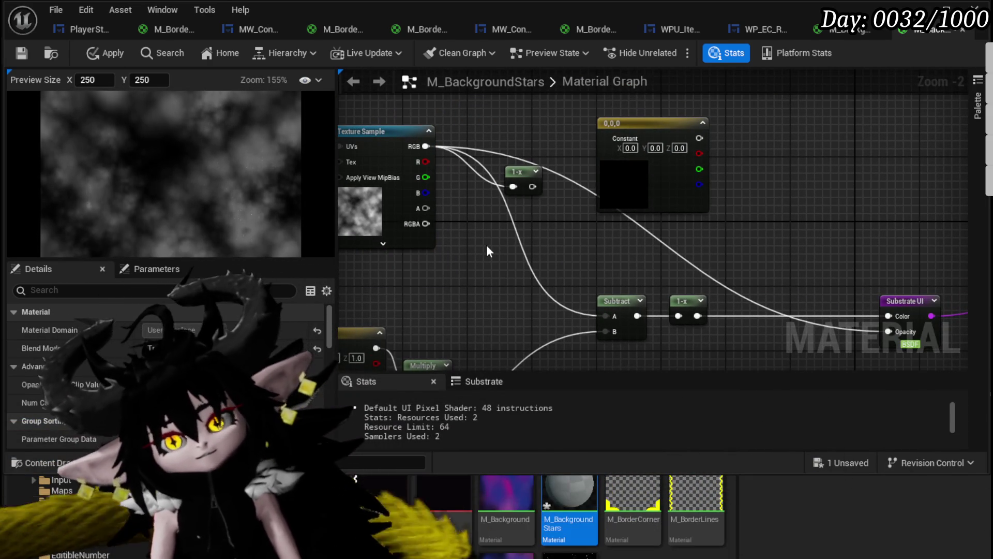
mouse_move(517, 259)
left_mouse_down()
mouse_move(659, 222)
mouse_move(567, 247)
mouse_move(569, 228)
mouse_move(517, 212)
mouse_move(585, 256)
mouse_move(600, 191)
left_mouse_up()
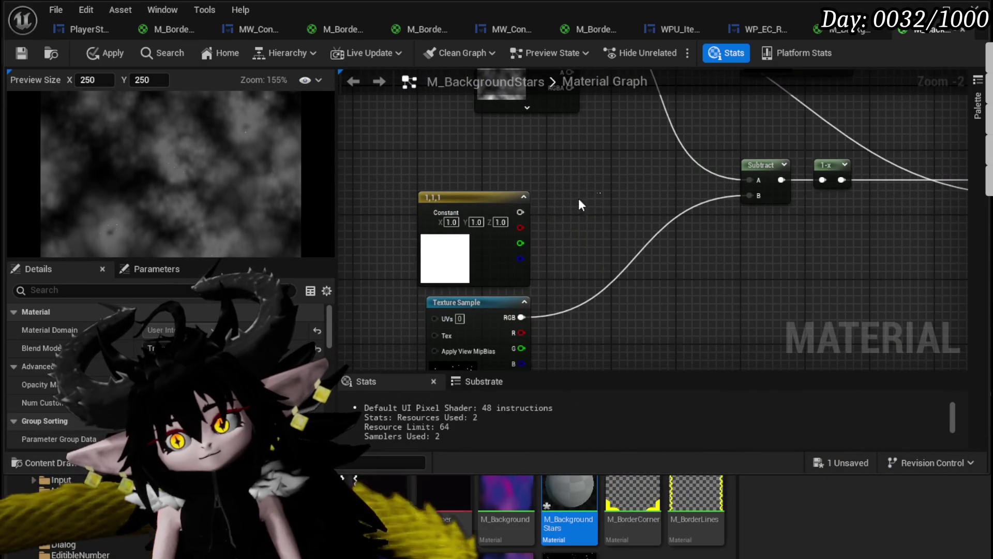
left_click(525, 223)
key("Delete")
mouse_move(547, 238)
left_mouse_down()
mouse_move(513, 207)
mouse_move(480, 196)
mouse_move(495, 183)
mouse_move(443, 288)
mouse_move(470, 348)
mouse_move(489, 281)
left_mouse_up()
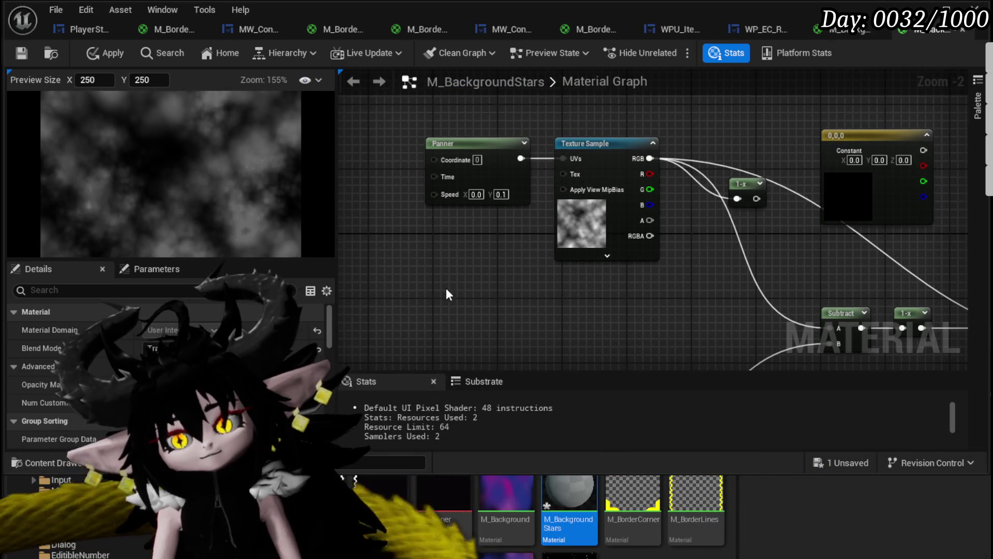
Duplicate the Panner and Texture Sample pair with Ctrl+C/Ctrl+V.
left_click_drag(630, 126, 574, 88)
mouse_move(434, 269)
left_mouse_down()
mouse_move(459, 224)
mouse_move(446, 231)
mouse_move(548, 132)
left_mouse_up()
scroll(445, 232, "down", 2)
key("ctrl+c")
key("ctrl+v")
scroll(497, 222, "up", 4)
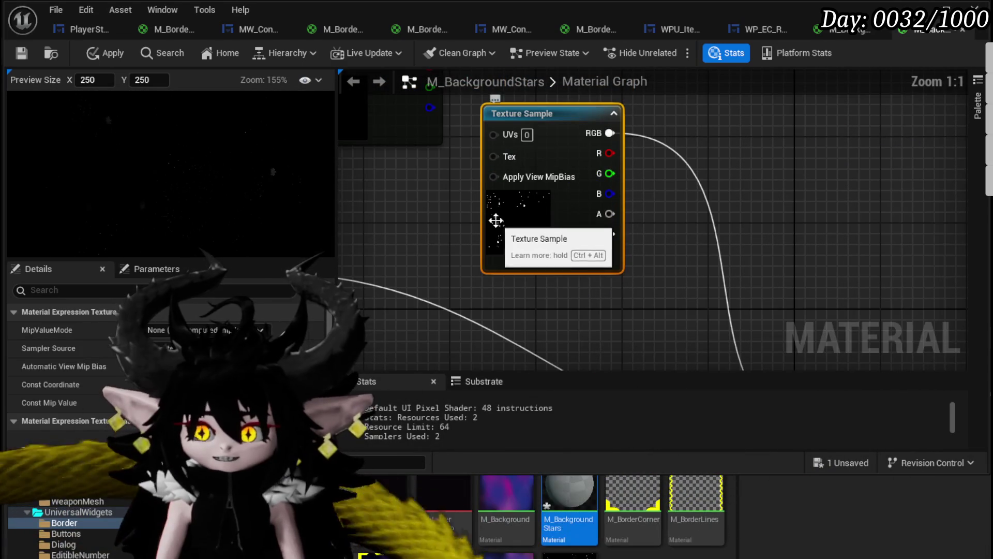
Save M_BackgroundStars, rearrange its nodes, and select the panning textures, Multiply and star texture.
left_click(50, 54)
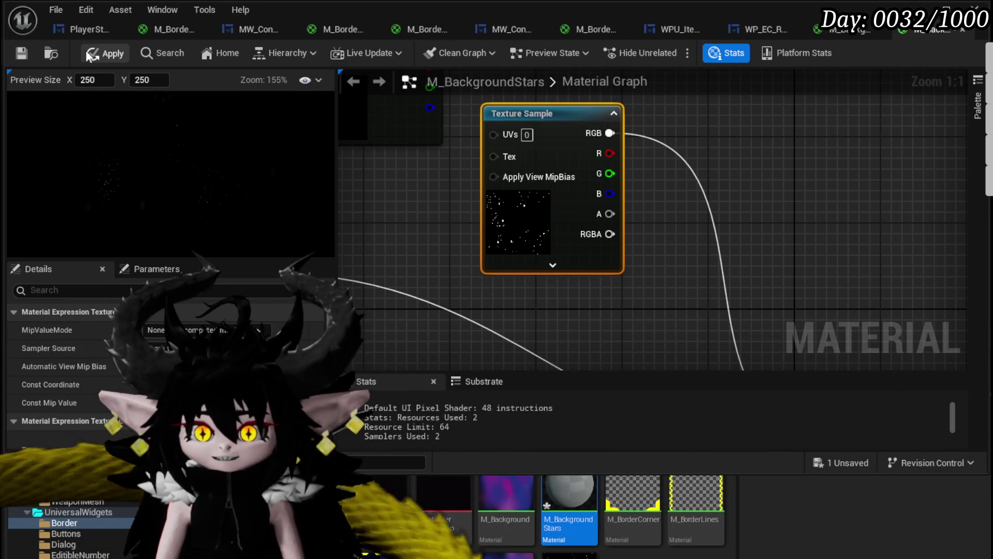
left_click(20, 54)
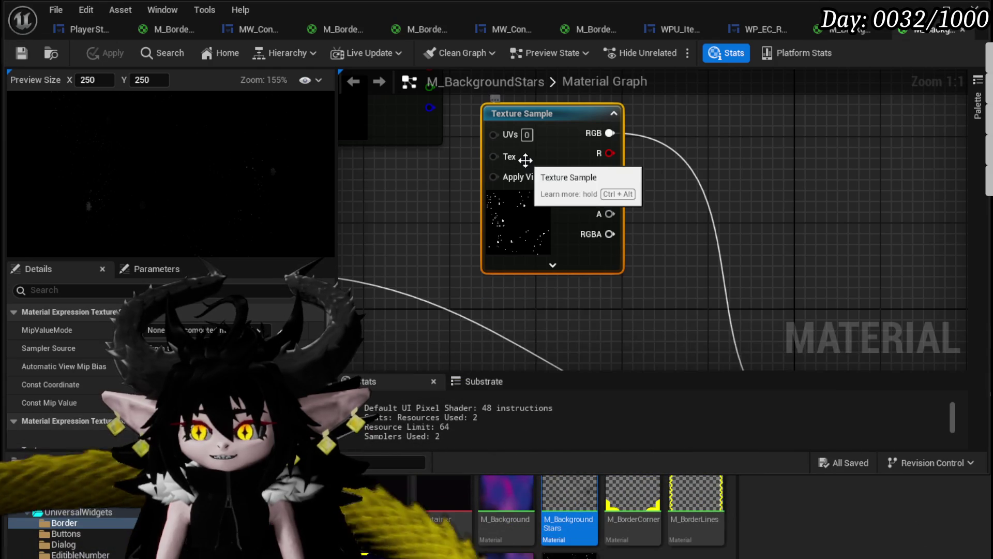
scroll(758, 153, "down", 5)
left_click_drag(758, 153, 821, 153)
left_click_drag(607, 147, 606, 149)
left_click_drag(600, 196, 681, 276)
mouse_move(750, 130)
left_mouse_down()
mouse_move(722, 151)
mouse_move(694, 93)
left_mouse_up()
mouse_move(406, 311)
left_mouse_down()
mouse_move(749, 111)
mouse_move(748, 120)
left_mouse_up()
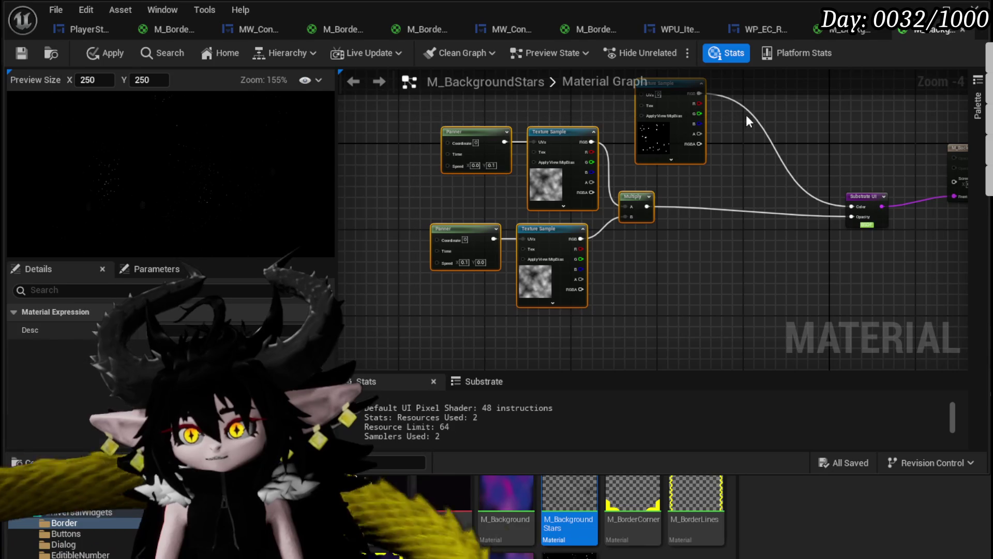
Paste the copied node group into M_Background and move it up and right.
left_click(827, 29)
scroll(628, 141, "down", 3)
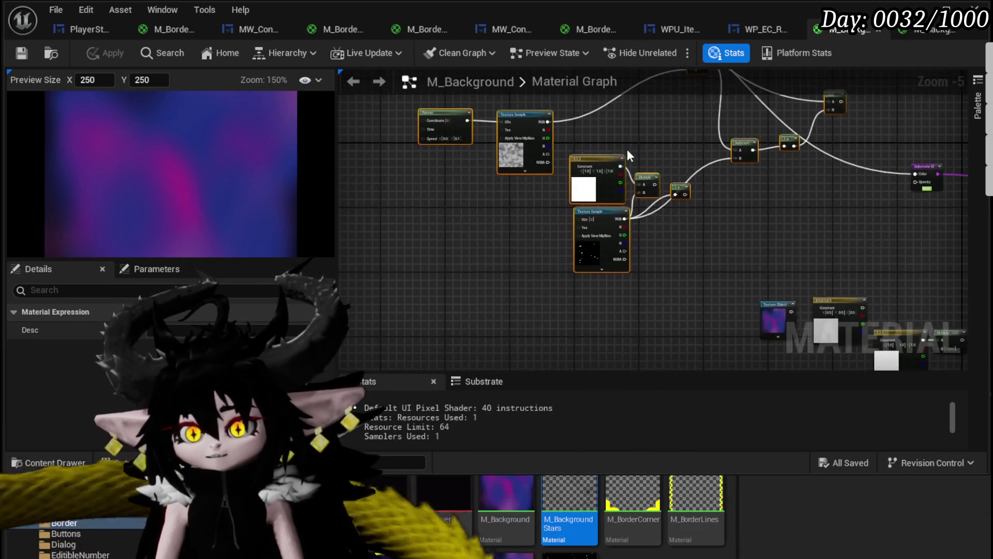
key("ctrl+v")
left_click_drag(505, 215, 737, 175)
scroll(762, 226, "up", 3)
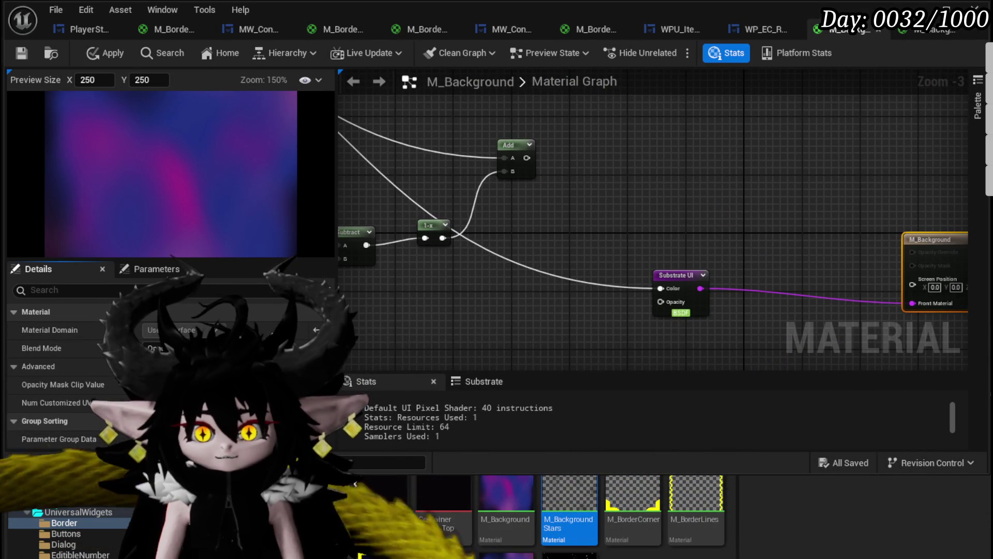
Delete the Multiply node from the pasted group.
left_click(463, 238)
scroll(560, 277, "down", 3)
scroll(654, 239, "up", 2)
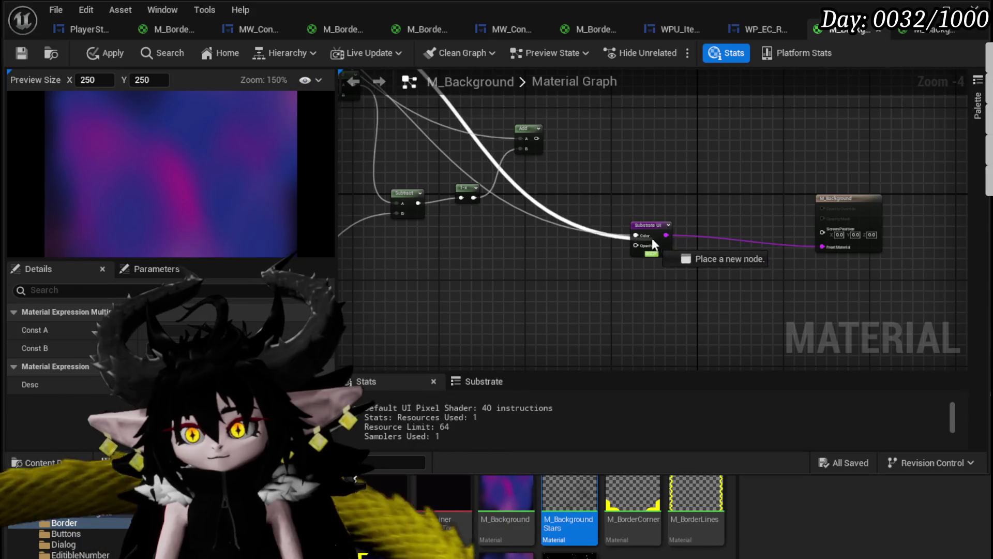
scroll(656, 224, "up", 2)
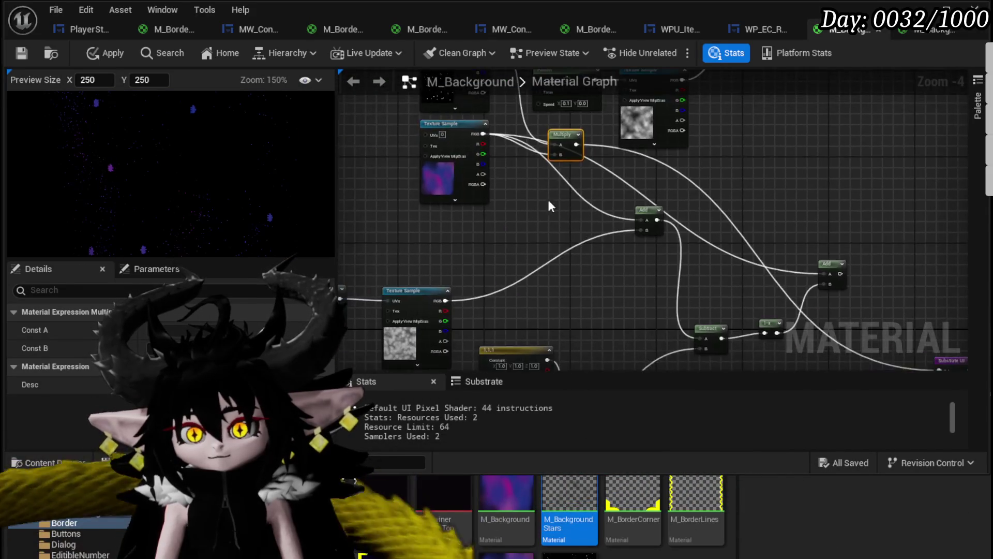
left_click_drag(663, 197, 462, 331)
key("Delete")
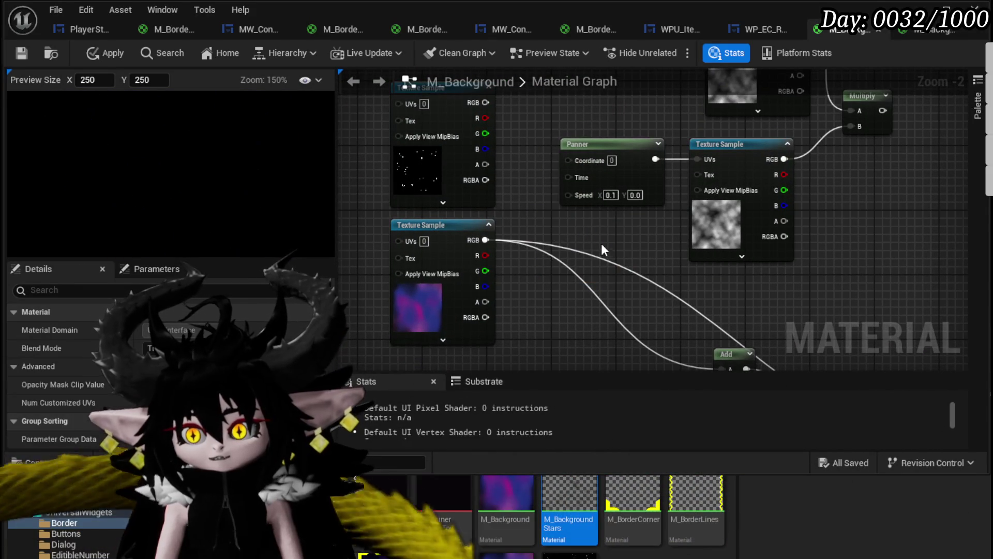
Add star R and nebula RGB into Substrate UI Color; route the panner Multiply into Opacity.
mouse_move(481, 117)
left_mouse_down()
mouse_move(614, 281)
mouse_move(710, 303)
mouse_move(721, 323)
left_mouse_up()
left_click_drag(727, 310, 726, 265)
left_click_drag(485, 193, 655, 288)
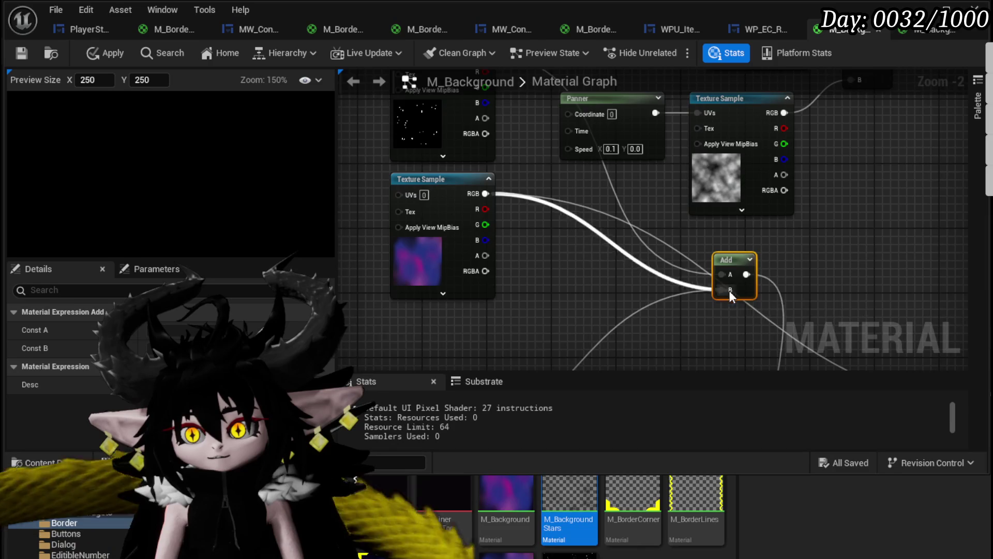
left_click_drag(728, 289, 730, 290)
mouse_move(422, 171)
left_mouse_down()
mouse_move(945, 350)
mouse_move(850, 196)
mouse_move(852, 176)
left_mouse_up()
left_click_drag(663, 201, 596, 287)
scroll(598, 297, "down", 2)
mouse_move(573, 151)
left_mouse_down()
mouse_move(933, 318)
mouse_move(724, 313)
mouse_move(764, 320)
left_mouse_up()
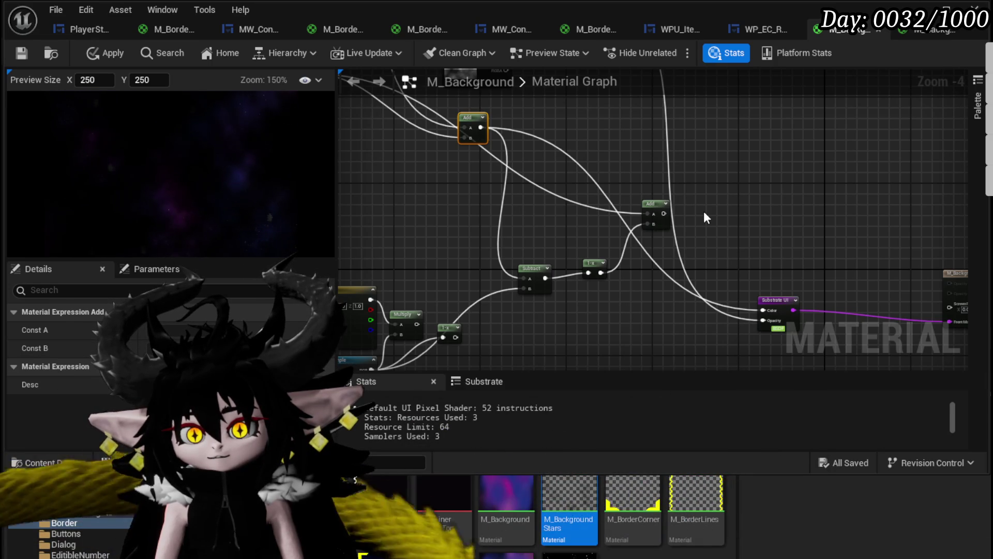
Delete the unused constant, texture, Multiply, Subtract and 1-x nodes.
mouse_move(704, 218)
left_mouse_down()
mouse_move(714, 311)
mouse_move(588, 242)
left_mouse_up()
left_click_drag(449, 255, 669, 98)
scroll(618, 145, "down", 3)
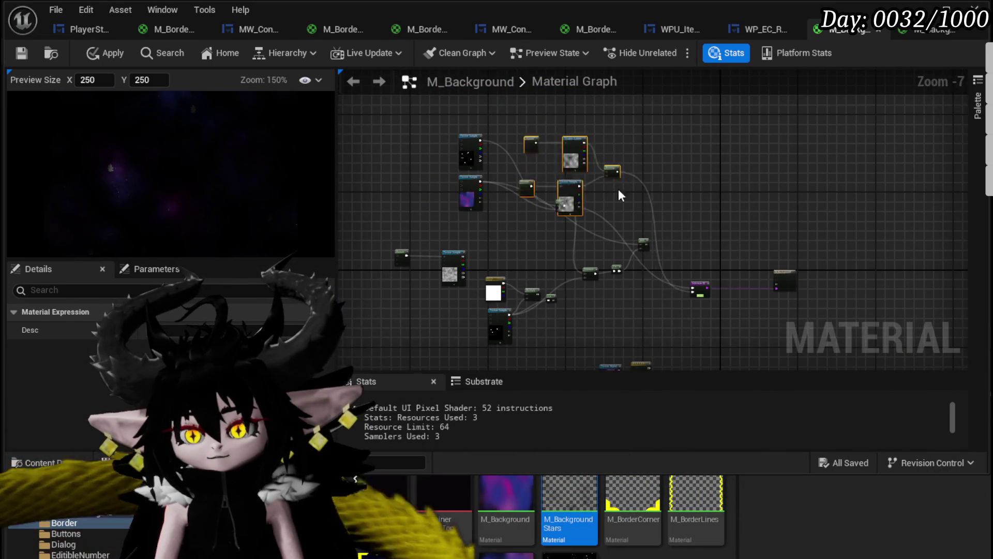
scroll(455, 303, "up", 2)
left_click_drag(516, 287, 509, 321)
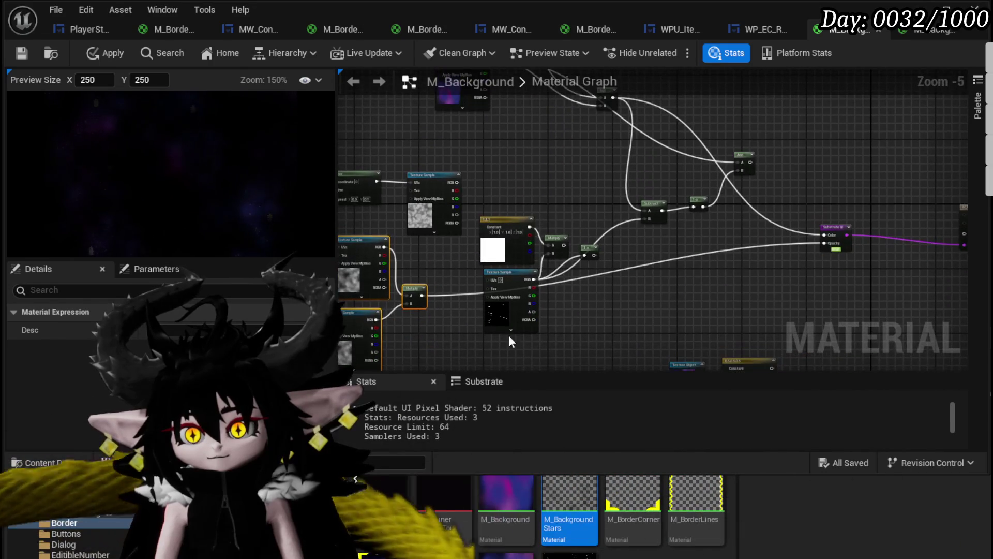
left_click_drag(467, 348, 569, 212)
key("Delete")
left_click_drag(565, 287, 715, 192)
key("Delete")
Rearrange the opacity group to the right and the texture-and-Add group down-right.
mouse_move(580, 197)
left_mouse_down()
mouse_move(587, 231)
mouse_move(676, 277)
left_mouse_up()
mouse_move(444, 248)
left_mouse_down()
mouse_move(632, 255)
mouse_move(605, 255)
mouse_move(871, 354)
mouse_move(737, 282)
left_mouse_up()
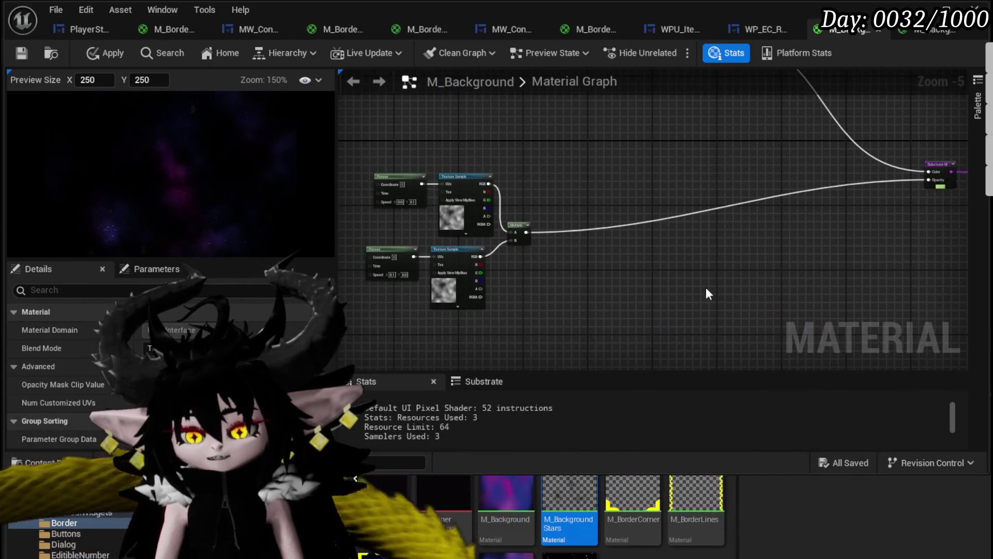
left_click_drag(393, 286, 533, 166)
mouse_move(473, 181)
left_mouse_down()
mouse_move(697, 158)
mouse_move(706, 125)
left_mouse_up()
mouse_move(809, 148)
left_mouse_down()
mouse_move(711, 266)
mouse_move(498, 284)
left_mouse_up()
left_click_drag(429, 253, 707, 127)
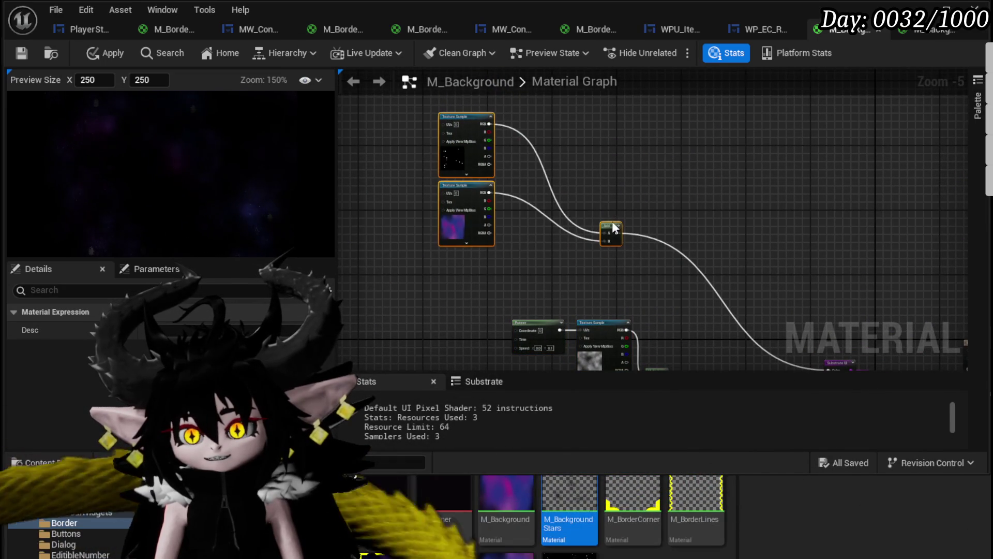
left_click_drag(612, 225, 678, 253)
scroll(679, 254, "up", 2)
Shift the panner-texture pairs and Multiply left, align a texture sample, and apply.
left_click_drag(709, 197, 833, 85)
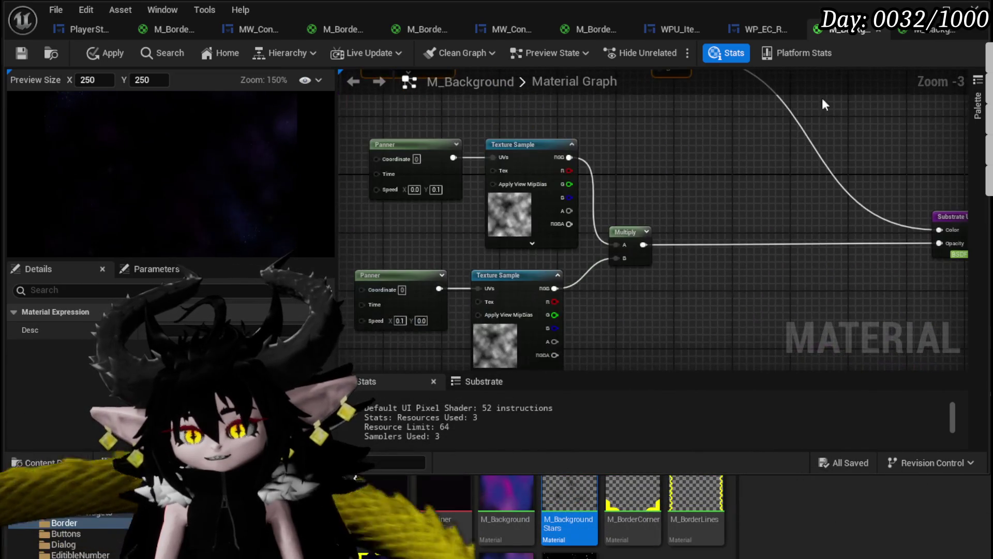
scroll(735, 147, "down", 1)
left_click_drag(453, 306, 670, 166)
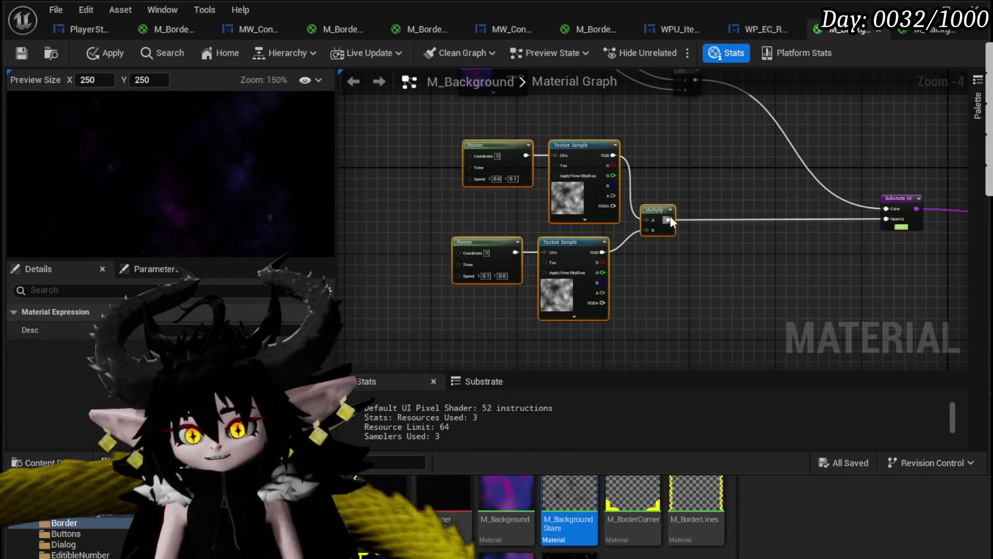
mouse_move(657, 211)
left_mouse_down()
mouse_move(589, 213)
mouse_move(592, 299)
left_mouse_up()
left_click_drag(446, 187, 460, 202)
left_click(372, 171)
left_click(100, 54)
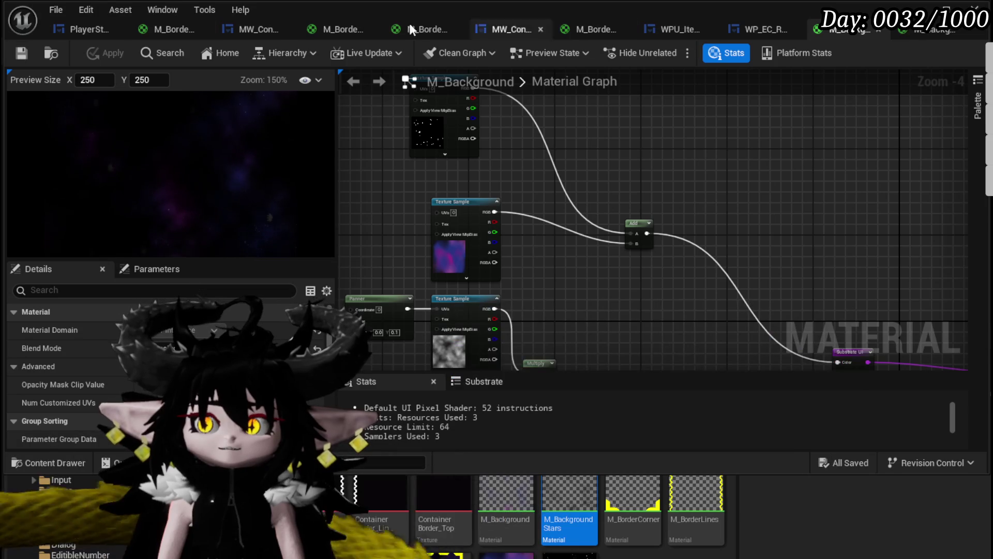
Look over MW_ContainerBorder and the M_BackgroundStars graph for reference.
left_click(258, 23)
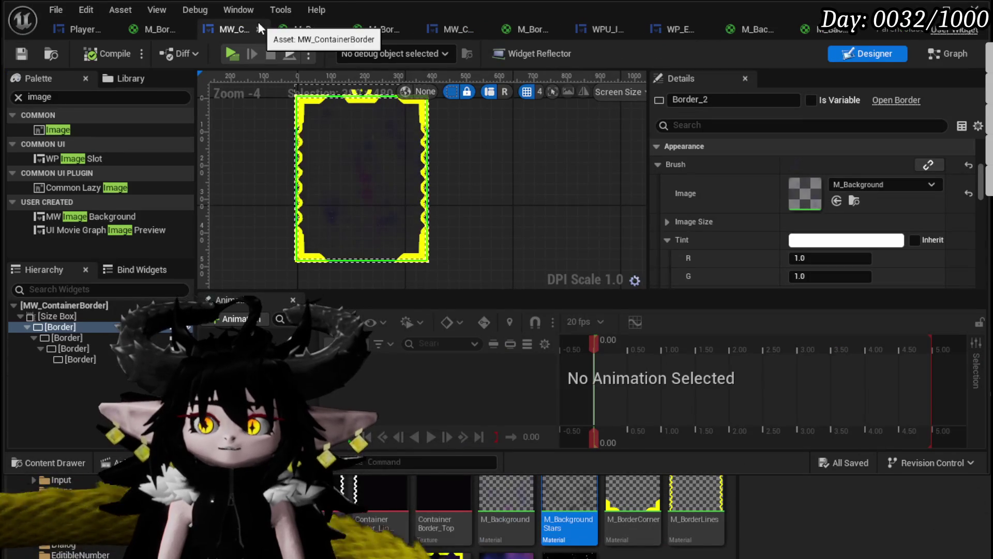
scroll(406, 178, "up", 3)
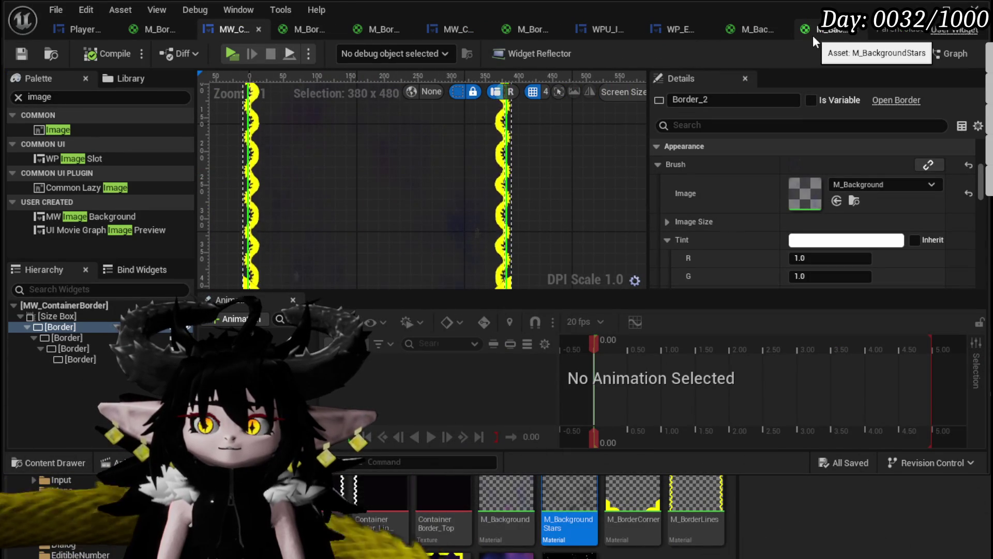
left_click(813, 37)
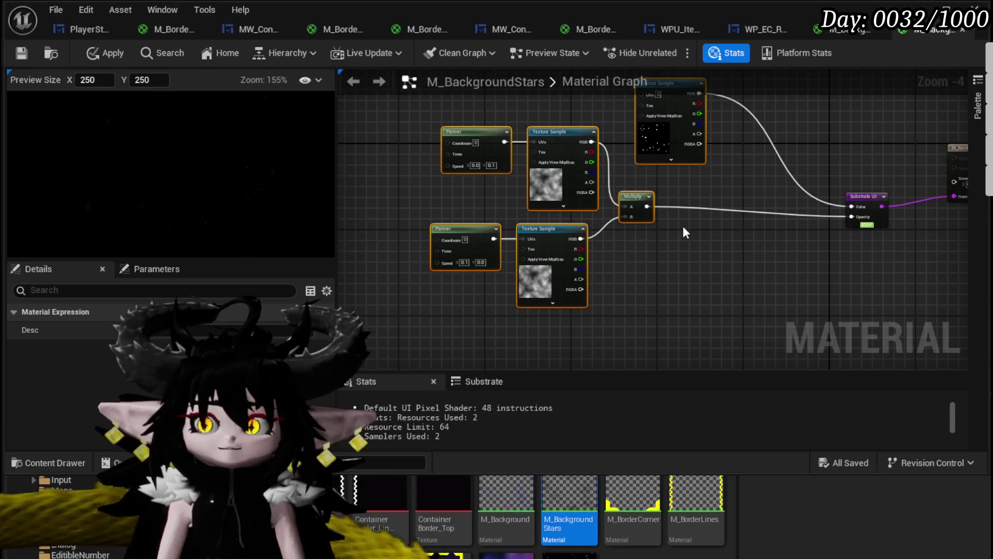
scroll(677, 207, "up", 1)
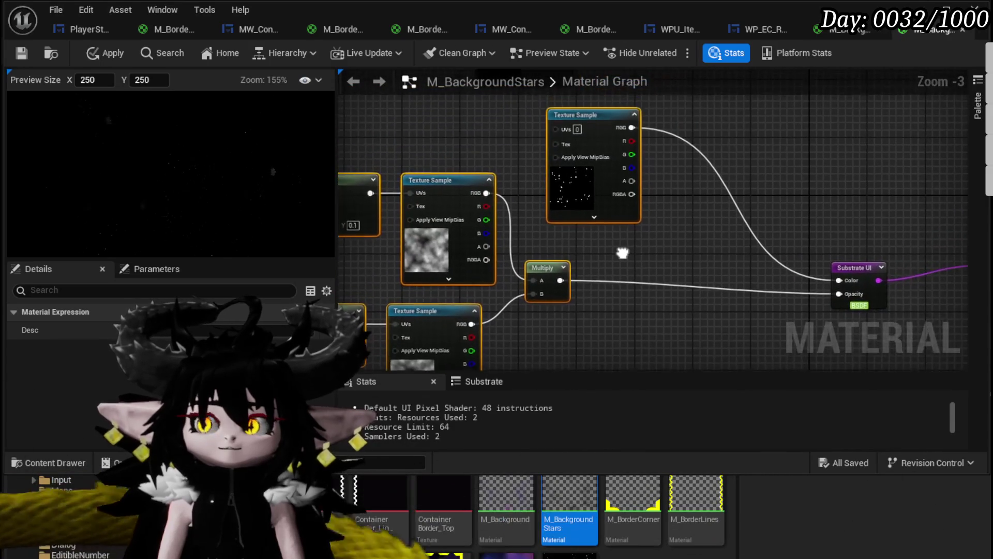
mouse_move(698, 222)
left_mouse_down()
mouse_move(656, 253)
mouse_move(671, 224)
left_mouse_up()
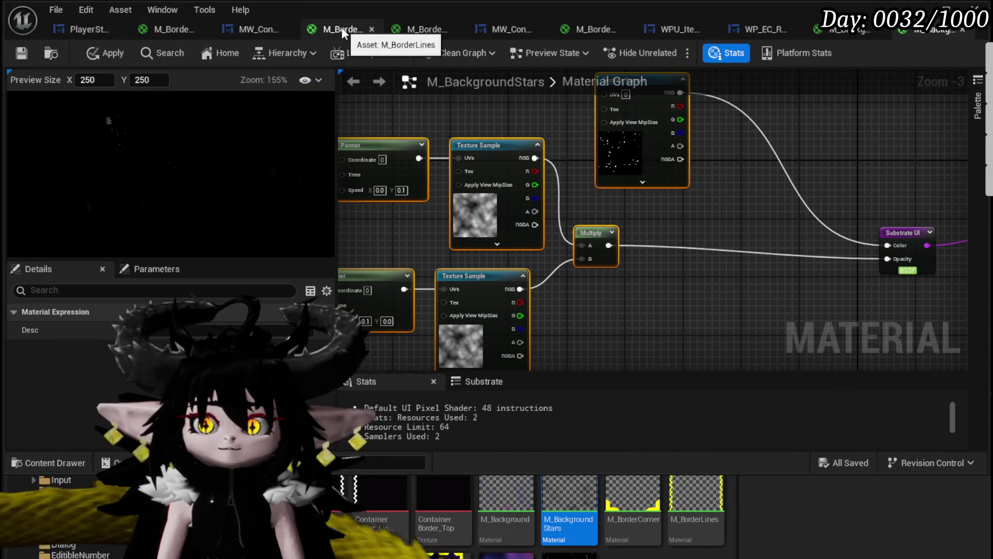
Back in M_Background, reposition the nebula Texture Sample node beside the opacity textures.
left_click(845, 30)
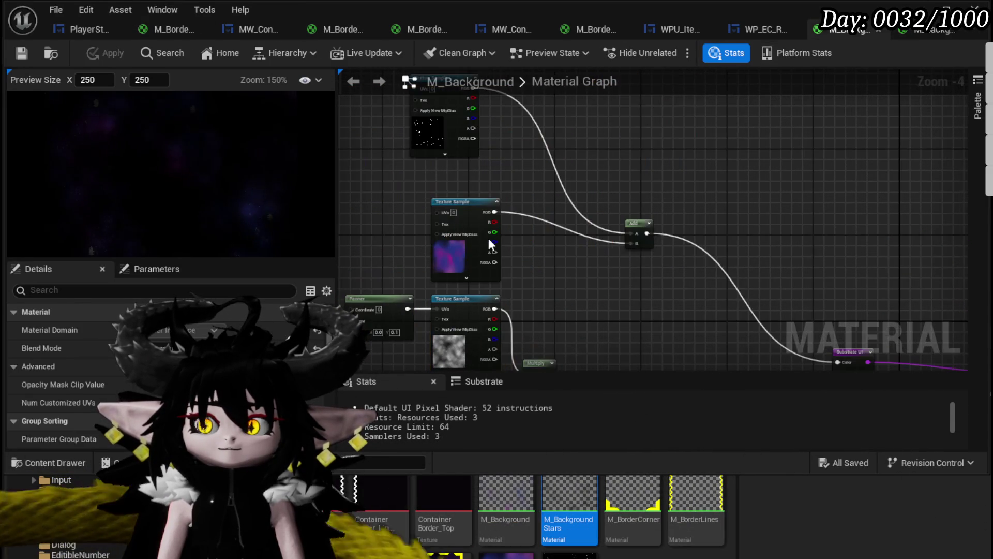
mouse_move(492, 133)
left_mouse_down()
mouse_move(601, 181)
mouse_move(681, 243)
mouse_move(643, 220)
left_mouse_up()
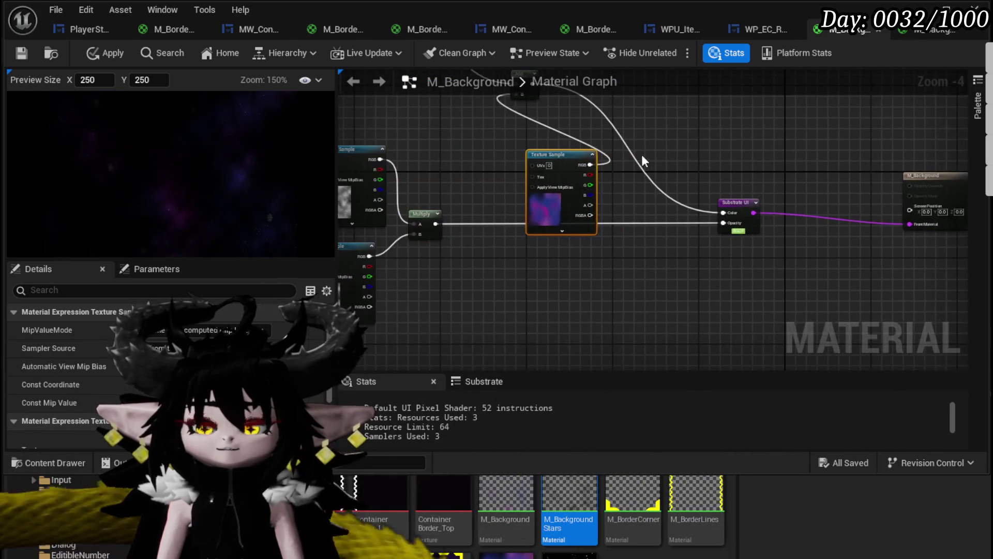
mouse_move(469, 126)
left_mouse_down()
mouse_move(375, 122)
mouse_move(494, 194)
mouse_move(522, 149)
left_mouse_up()
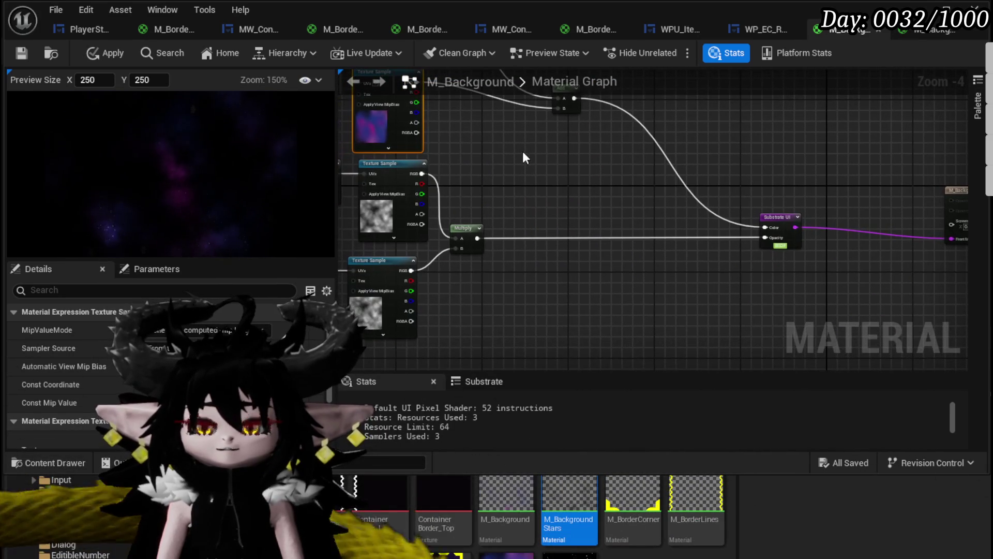
mouse_move(477, 238)
left_mouse_down()
mouse_move(548, 191)
mouse_move(465, 160)
mouse_move(596, 177)
left_mouse_up()
key("Escape")
Duplicate the nebula Texture Sample and insert a Multiply on the Opacity wire, fed by the copy.
left_click_drag(382, 127, 474, 128)
key("ctrl+c")
key("ctrl+v")
scroll(535, 150, "up", 2)
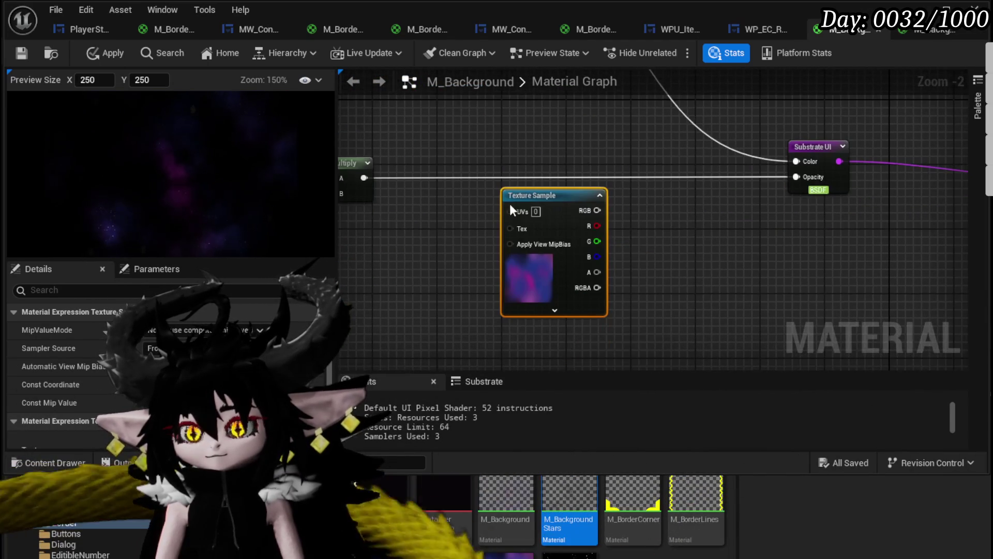
left_click_drag(507, 219, 442, 242)
left_click(590, 178)
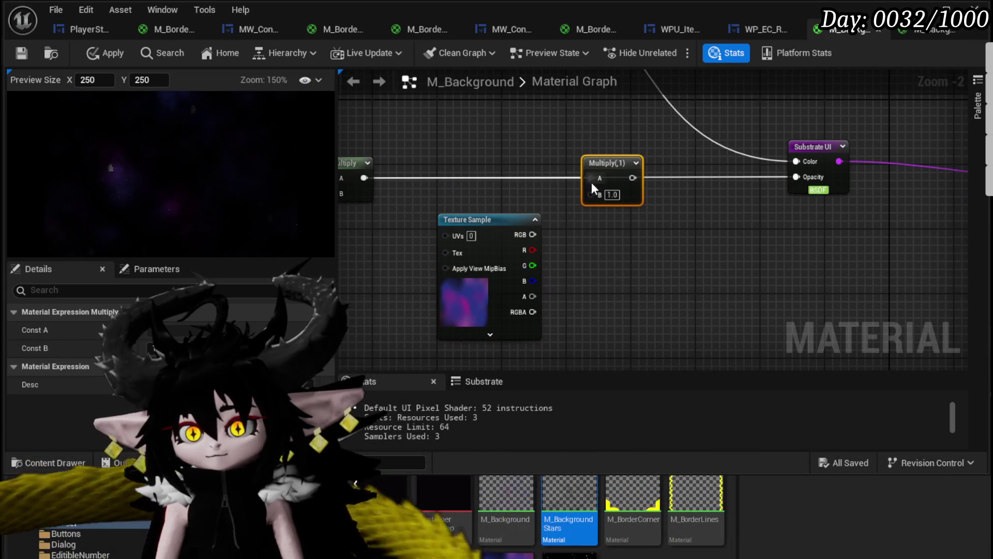
mouse_move(533, 234)
left_mouse_down()
mouse_move(594, 189)
mouse_move(778, 174)
left_mouse_up()
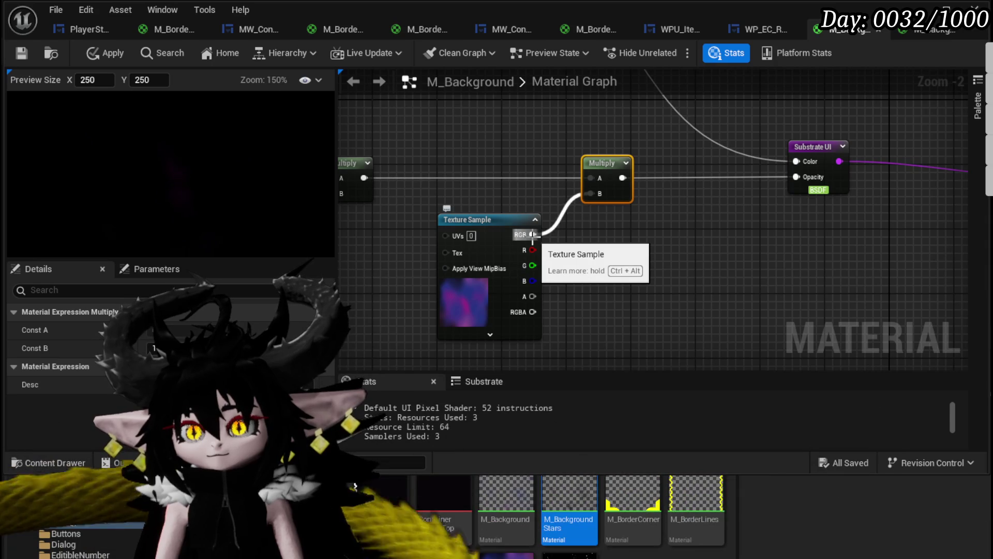
Invert the copied nebula with a OneMinus (1-x) node wired into Multiply's B input.
left_click_drag(532, 234, 599, 239)
type("one")
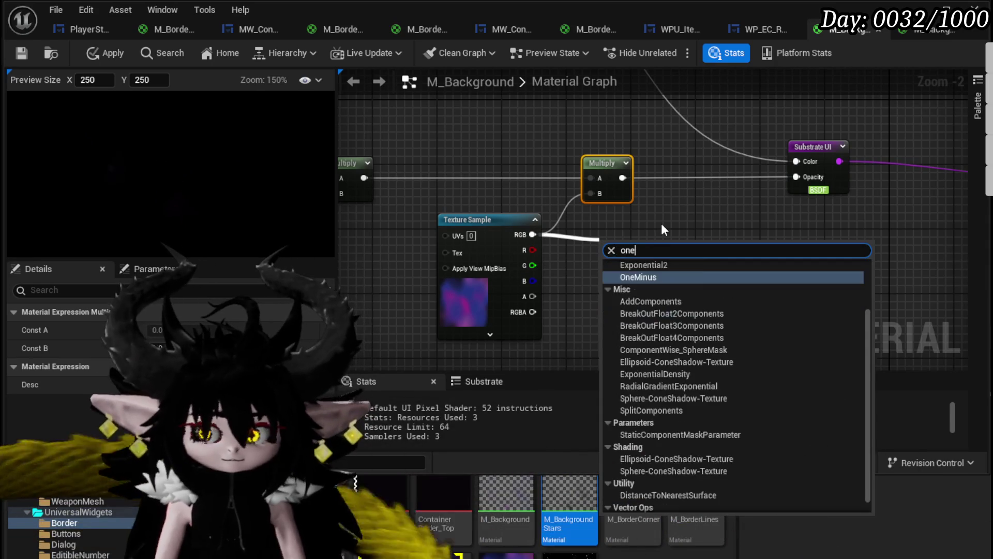
type("m")
left_click(634, 278)
left_click_drag(627, 261, 591, 193)
left_click_drag(507, 220, 473, 236)
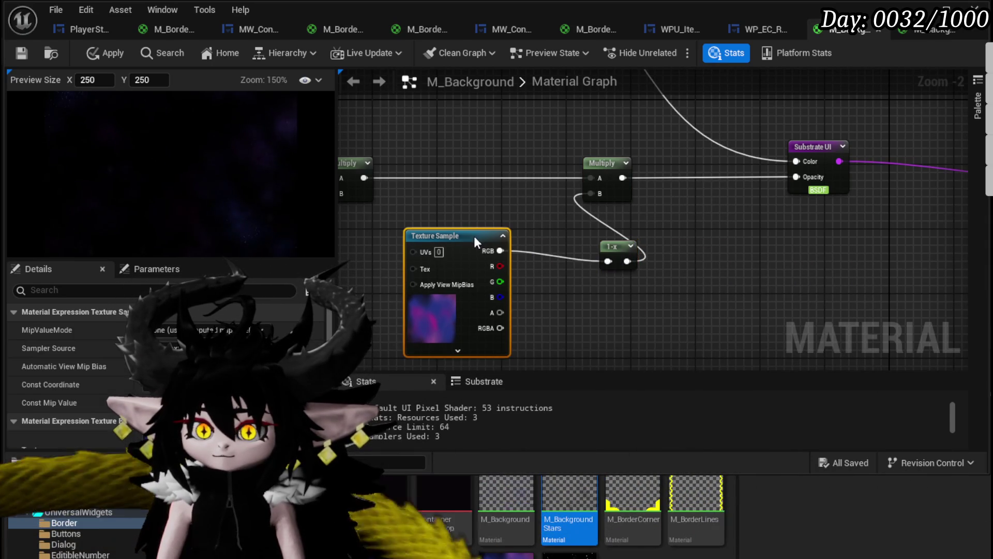
left_click_drag(597, 247, 547, 233)
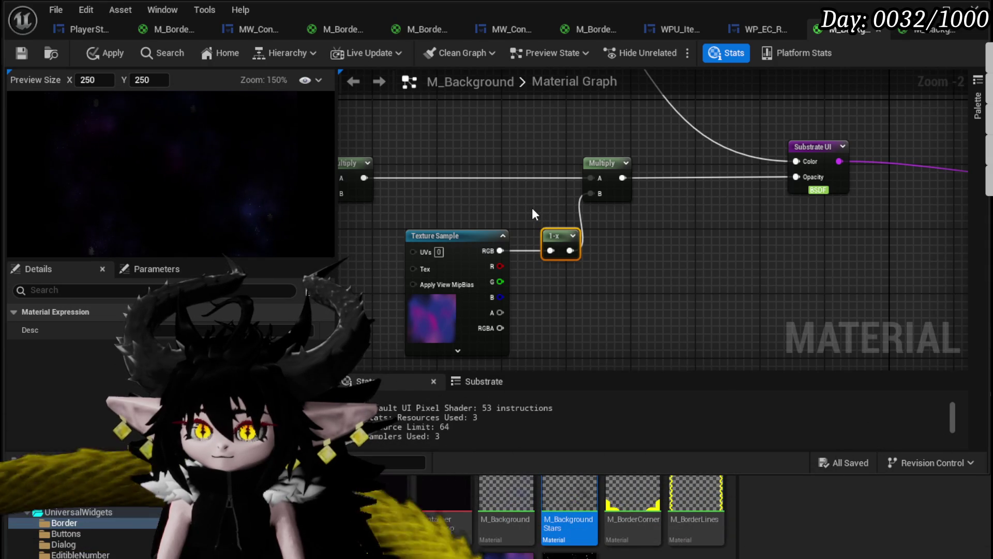
mouse_move(533, 208)
left_mouse_down()
mouse_move(665, 264)
mouse_move(658, 185)
mouse_move(657, 199)
left_mouse_up()
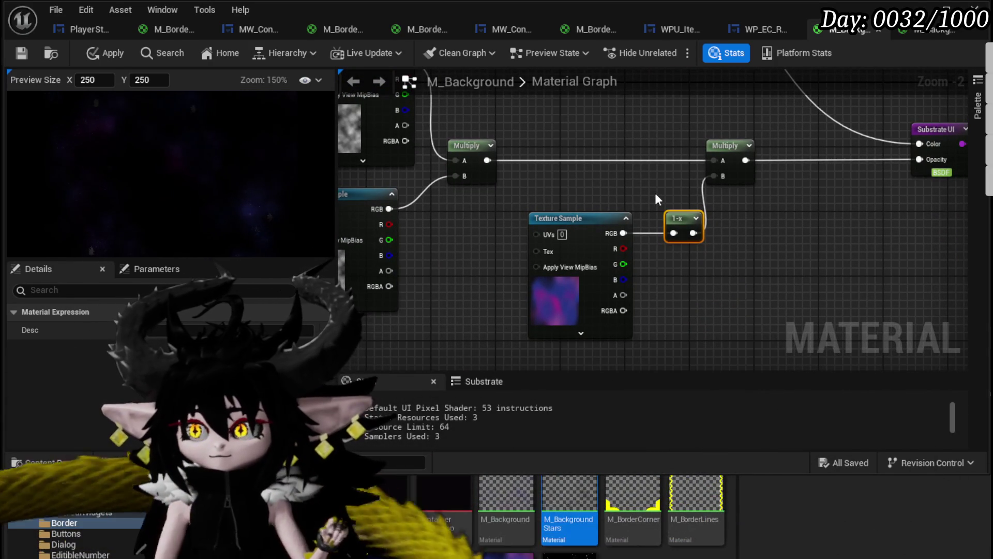
mouse_move(669, 181)
left_mouse_down()
mouse_move(588, 265)
mouse_move(512, 235)
left_mouse_up()
scroll(588, 265, "down", 2)
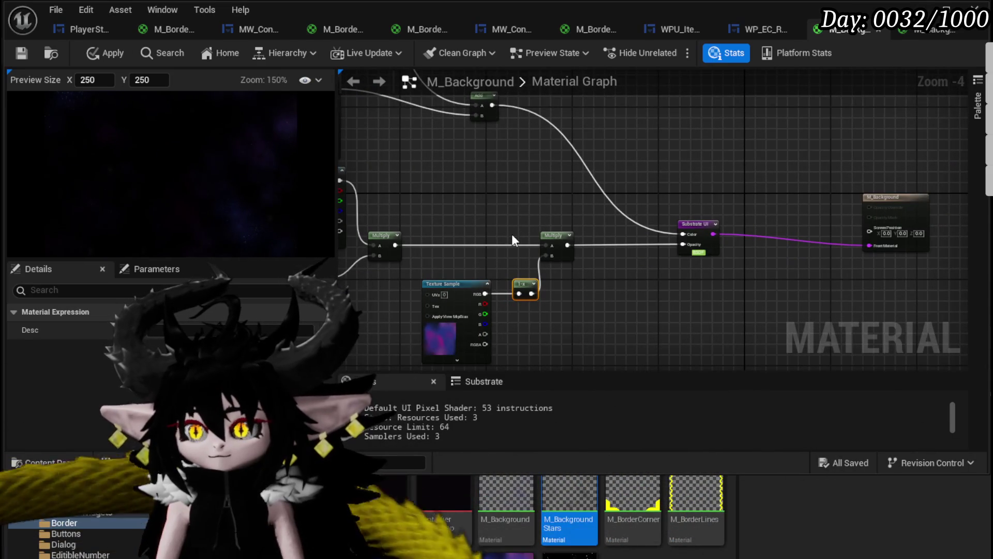
scroll(703, 207, "up", 2)
Add a Substrate Vertical Layer node below the Substrate UI node.
right_click(663, 161)
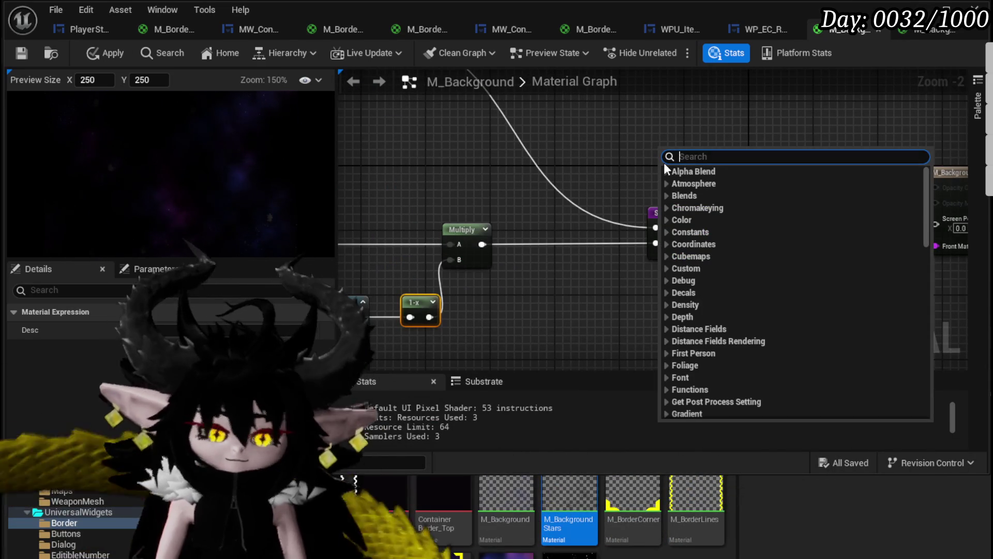
type("substrate lay")
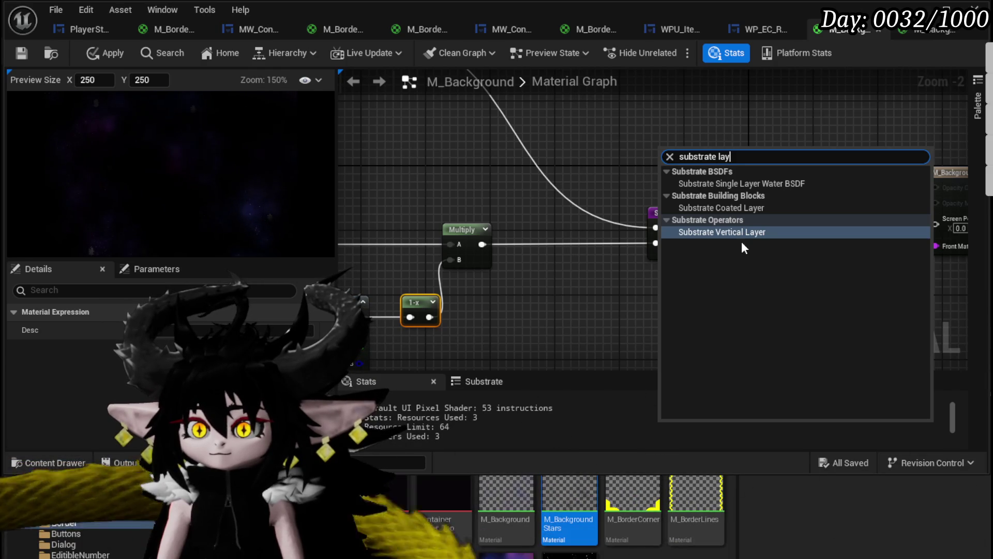
left_click(737, 234)
left_click_drag(713, 184, 766, 310)
mouse_move(768, 272)
left_mouse_down()
mouse_move(523, 269)
mouse_move(741, 277)
mouse_move(639, 282)
left_mouse_up()
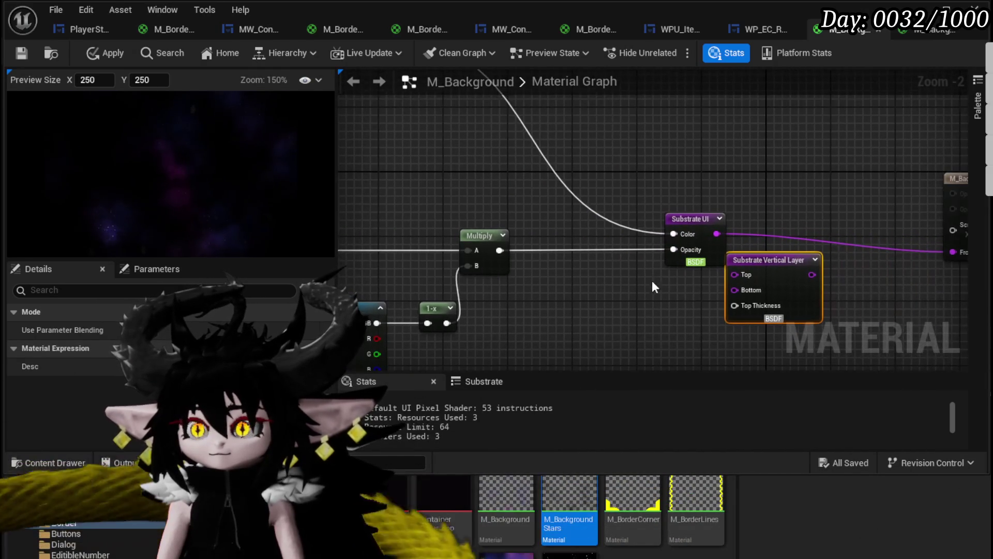
left_click_drag(560, 264, 753, 206)
scroll(725, 210, "down", 2)
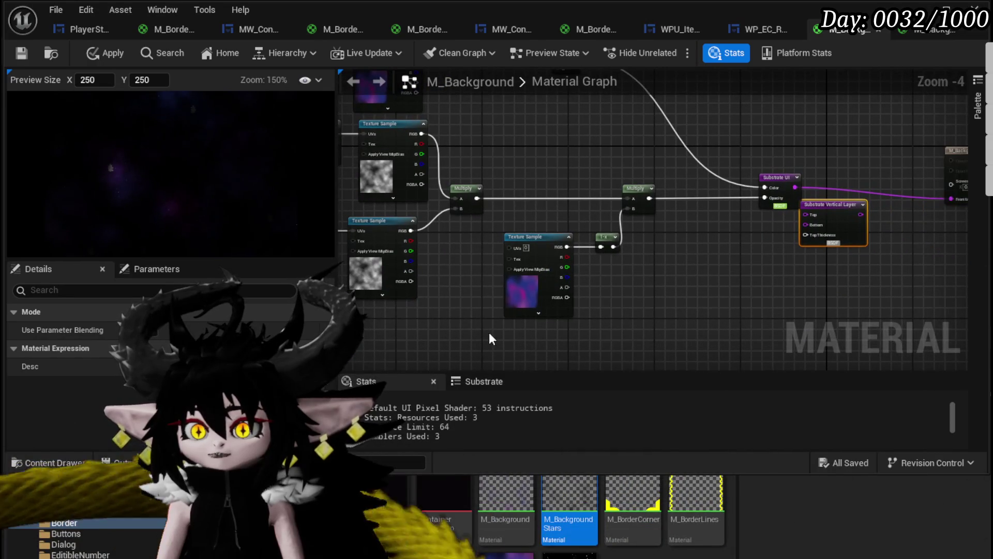
Duplicate the Substrate UI, wiring the upper one to Top and the lower to Bottom.
mouse_move(714, 251)
left_mouse_down()
mouse_move(620, 267)
mouse_move(698, 167)
left_mouse_up()
scroll(619, 267, "up", 2)
key("ctrl+c")
key("ctrl+v")
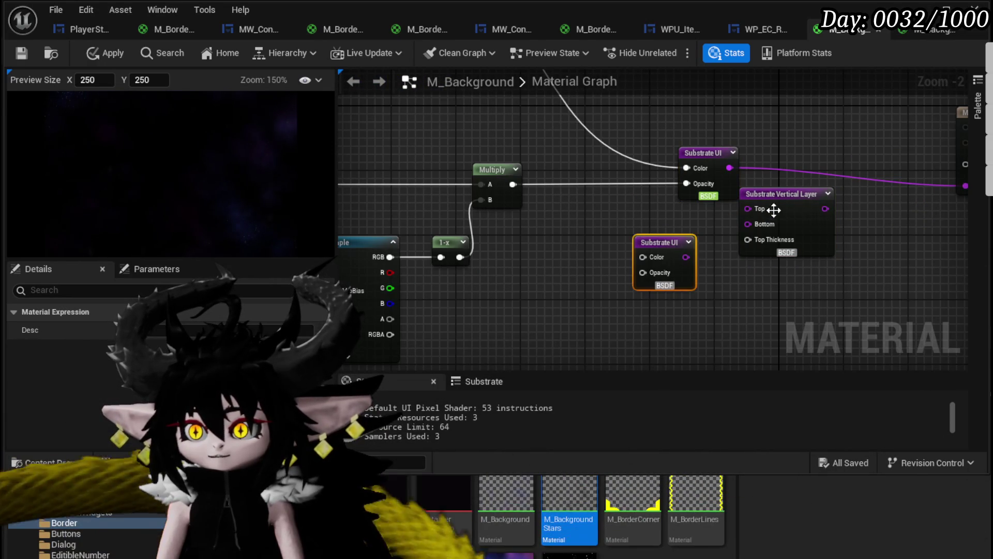
left_click_drag(792, 207, 824, 216)
left_click_drag(692, 242, 748, 259)
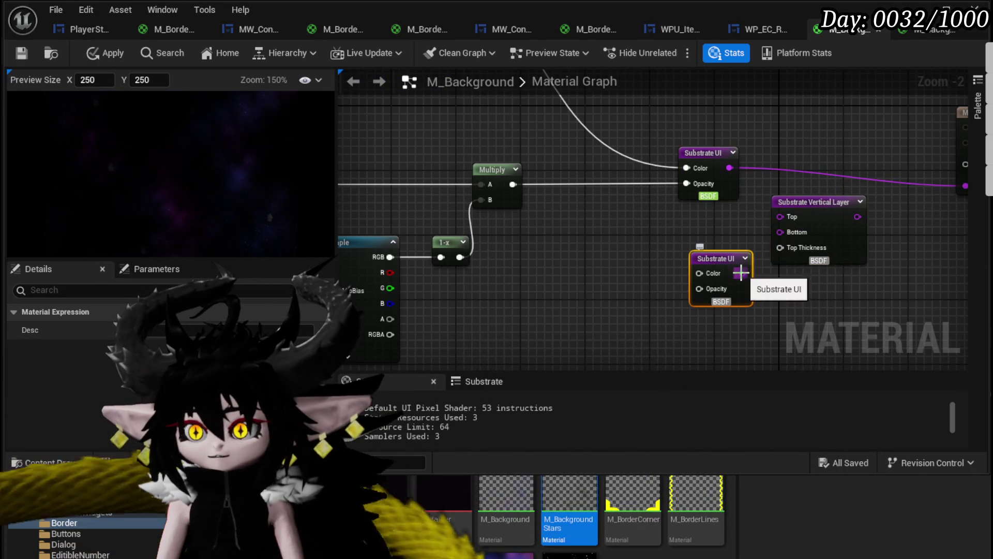
left_click_drag(793, 234, 793, 233)
mouse_move(729, 167)
left_mouse_down()
mouse_move(781, 218)
mouse_move(896, 207)
left_mouse_up()
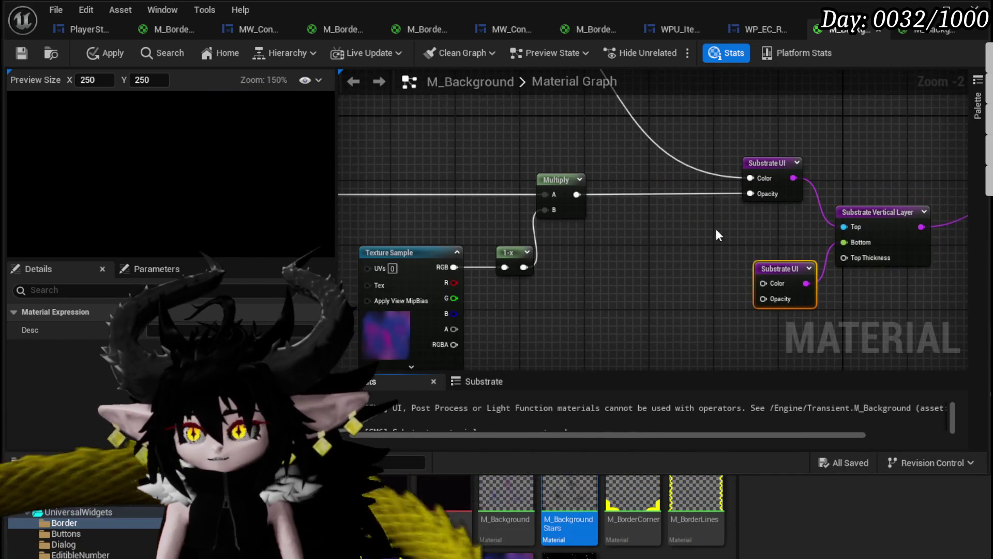
Feed the nebula texture into the lower Substrate UI's Color input.
mouse_move(466, 243)
left_mouse_down()
mouse_move(791, 261)
mouse_move(449, 252)
left_mouse_up()
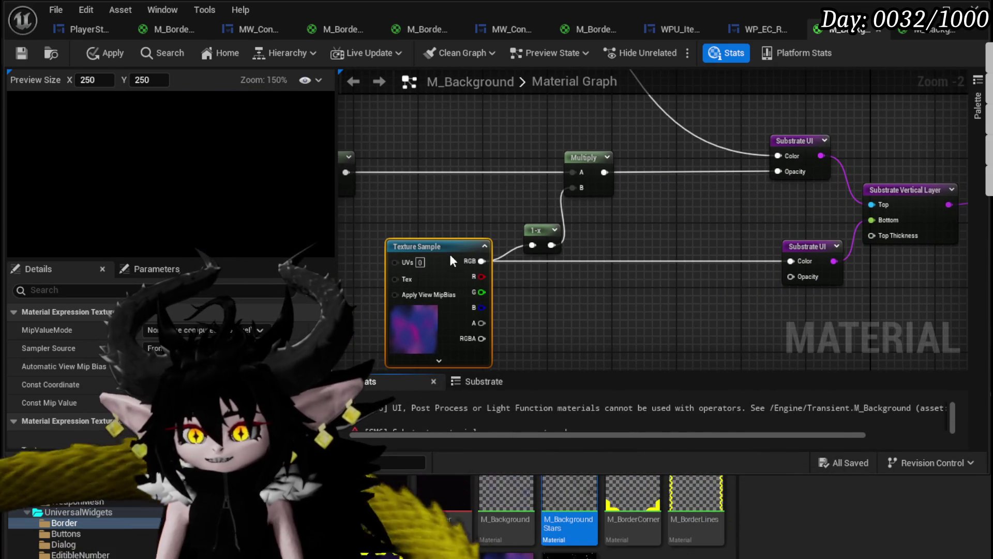
scroll(616, 227, "down", 2)
scroll(597, 248, "up", 2)
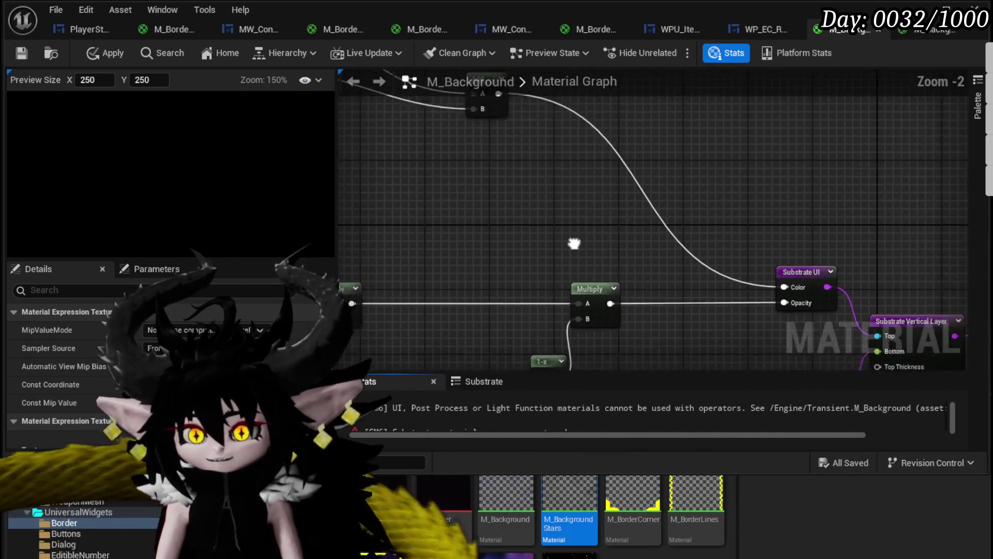
mouse_move(467, 212)
left_mouse_down()
mouse_move(506, 174)
mouse_move(502, 158)
left_mouse_up()
left_click_drag(682, 302, 618, 303)
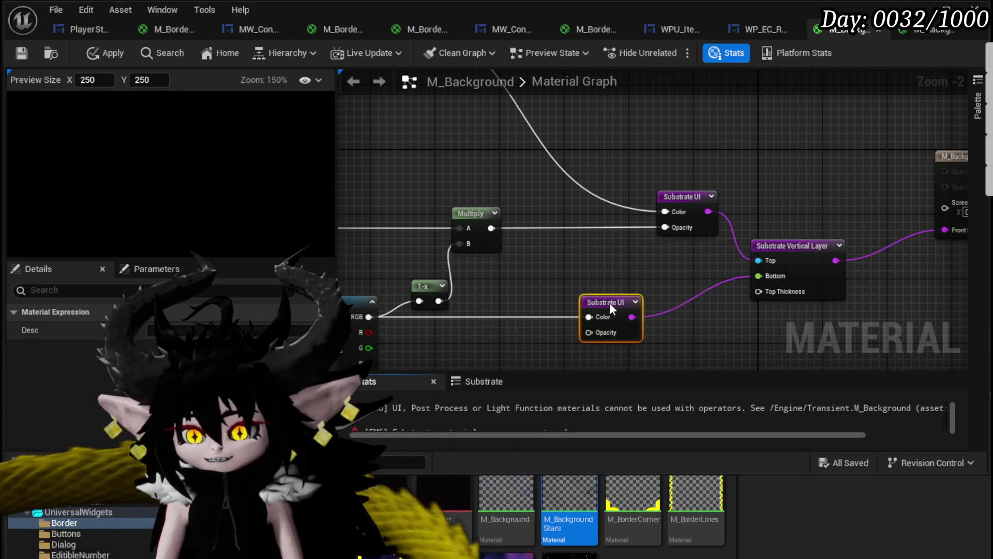
Connect the Add node's output to the Substrate UI Color and apply the material.
left_click_drag(541, 261, 799, 291)
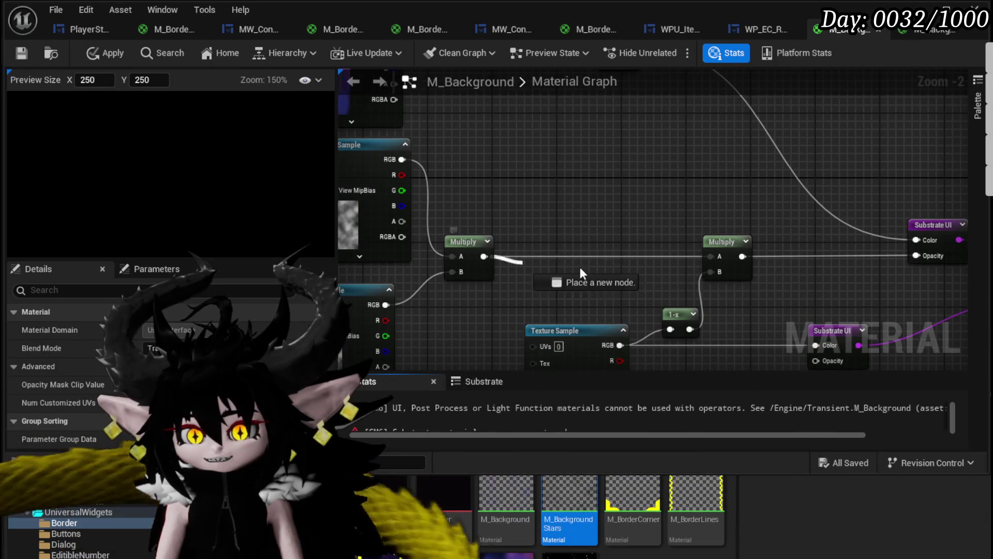
left_click_drag(924, 263, 924, 262)
scroll(613, 197, "down", 2)
mouse_move(612, 198)
left_mouse_down()
mouse_move(580, 243)
mouse_move(572, 275)
mouse_move(590, 284)
left_mouse_up()
left_click_drag(481, 124, 486, 21)
mouse_move(657, 107)
left_mouse_down()
mouse_move(827, 236)
mouse_move(848, 237)
left_mouse_up()
scroll(672, 233, "up", 2)
left_click_drag(517, 233, 714, 227)
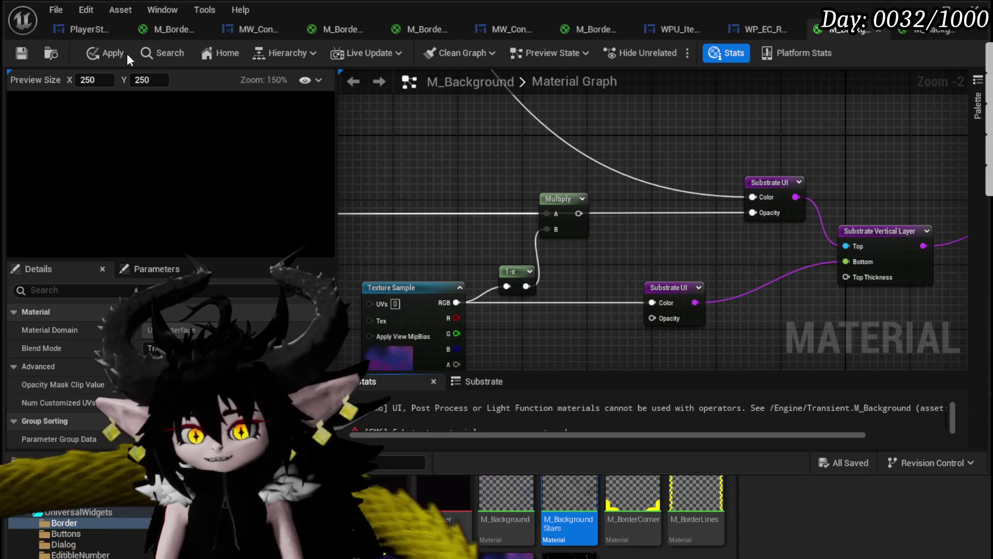
left_click(106, 53)
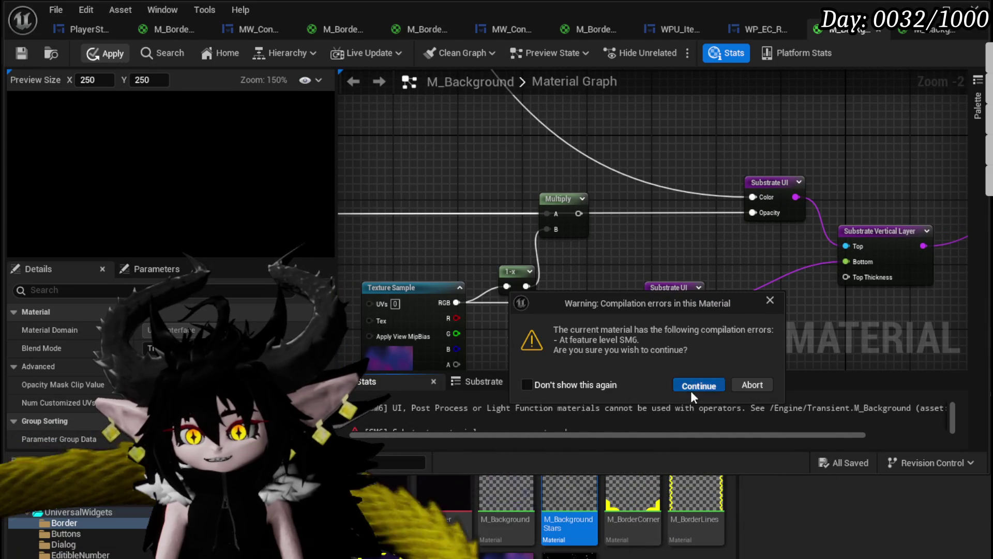
Continue applying the material despite the compilation warning.
left_click(693, 396)
left_click_drag(749, 338, 783, 389)
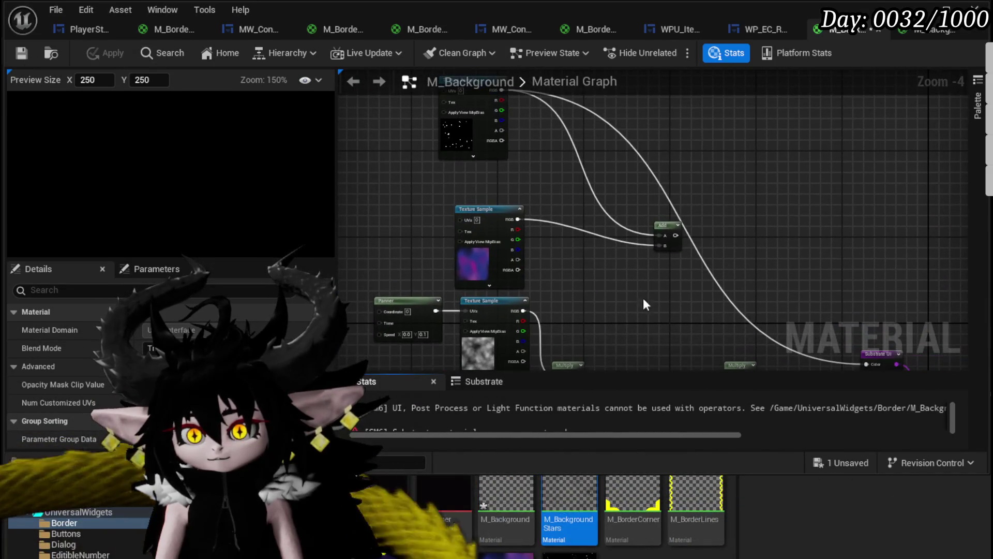
left_click_drag(497, 147, 583, 195)
mouse_move(668, 251)
left_mouse_down()
mouse_move(569, 150)
mouse_move(475, 78)
left_mouse_up()
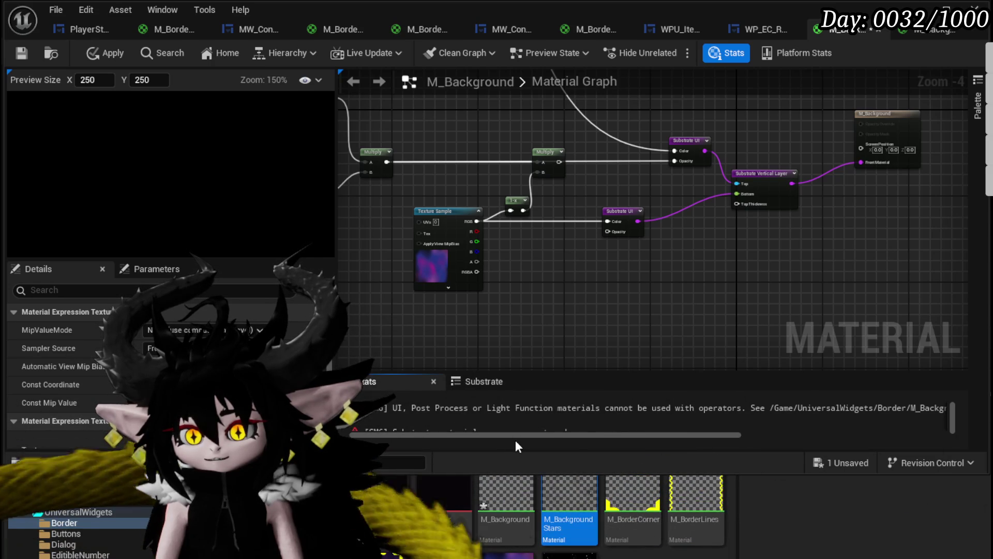
Delete the Multiply and 1-x nodes masking the top layer's opacity.
mouse_move(566, 435)
left_mouse_down()
mouse_move(769, 442)
mouse_move(423, 411)
left_mouse_up()
scroll(426, 401, "down", 1)
scroll(567, 267, "up", 4)
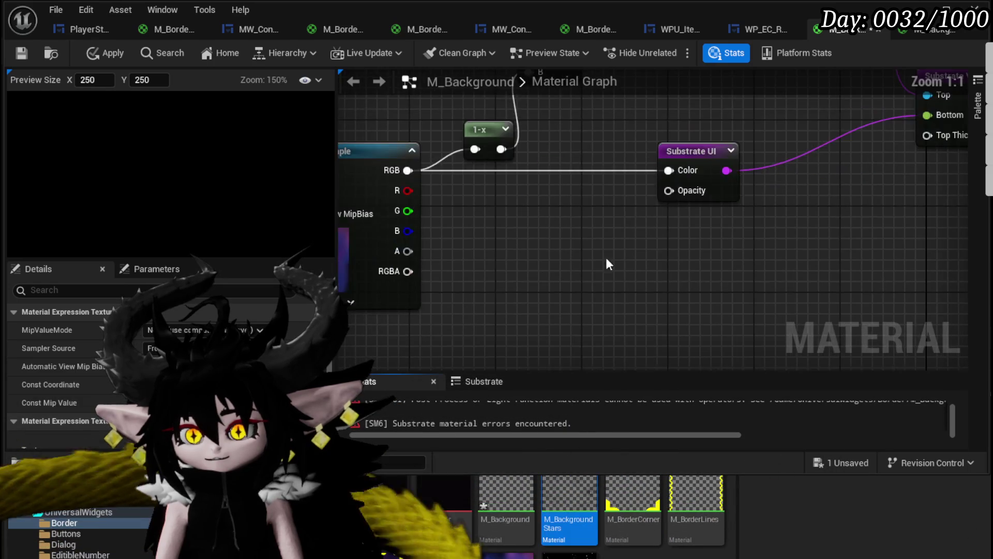
scroll(547, 308, "down", 2)
left_click_drag(582, 337, 626, 283)
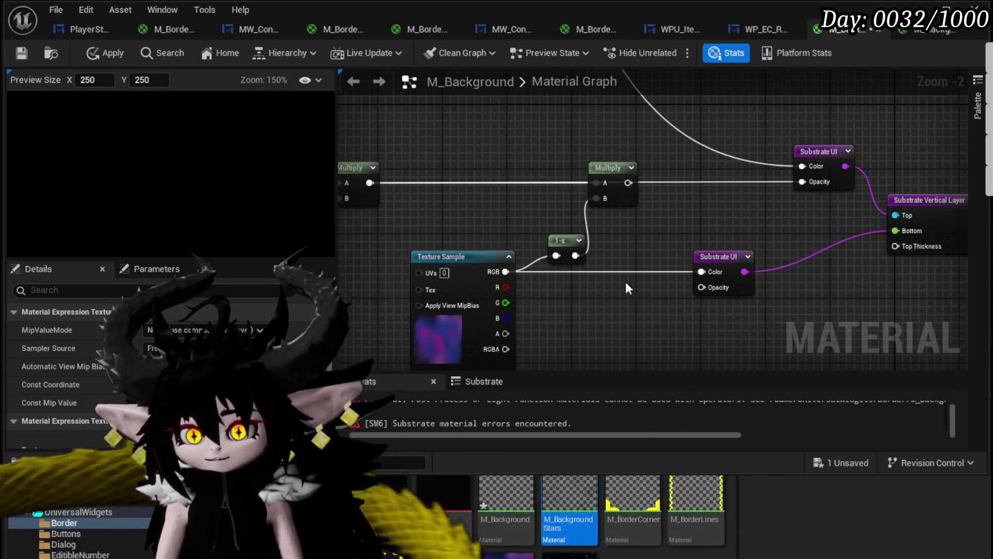
left_click_drag(592, 249, 669, 191)
key("Delete")
Toggle Use Parameter Blending on the Substrate Vertical Layer on and back off.
left_click_drag(744, 214, 653, 215)
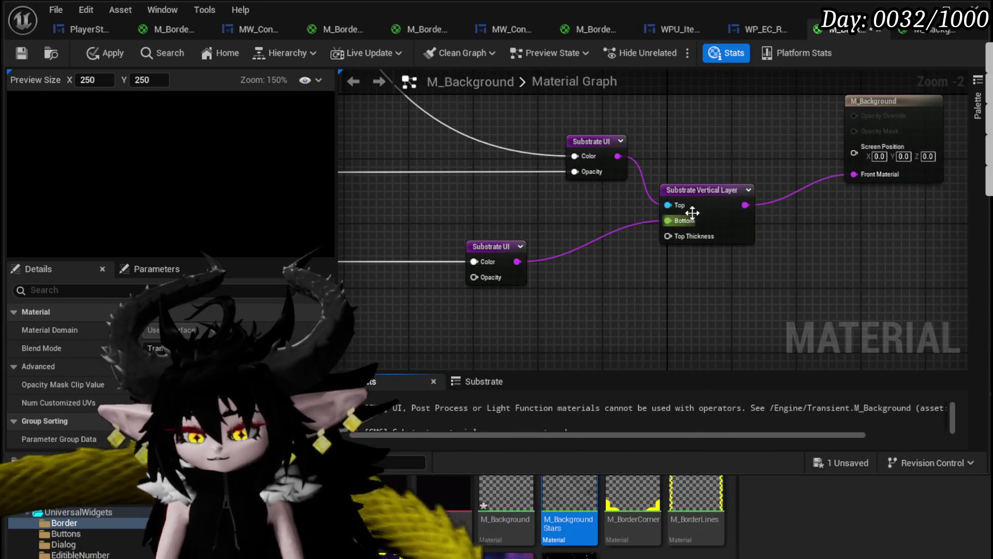
left_click(672, 210)
left_click(151, 330)
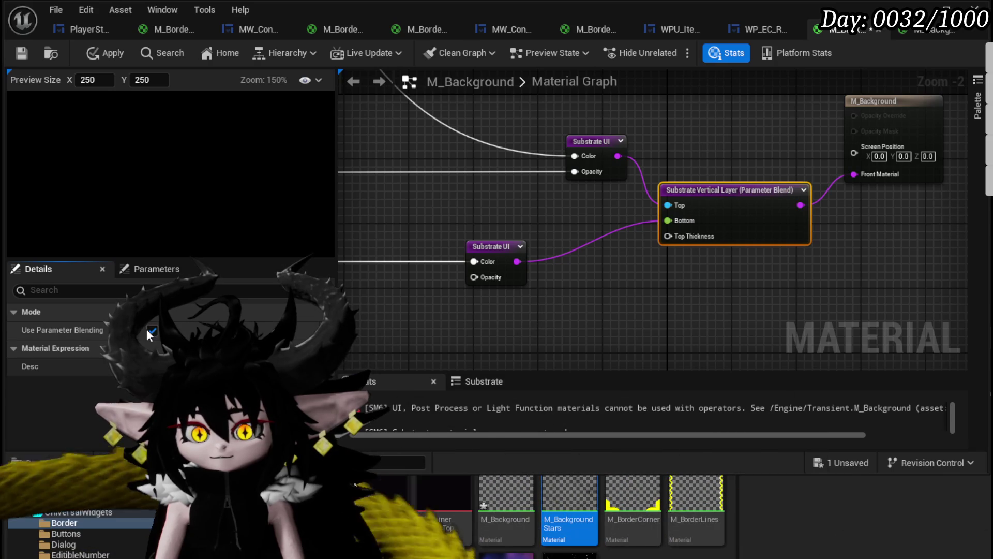
left_click(152, 330)
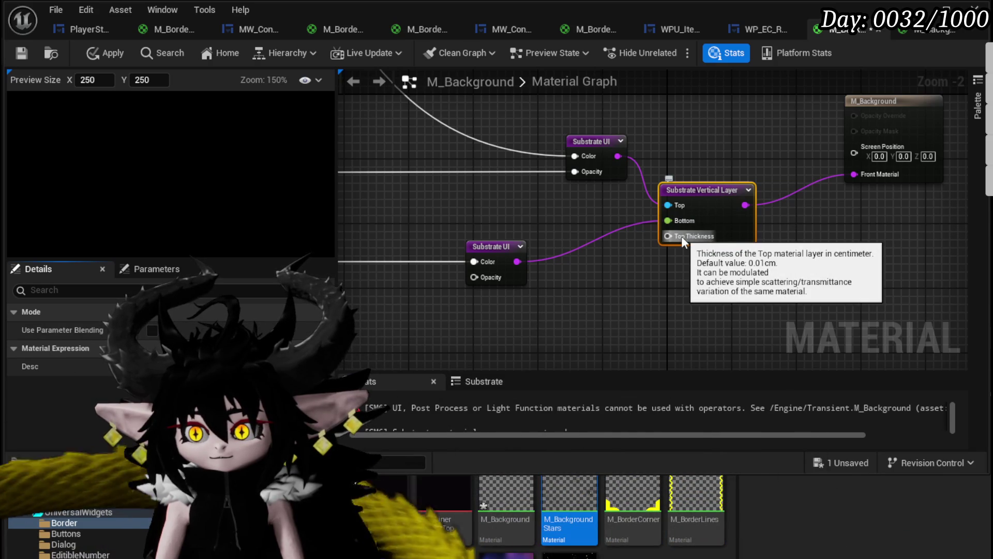
left_click(594, 278)
left_click_drag(595, 277, 693, 281)
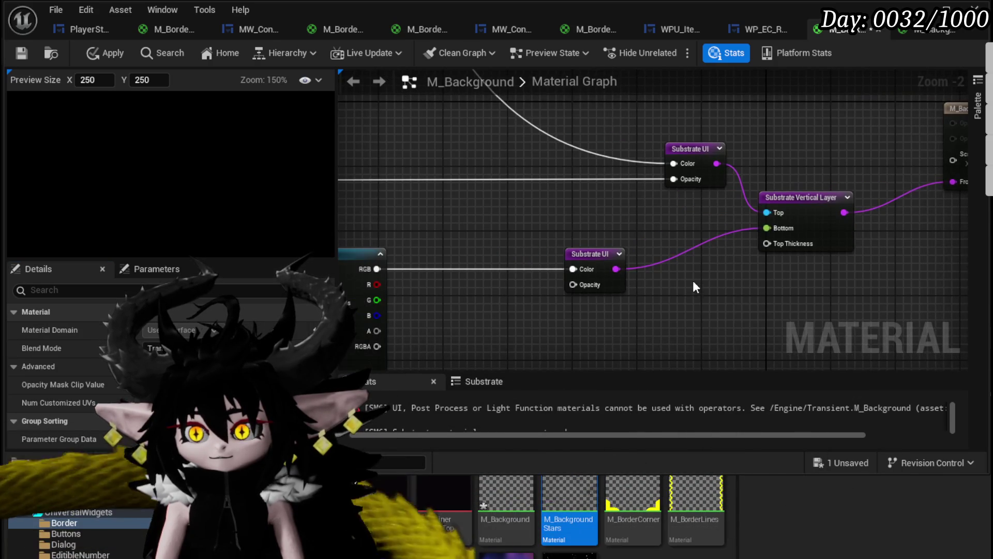
left_click(493, 253)
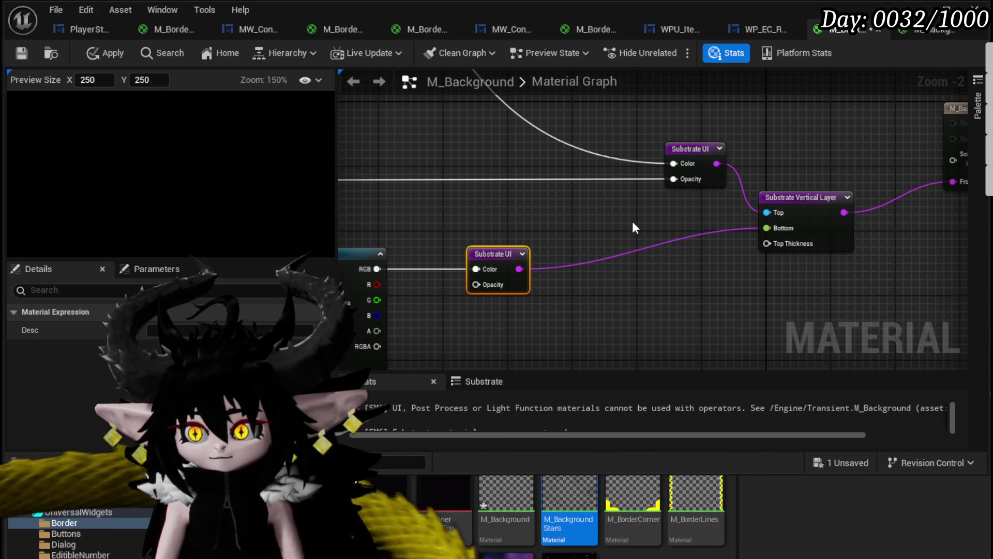
Search the node menu for 'substrate' and scroll down to the Substrate Operators category.
right_click(635, 227)
type("b")
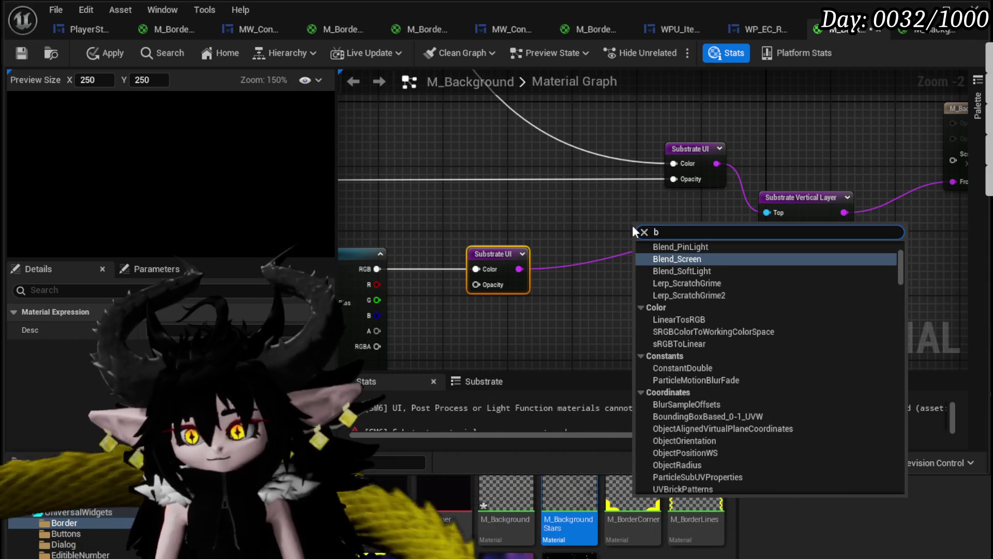
key("BackSpace")
type("substr")
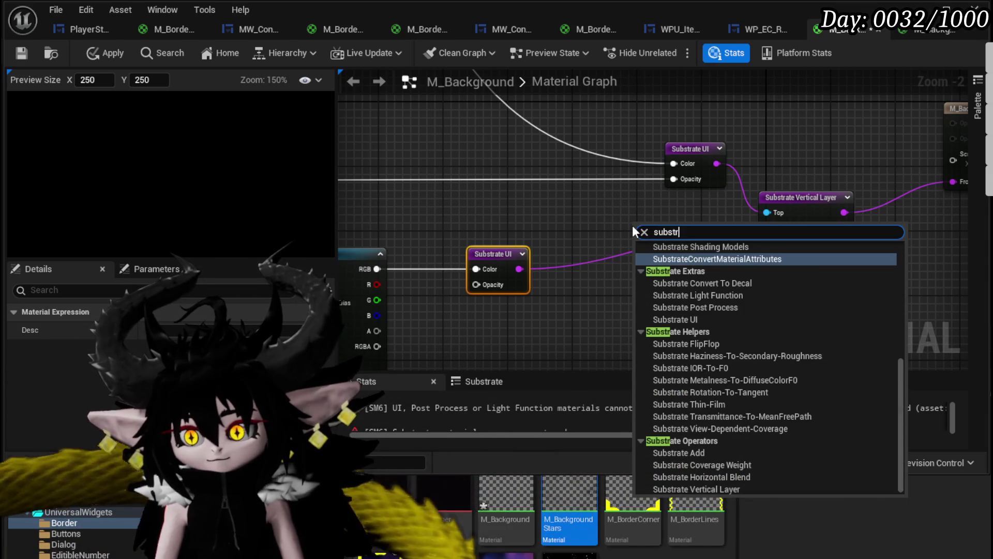
type("ate ove")
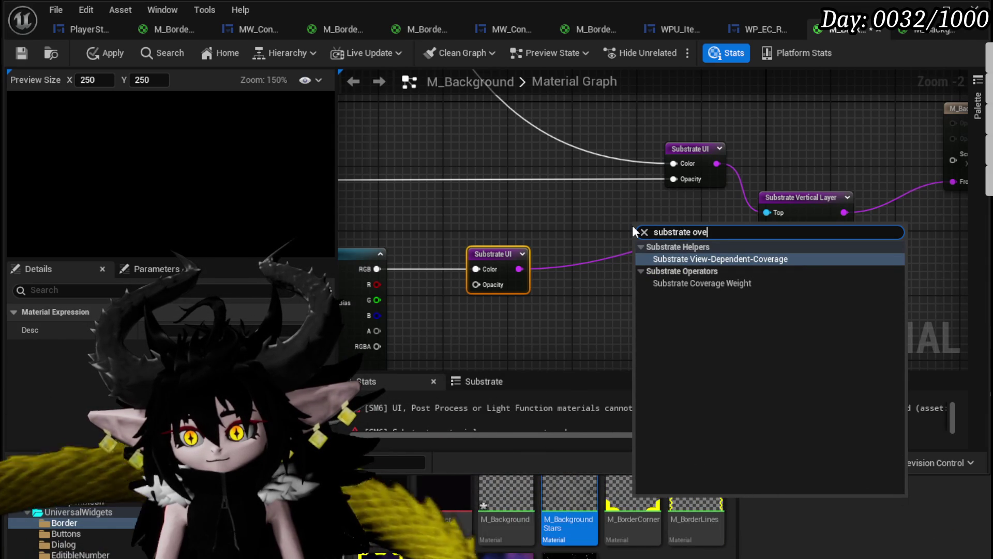
key("BackSpace")
key("BackSpace")
key("BackSpace")
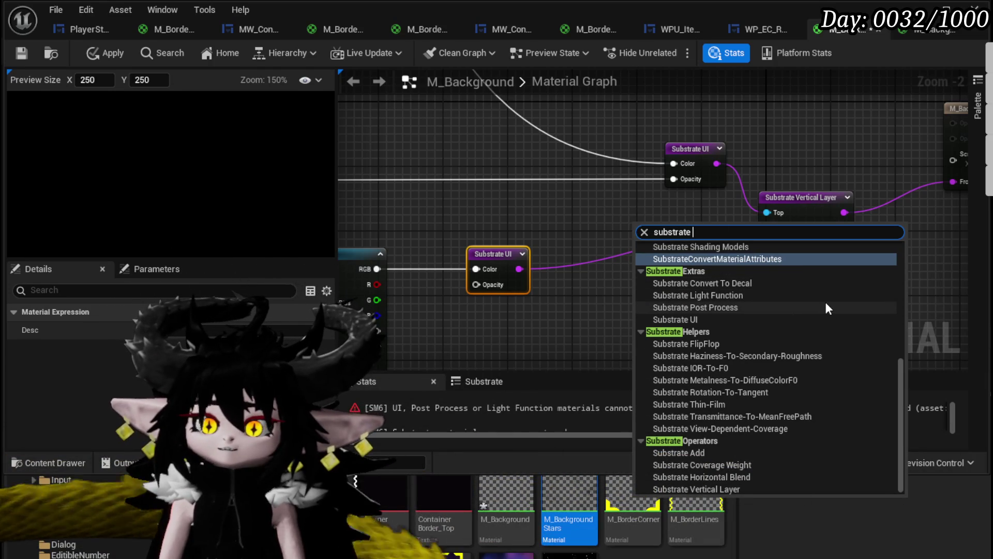
scroll(826, 305, "up", 10)
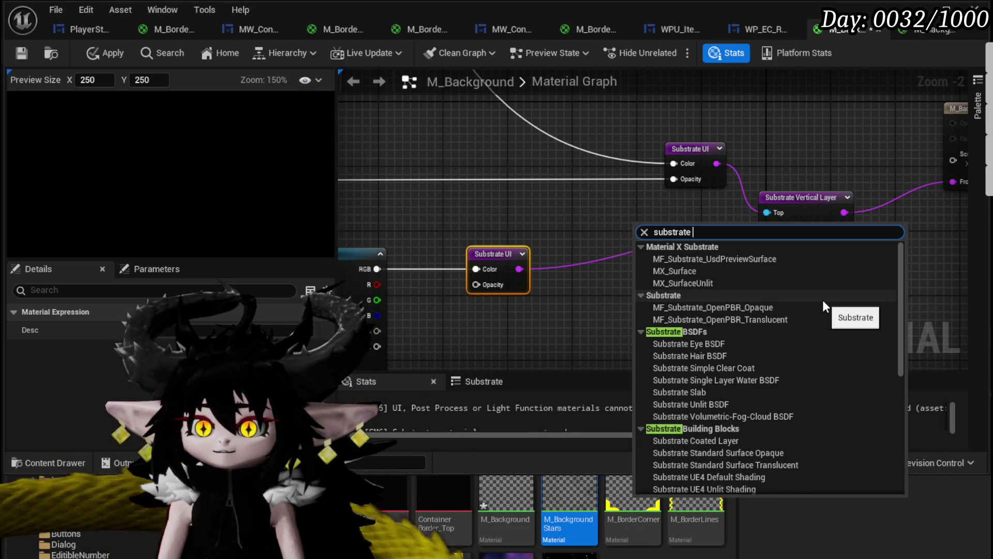
scroll(824, 306, "down", 3)
scroll(825, 306, "down", 3)
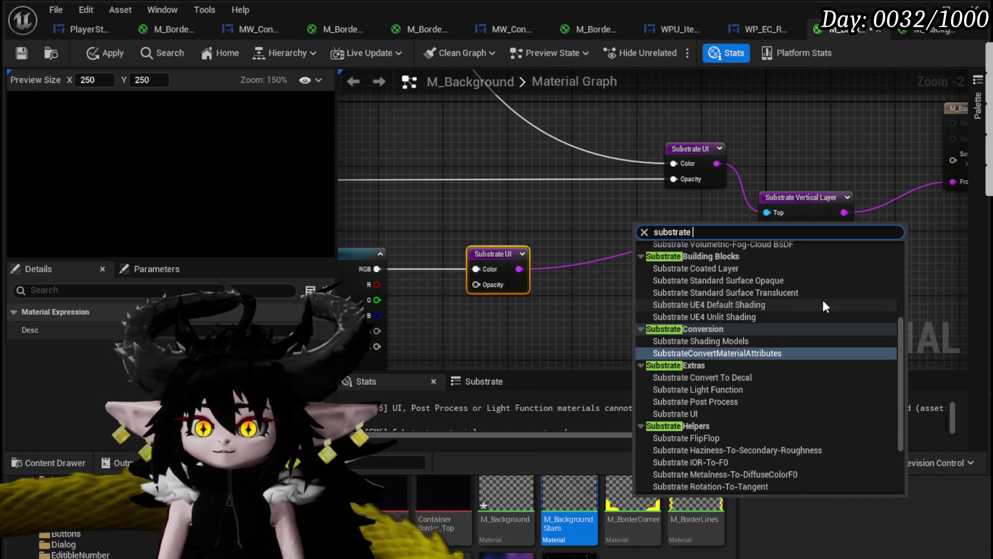
scroll(825, 305, "down", 2)
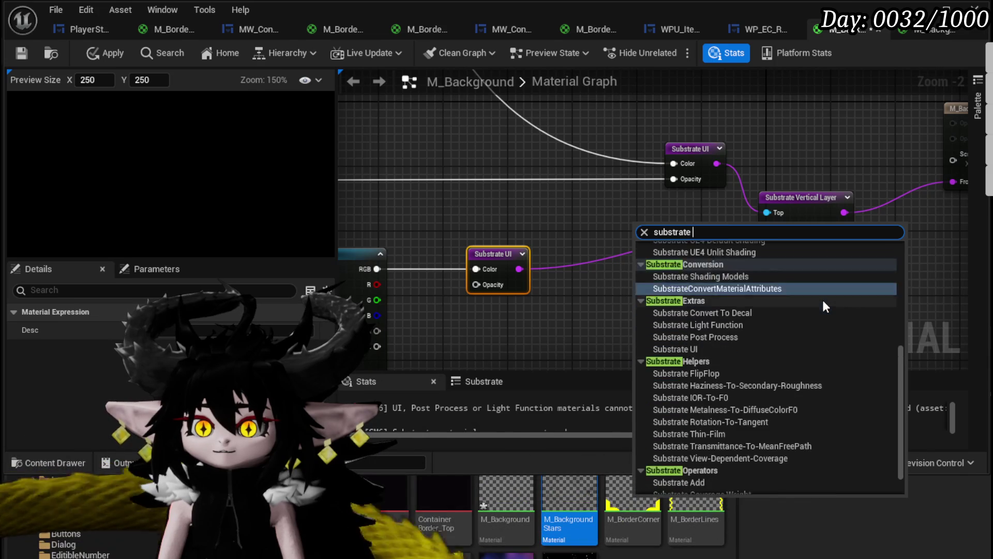
scroll(824, 305, "down", 2)
scroll(825, 306, "down", 1)
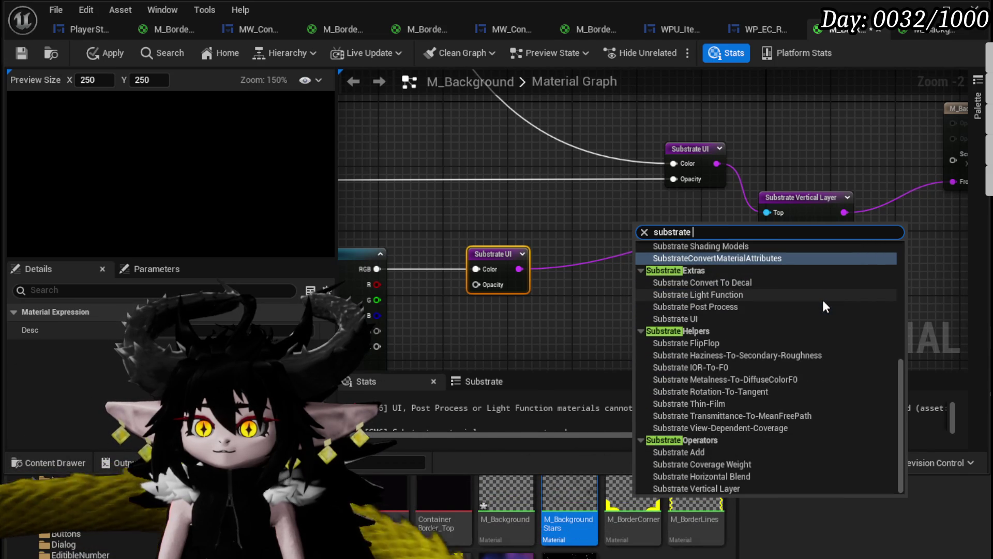
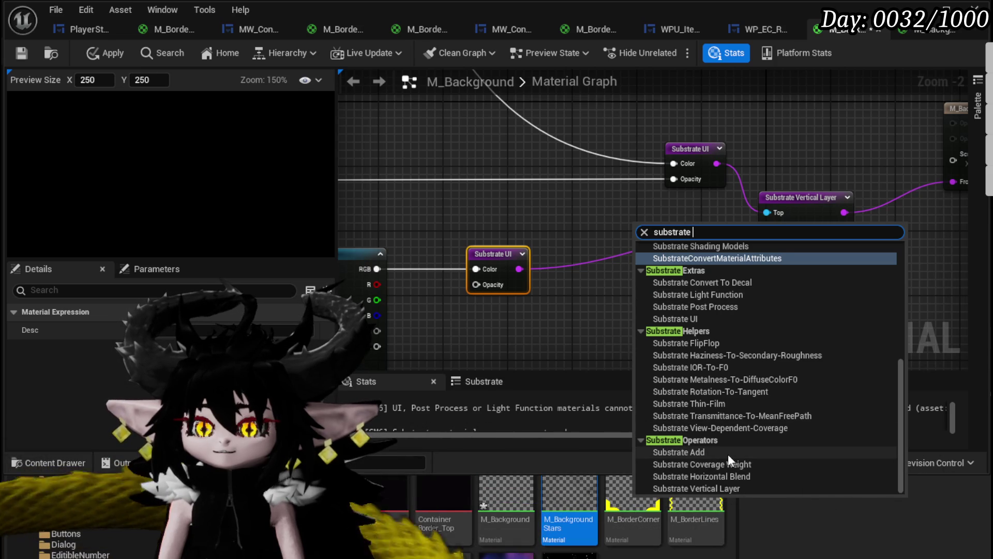
Add a Substrate Add node summing both Substrate UI colours into the Vertical Layer's Bottom, and apply.
left_click(728, 453)
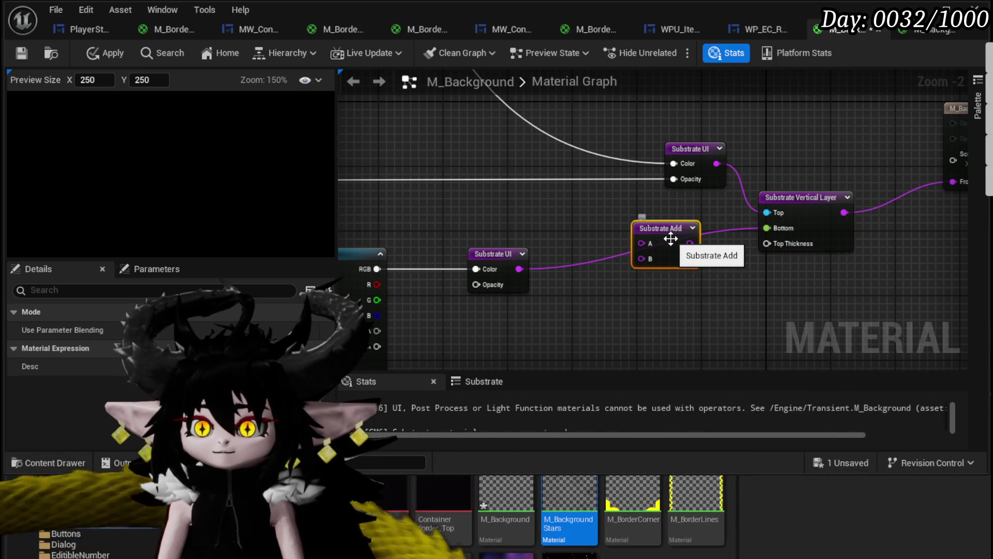
left_click_drag(672, 244, 766, 228)
left_click_drag(844, 212, 916, 187)
mouse_move(641, 149)
left_mouse_down()
mouse_move(494, 148)
mouse_move(640, 231)
left_mouse_up()
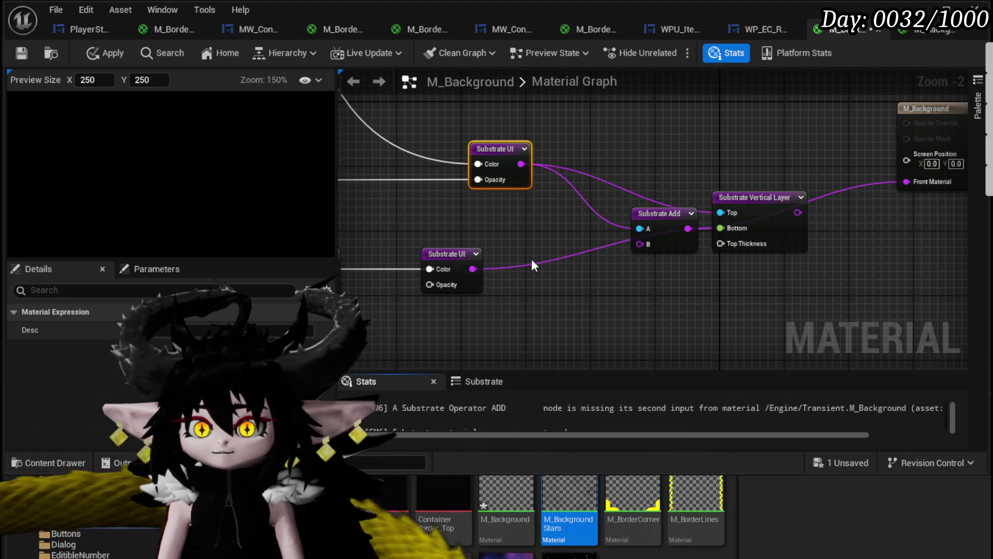
mouse_move(473, 268)
left_mouse_down()
mouse_move(641, 263)
mouse_move(640, 243)
left_mouse_up()
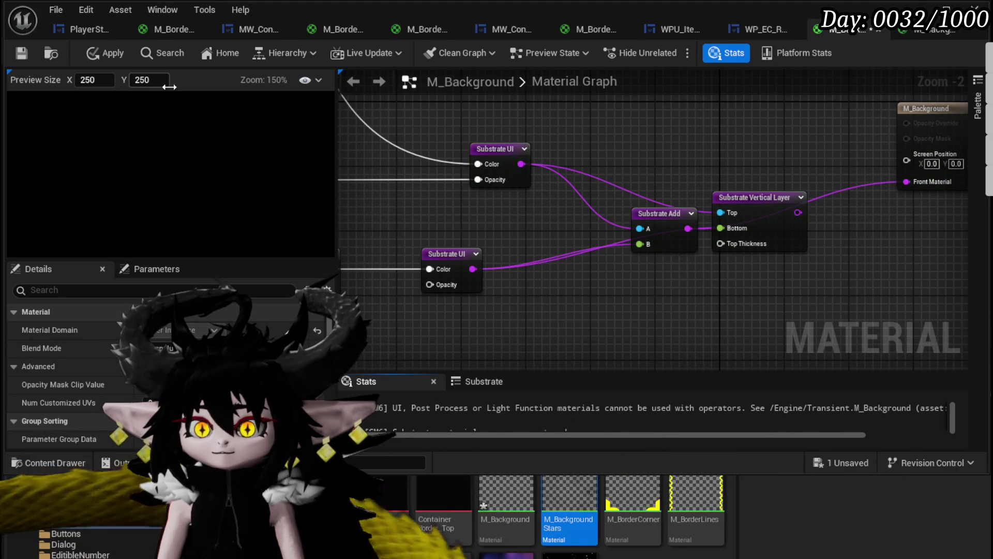
left_click(120, 54)
left_click(702, 383)
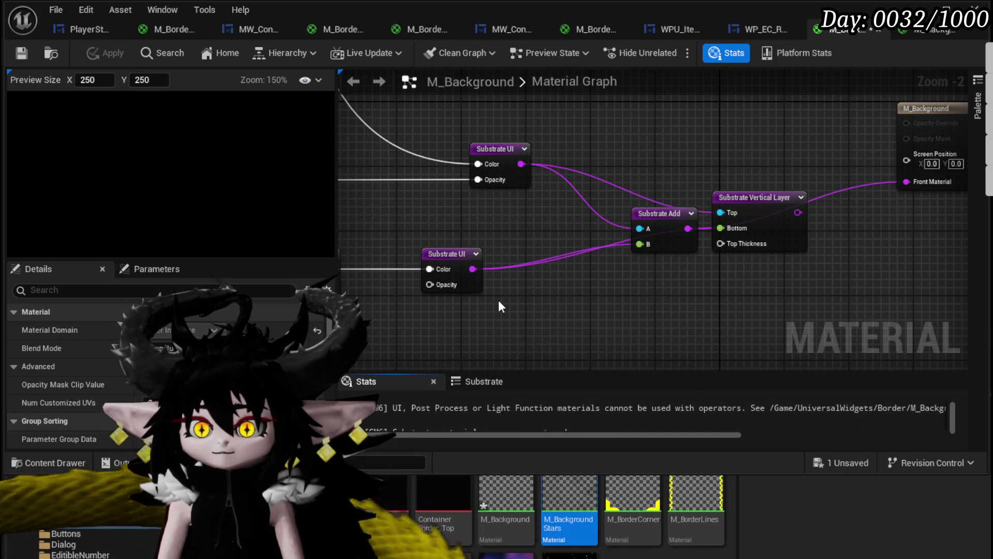
Tidy the Add and top Substrate UI node positions, then apply and save M_Background.
mouse_move(669, 213)
left_mouse_down()
mouse_move(618, 194)
mouse_move(629, 302)
left_mouse_up()
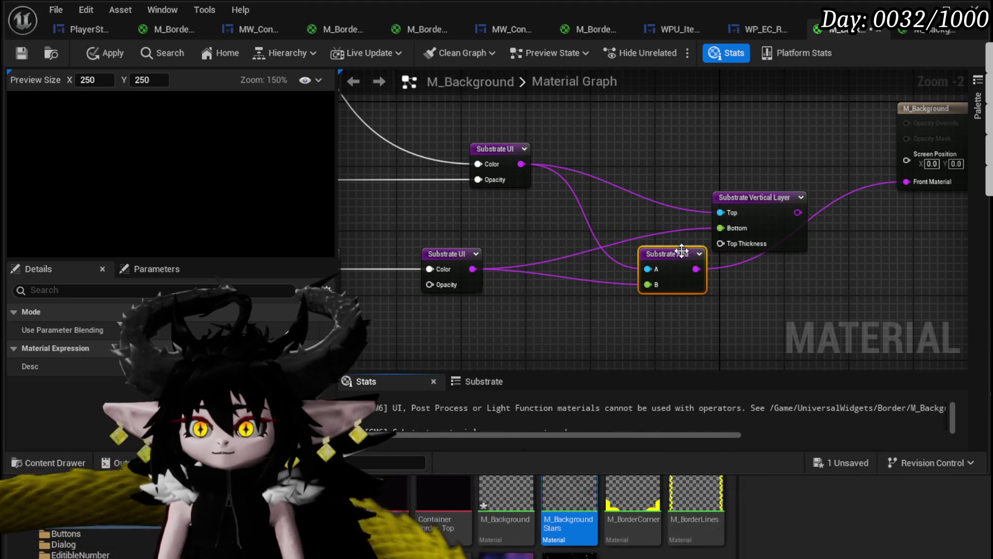
left_click_drag(649, 210, 558, 177)
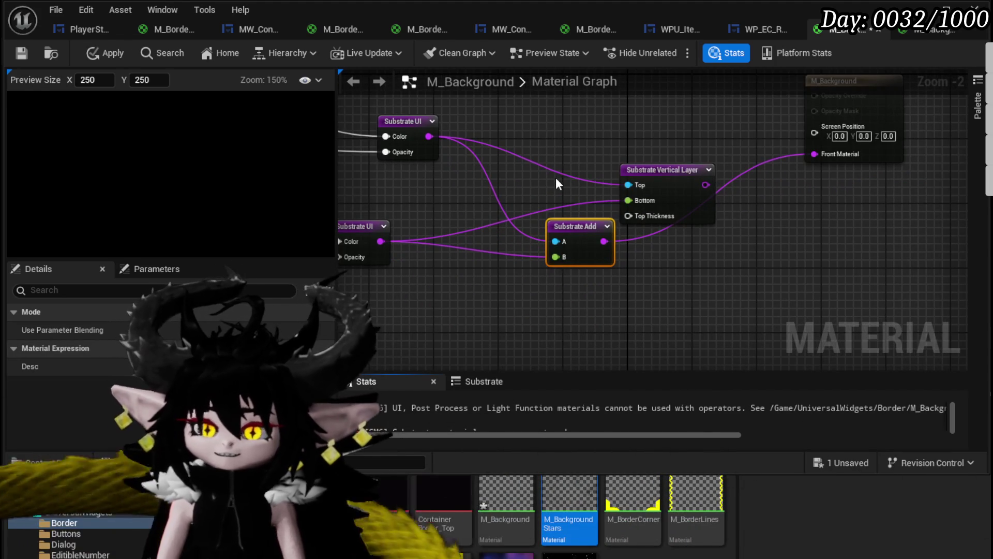
mouse_move(549, 148)
left_mouse_down()
mouse_move(572, 210)
mouse_move(650, 217)
left_mouse_up()
mouse_move(548, 200)
left_mouse_down()
mouse_move(644, 225)
mouse_move(600, 218)
mouse_move(915, 222)
left_mouse_up()
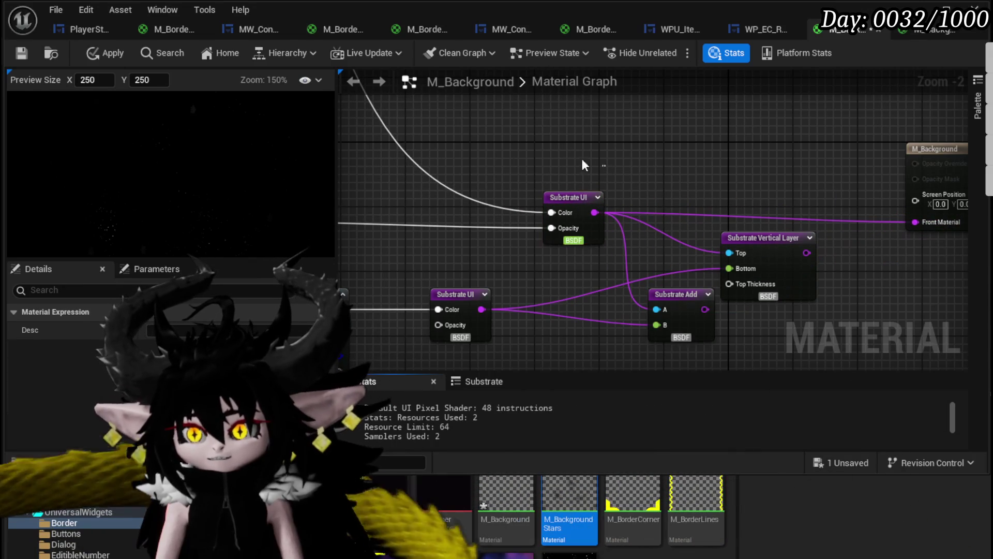
left_click(109, 53)
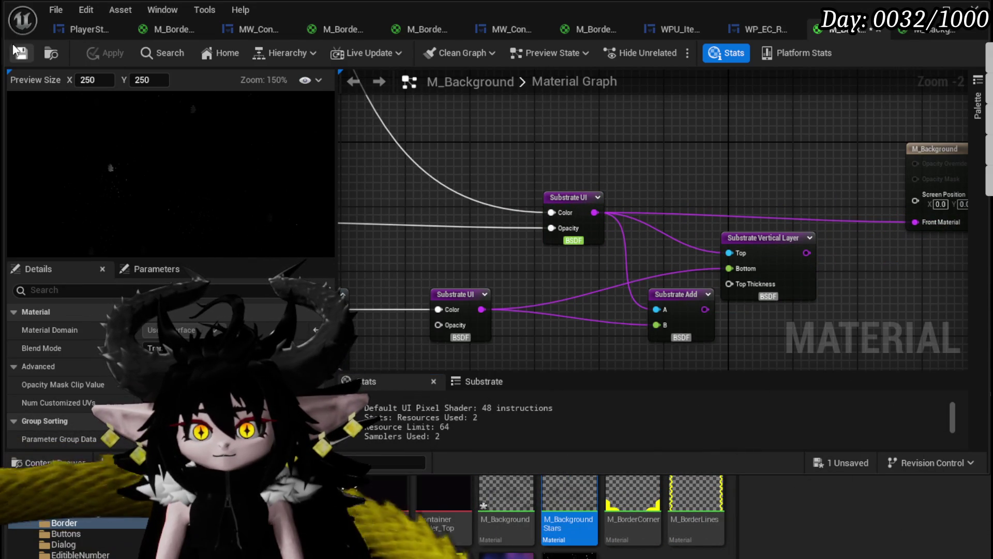
left_click(15, 49)
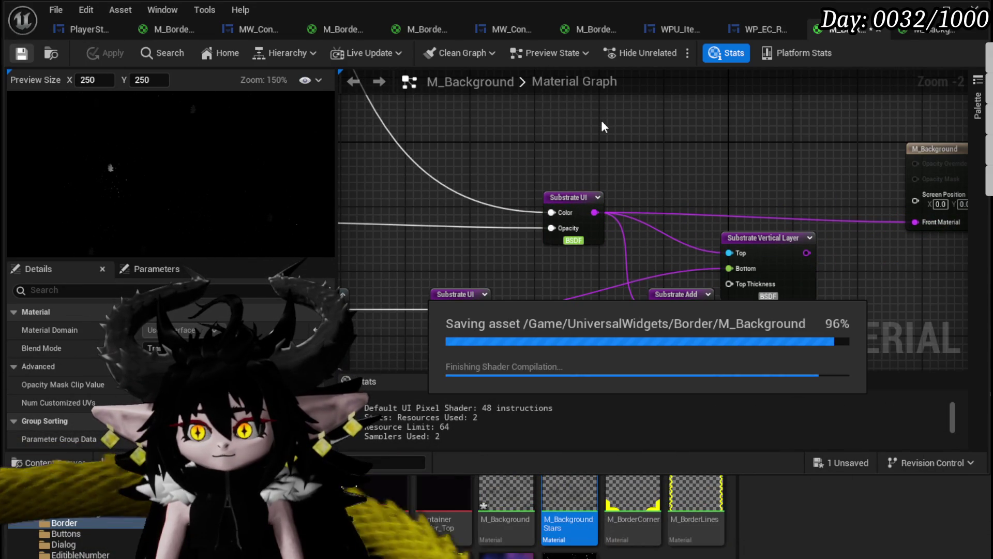
left_click_drag(678, 147, 764, 105)
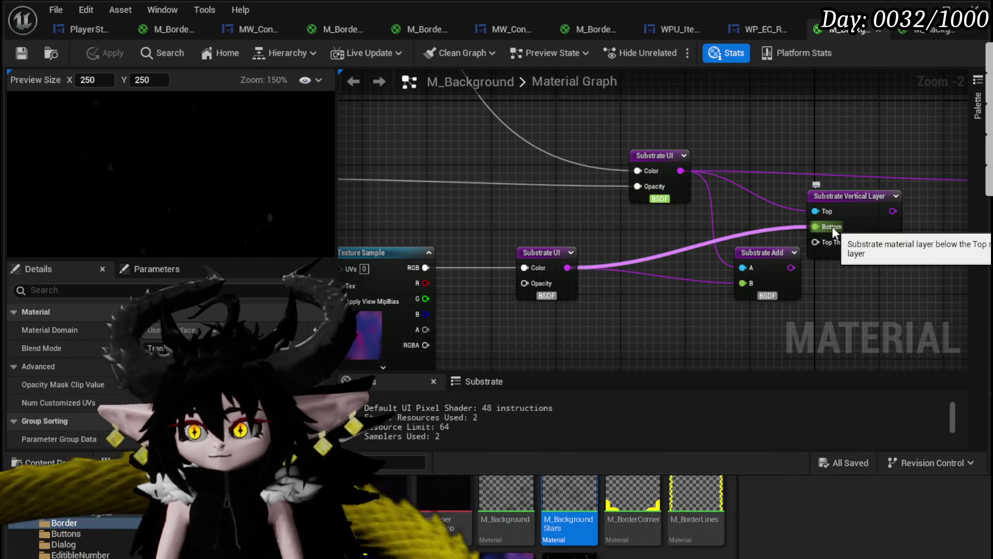
Rearrange the Substrate Vertical Layer and Substrate Add nodes near the output node.
left_click_drag(686, 219, 469, 226)
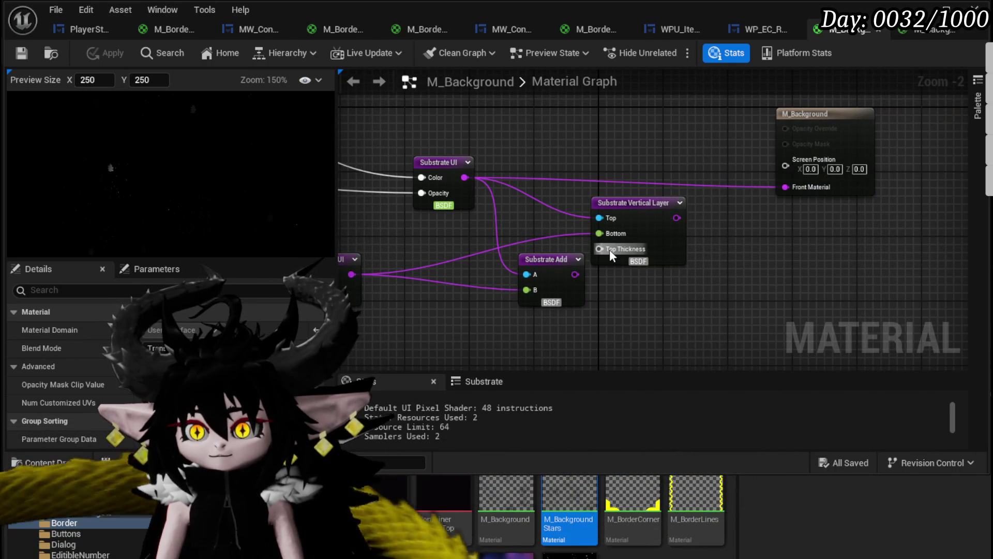
mouse_move(609, 250)
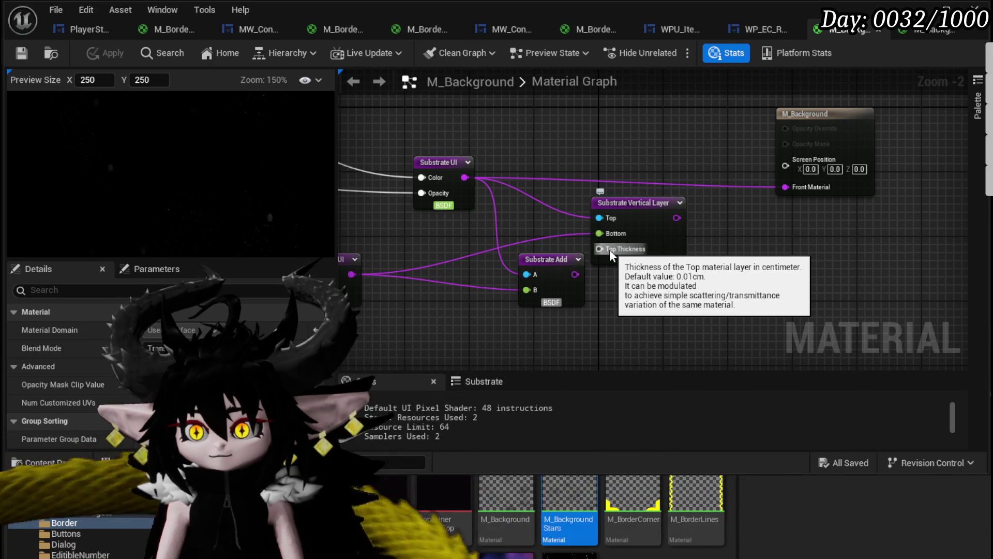
mouse_move(642, 216)
left_mouse_down()
mouse_move(602, 199)
mouse_move(585, 174)
mouse_move(659, 247)
left_mouse_up()
left_click(546, 259)
left_click_drag(547, 260, 491, 314)
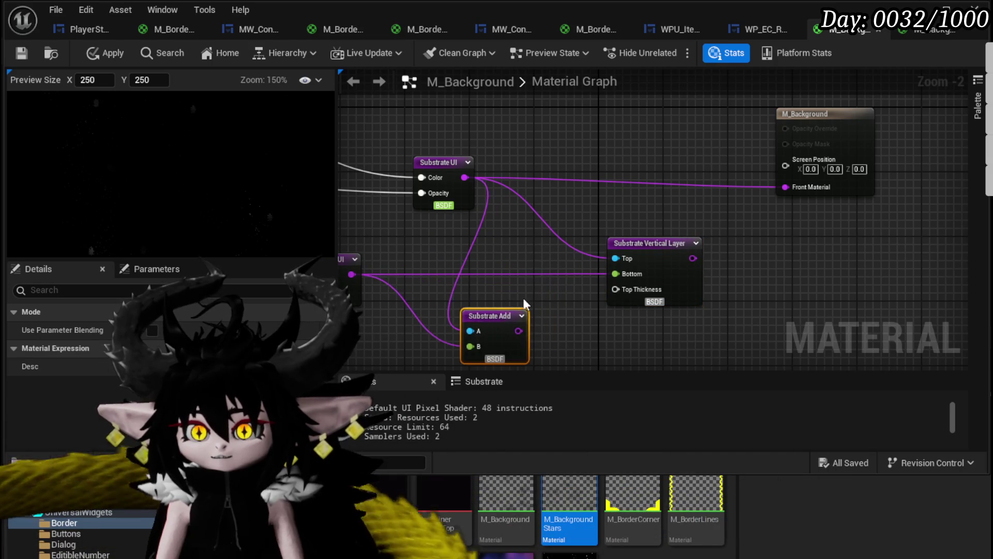
left_click_drag(724, 203, 603, 201)
left_click_drag(578, 288, 627, 274)
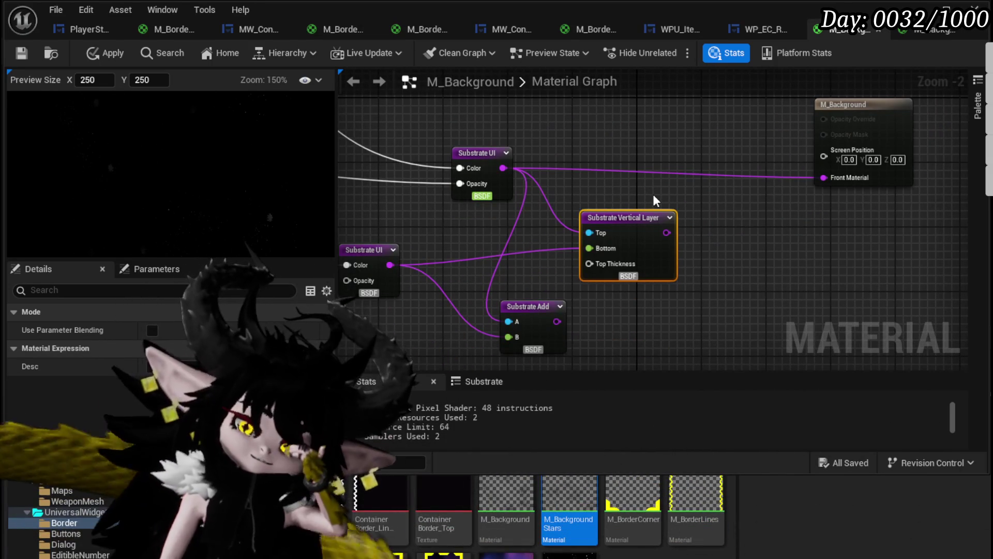
Delete the Substrate Vertical Layer node and select the Substrate Add node.
left_click(484, 157)
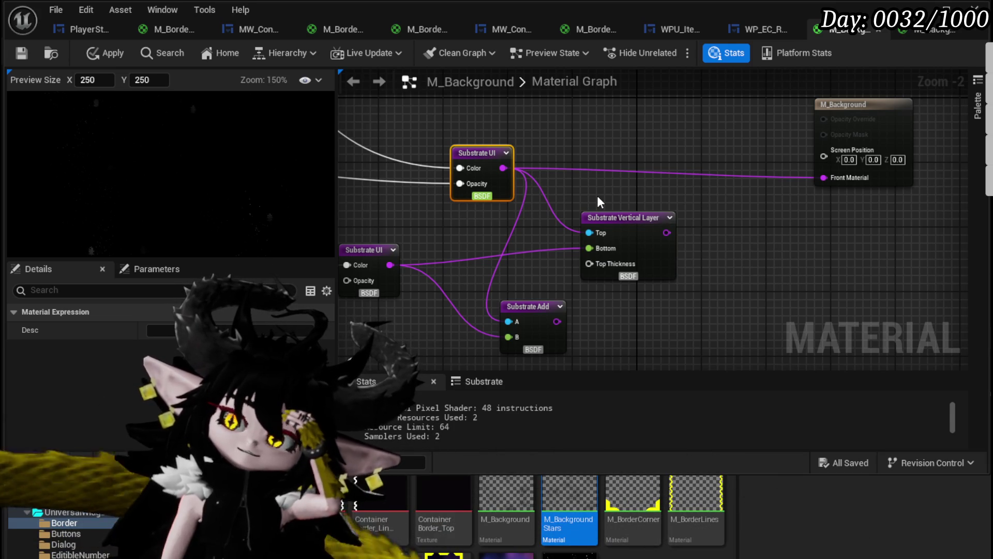
left_click(630, 252)
key("Delete")
left_click(533, 306)
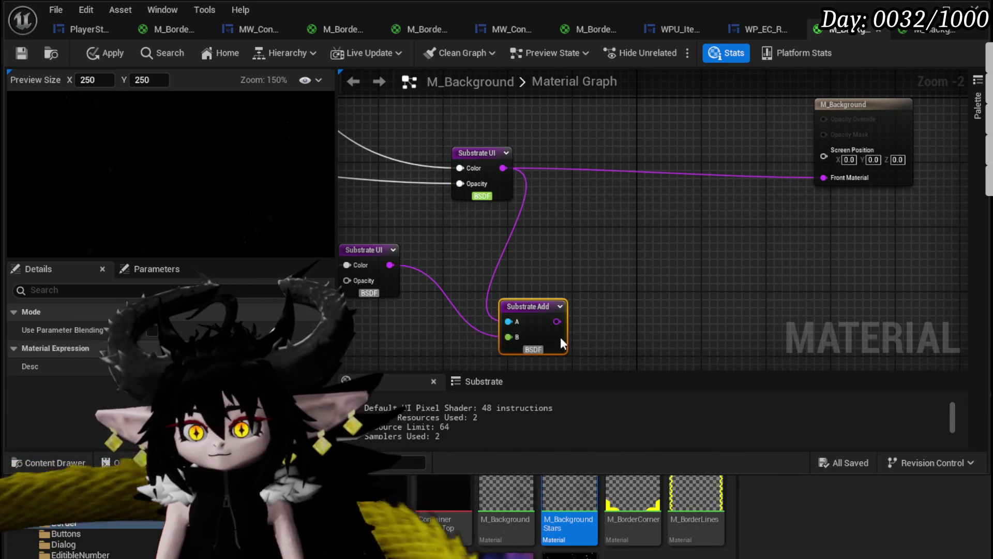
Delete the Substrate Add node, try then remove a Substrate Coated Layer node, and apply.
key("Delete")
right_click(563, 246)
type("Sub")
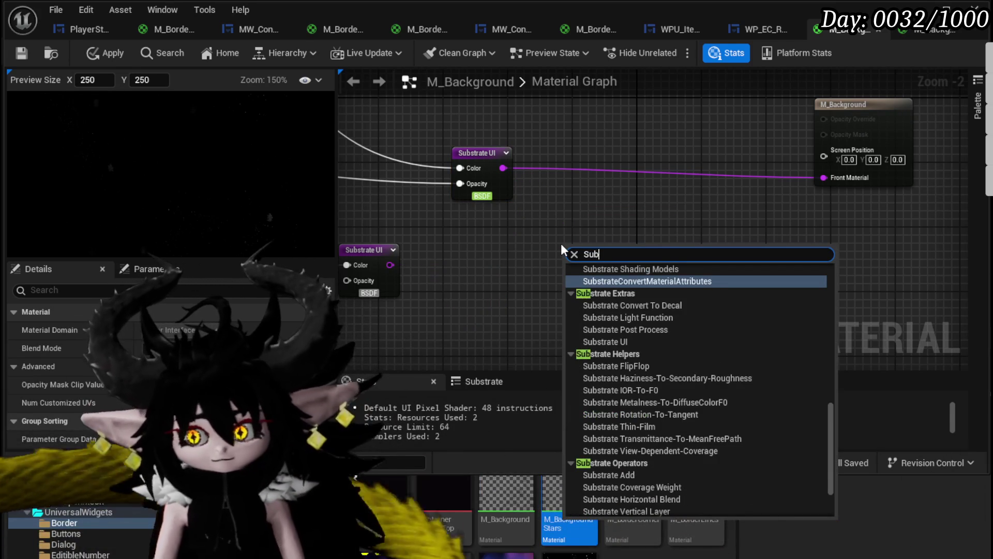
type("strate ")
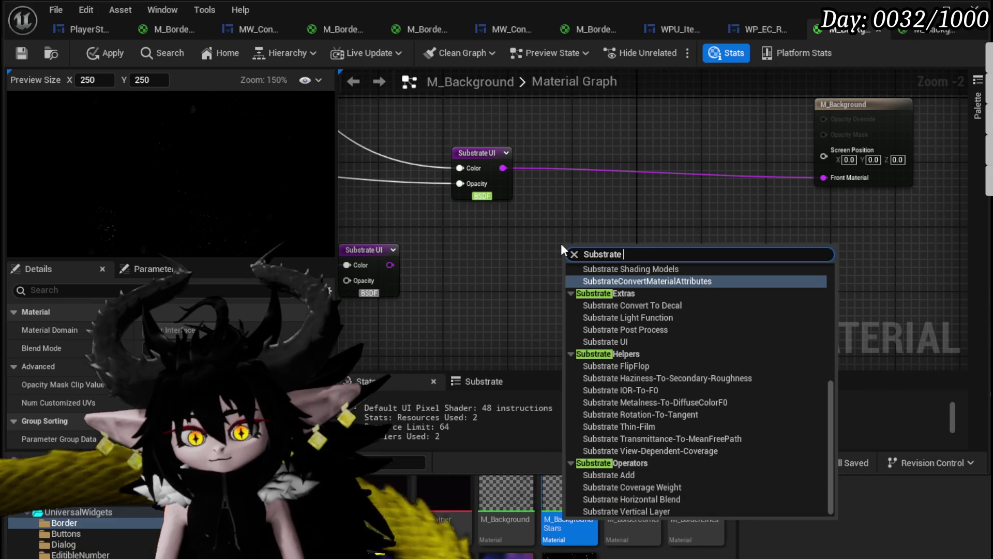
type("lay")
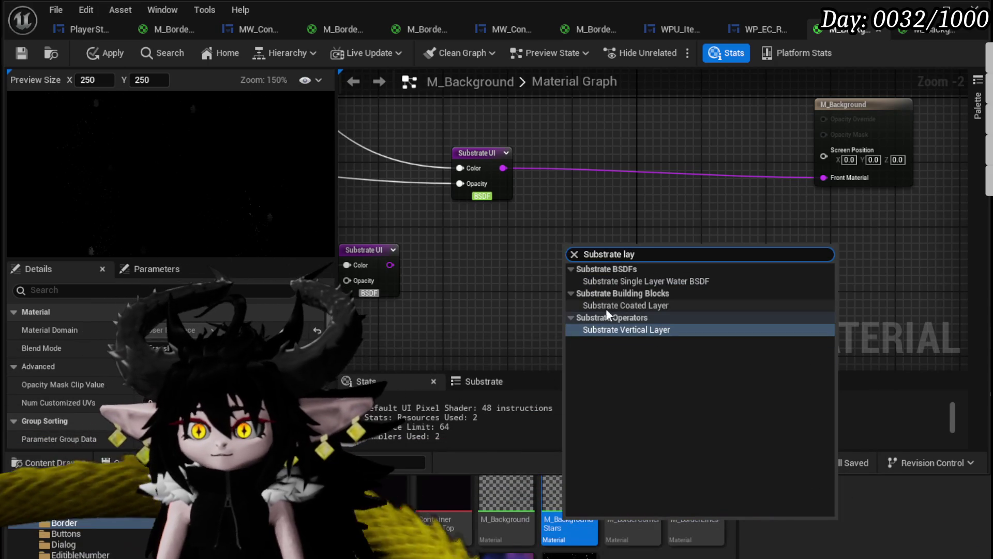
left_click(603, 306)
scroll(666, 251, "up", 2)
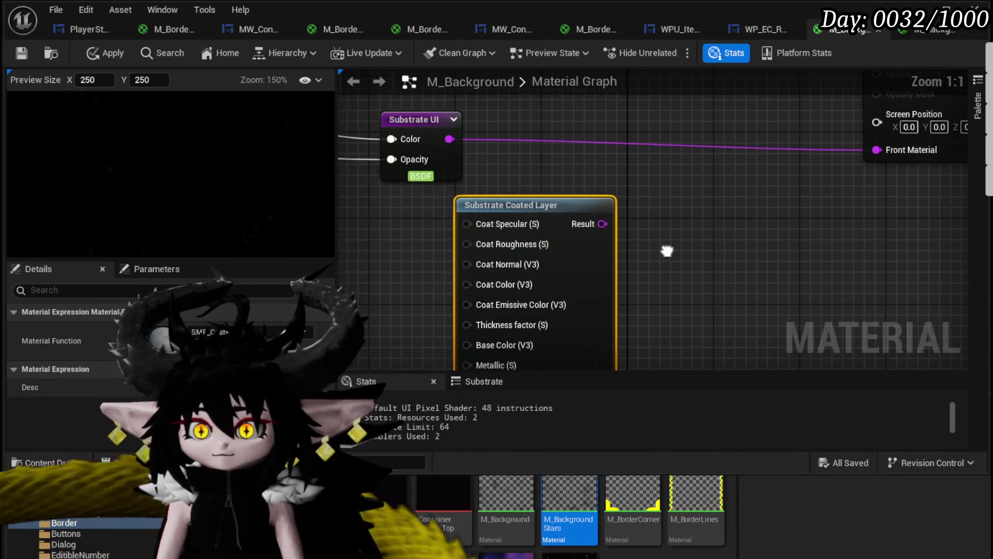
left_click_drag(666, 251, 655, 148)
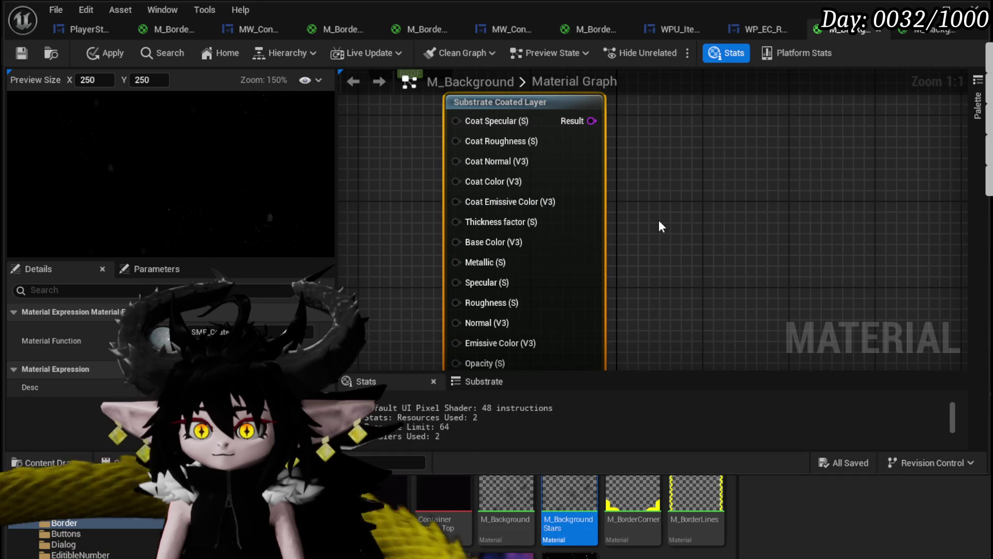
scroll(660, 224, "down", 1)
mouse_move(660, 224)
left_mouse_down()
mouse_move(660, 162)
mouse_move(648, 234)
mouse_move(479, 243)
left_mouse_up()
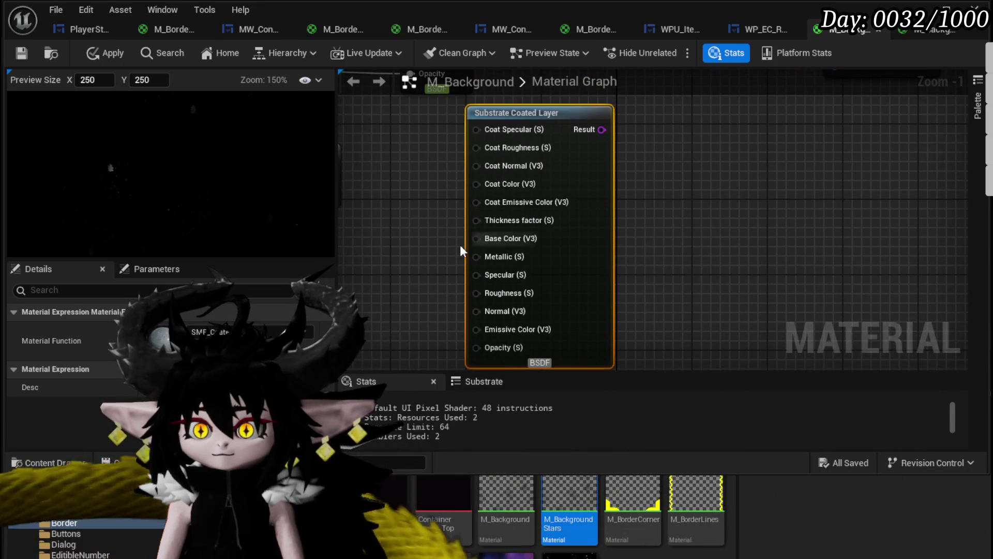
key("Delete")
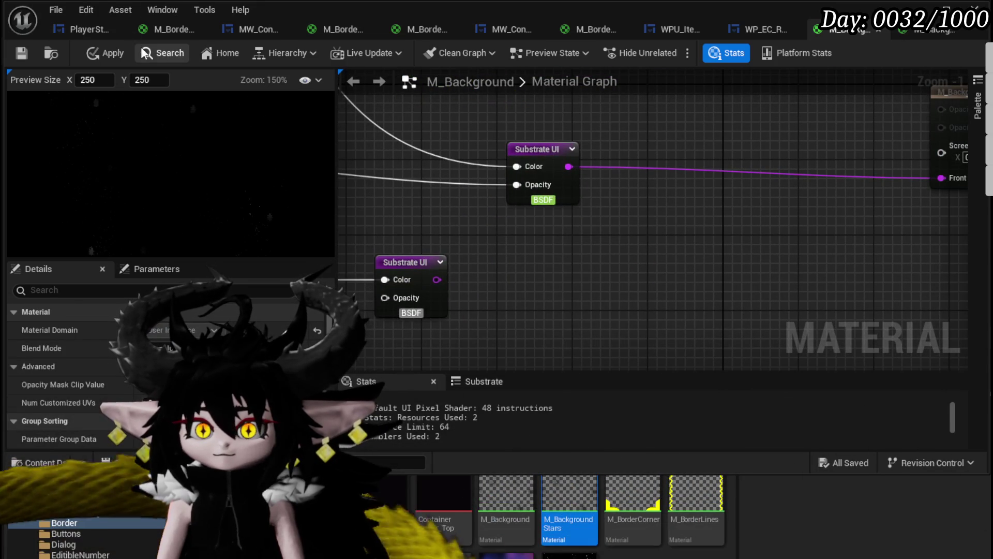
left_click(98, 52)
Wire the textured Substrate UI directly into Front Material, apply and save M_Background.
scroll(542, 259, "down", 4)
mouse_move(511, 268)
left_mouse_down()
mouse_move(749, 245)
mouse_move(727, 226)
left_mouse_up()
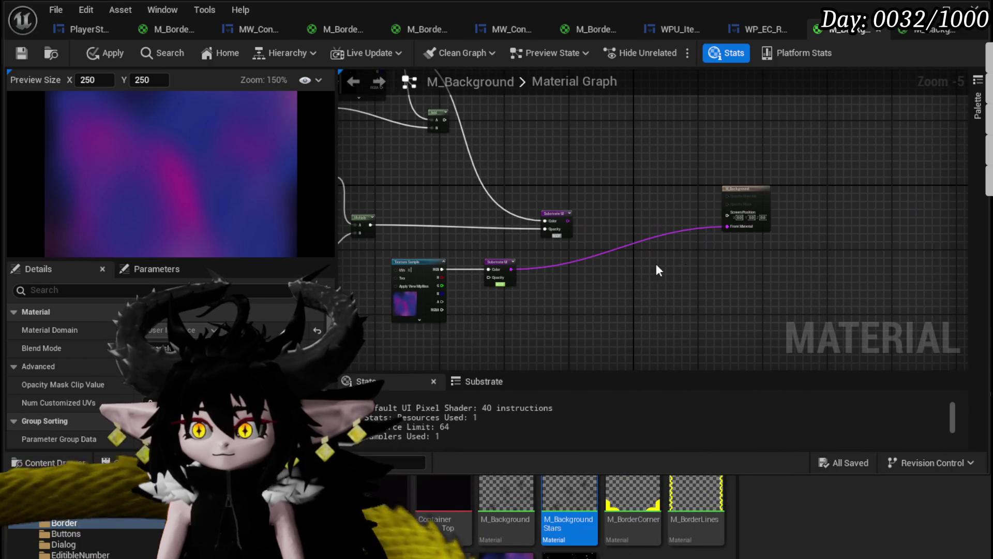
left_click(103, 52)
key("ctrl+s")
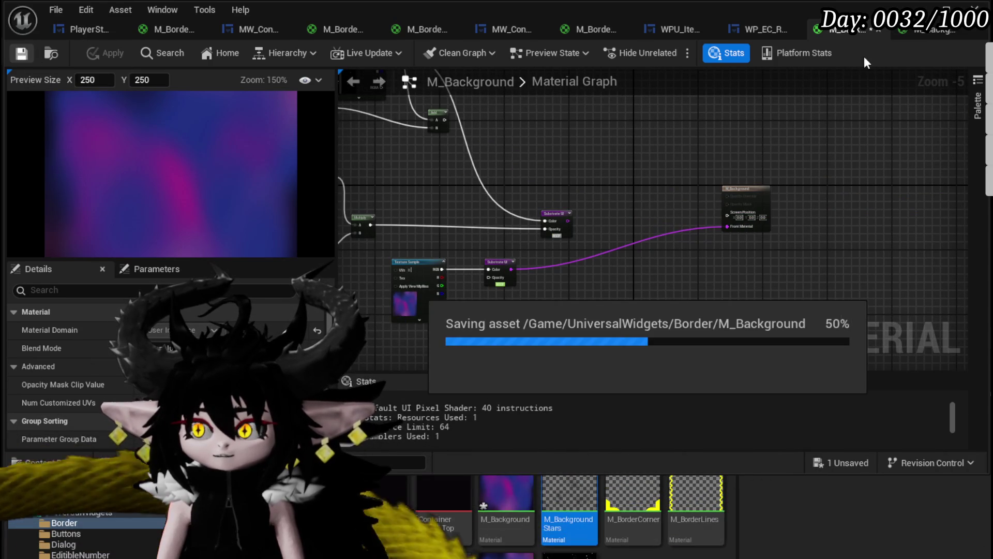
left_click(931, 30)
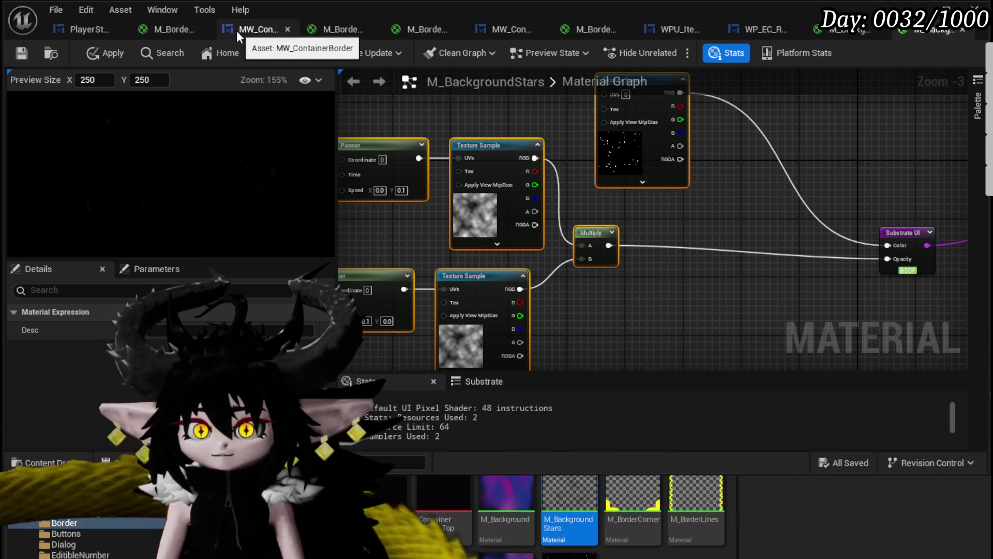
In MW_ContainerBorder, wrap the M_BorderLines border inside a new outer Border.
left_click(237, 30)
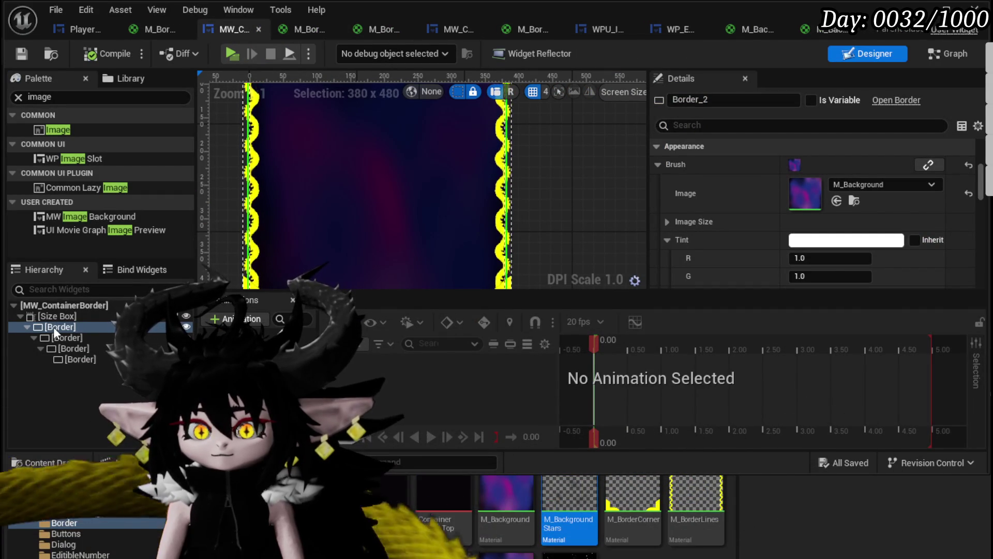
left_click(60, 337)
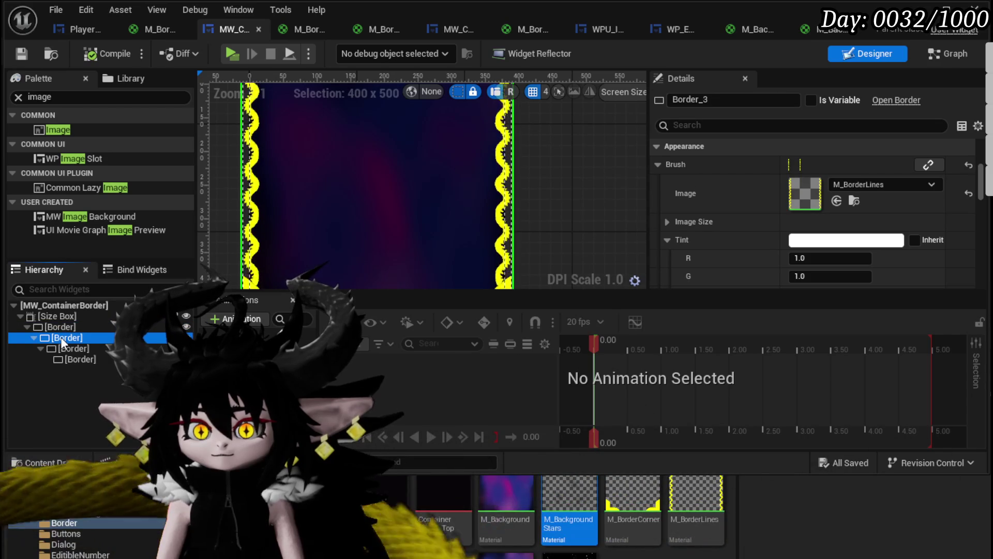
right_click(60, 337)
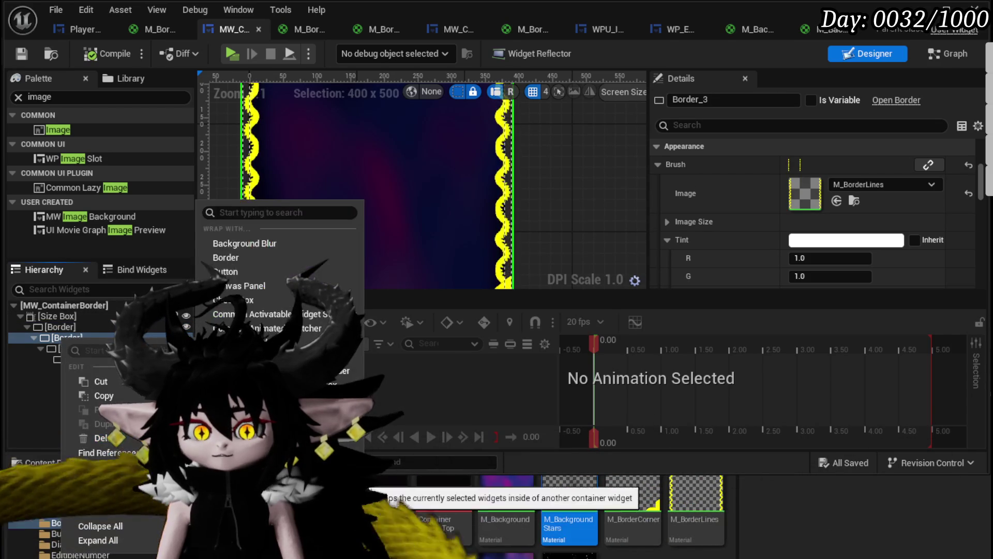
mouse_move(98, 479)
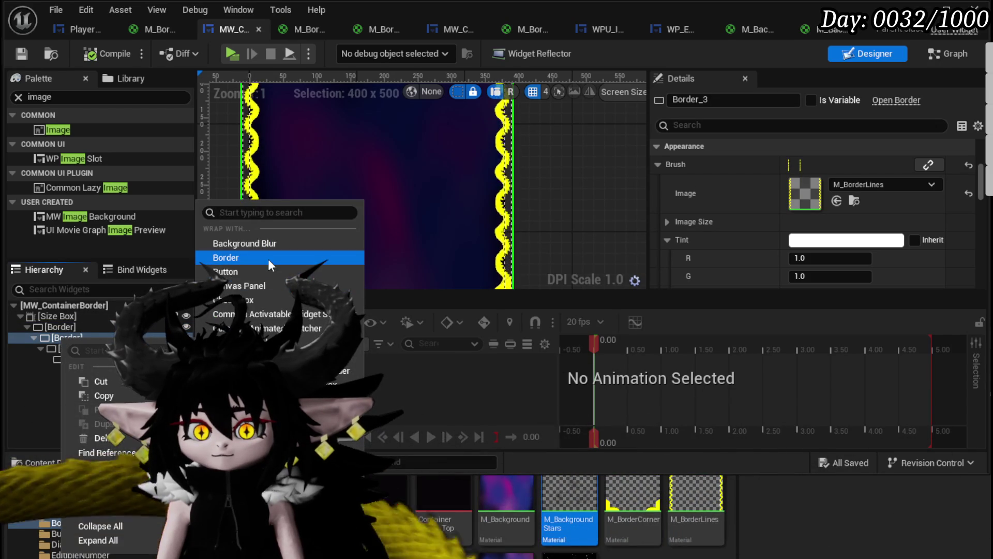
left_click(268, 258)
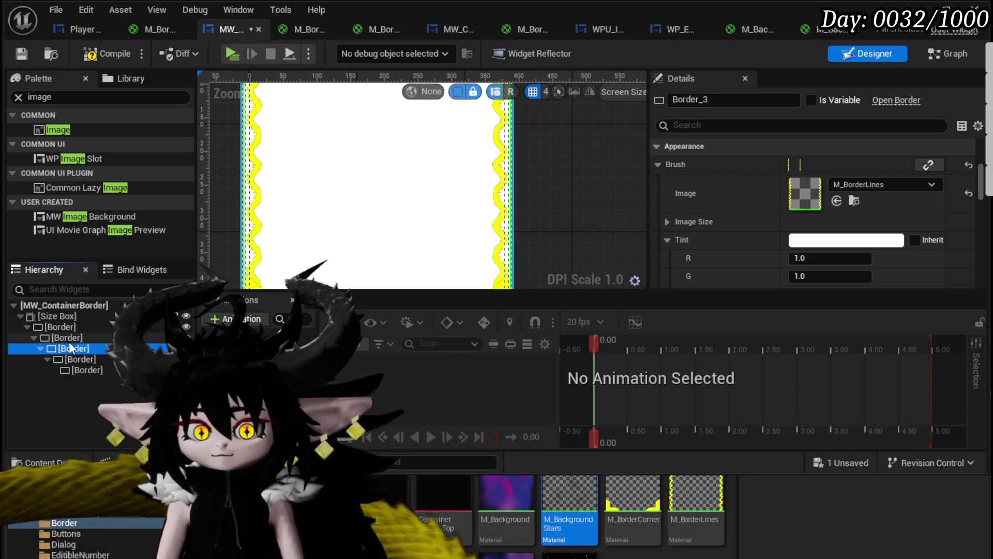
left_click(68, 337)
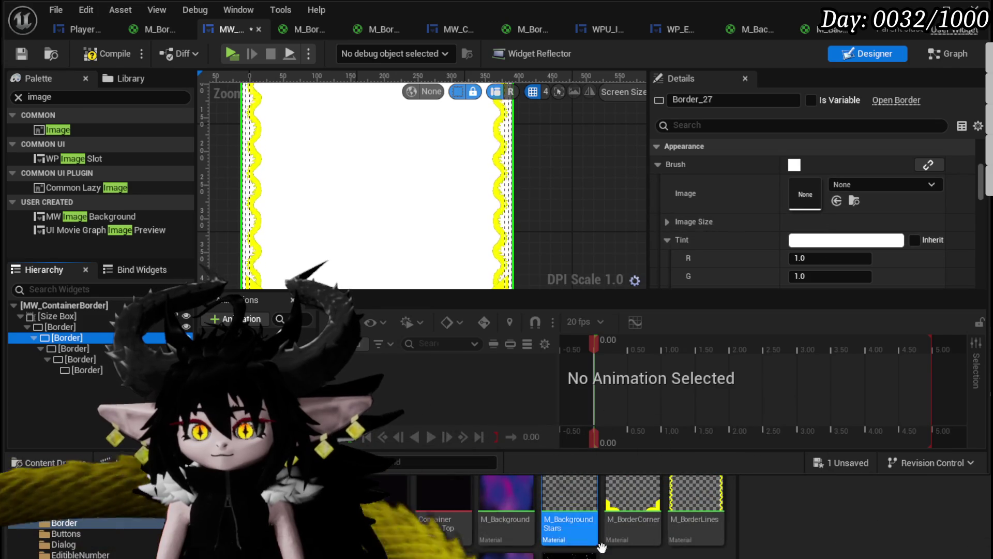
Set the outer Border's Brush Image to M_BackgroundStars, then compile and save.
left_click_drag(507, 492, 805, 194)
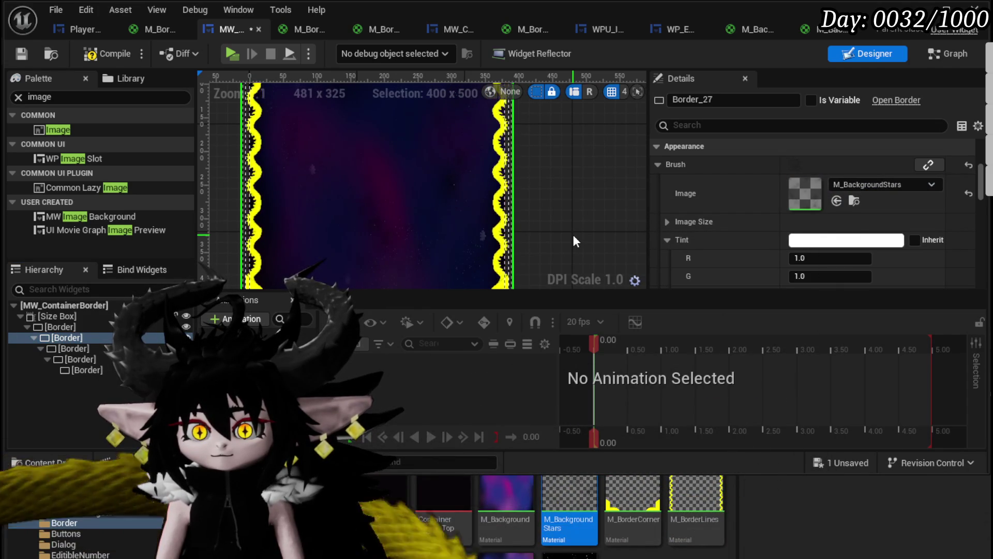
scroll(570, 234, "down", 2)
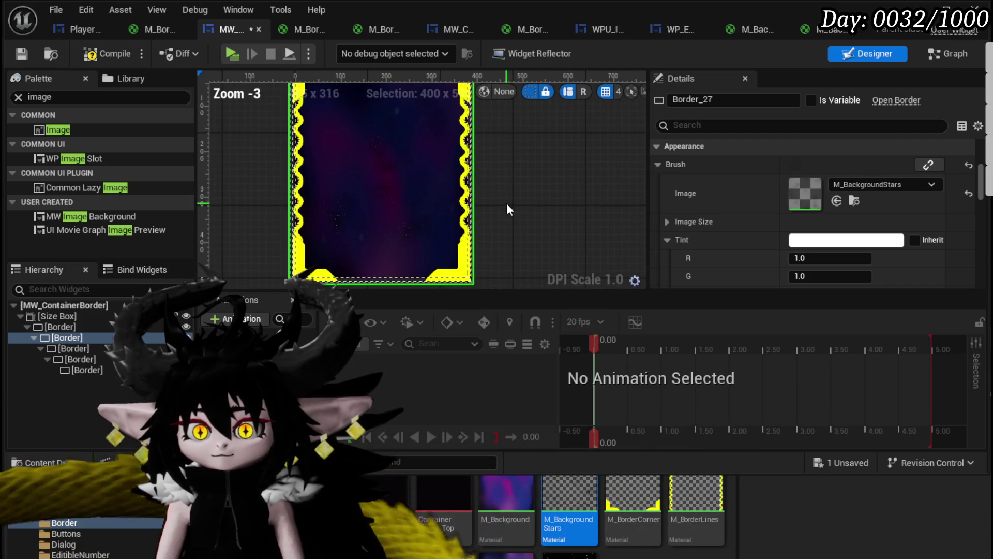
left_click_drag(505, 211, 496, 241)
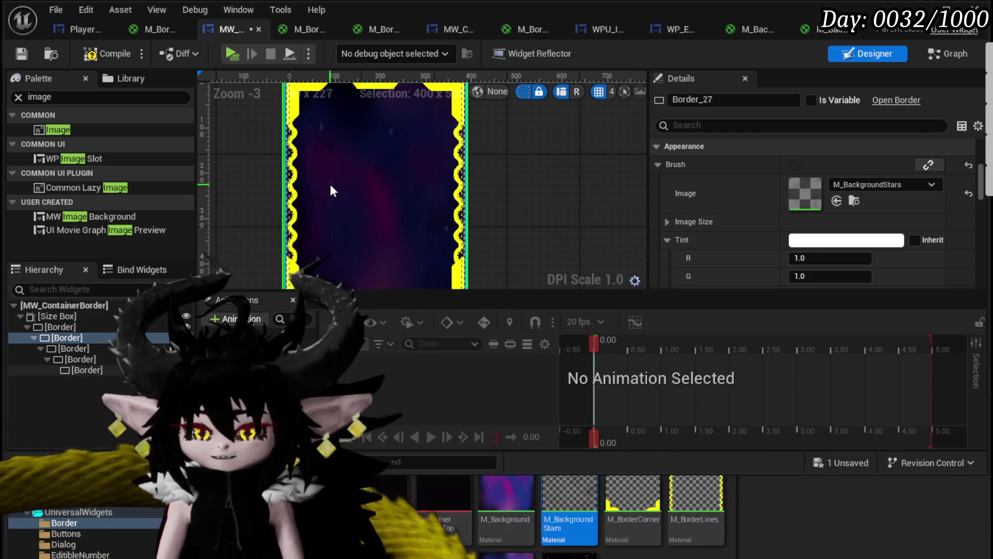
left_click(89, 59)
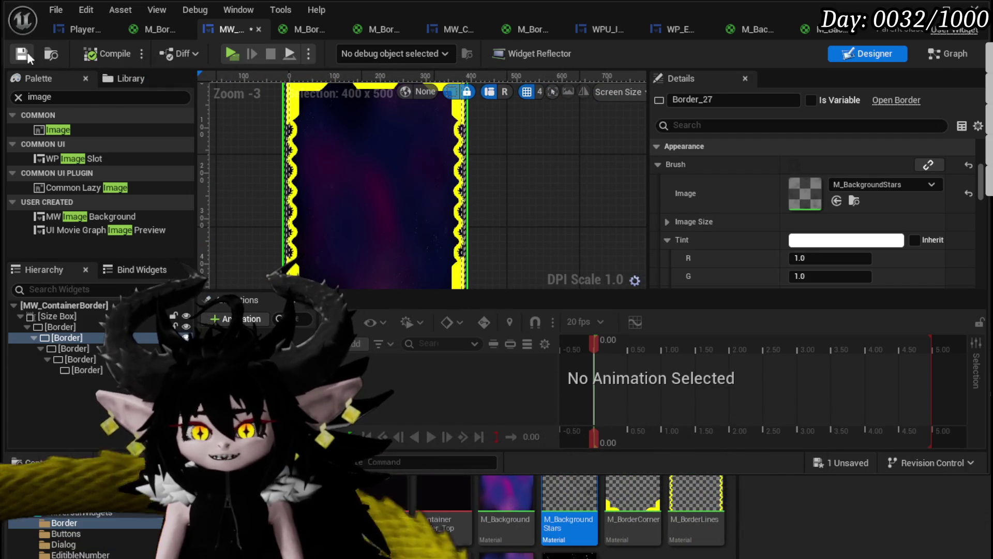
left_click(20, 54)
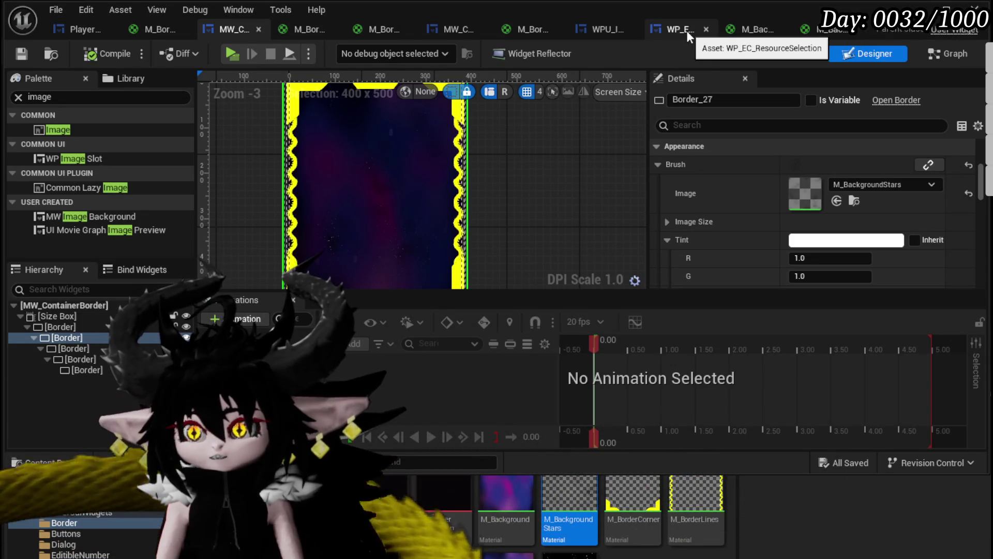
In MW_ContainerBorderBig, wrap the frame's border with a new outer Border.
left_click(453, 30)
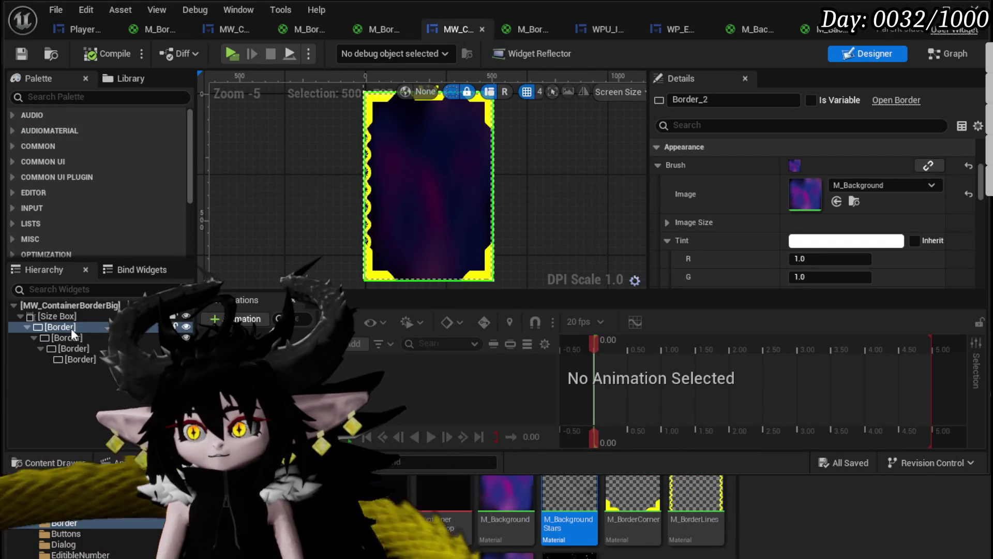
right_click(71, 336)
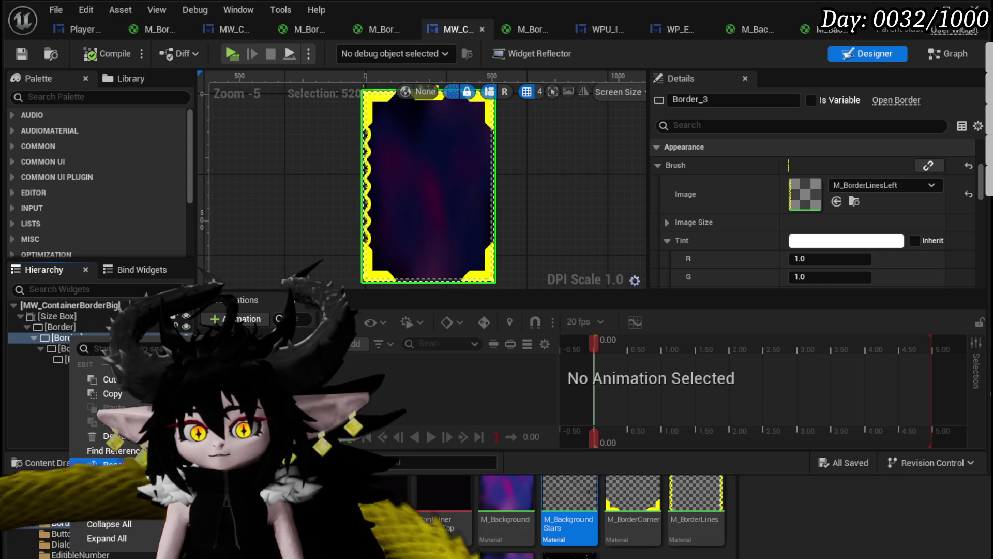
mouse_move(104, 480)
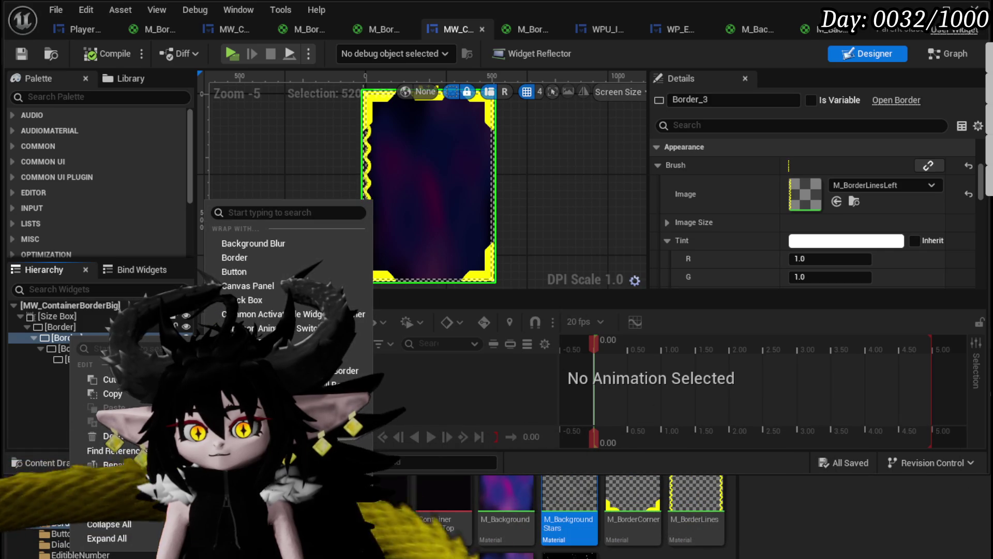
Put M_BackgroundStars on the outer Border's Brush Image, undoing the wrong-border drop, and save.
mouse_move(569, 501)
left_mouse_down()
mouse_move(776, 406)
mouse_move(817, 178)
mouse_move(815, 191)
left_mouse_up()
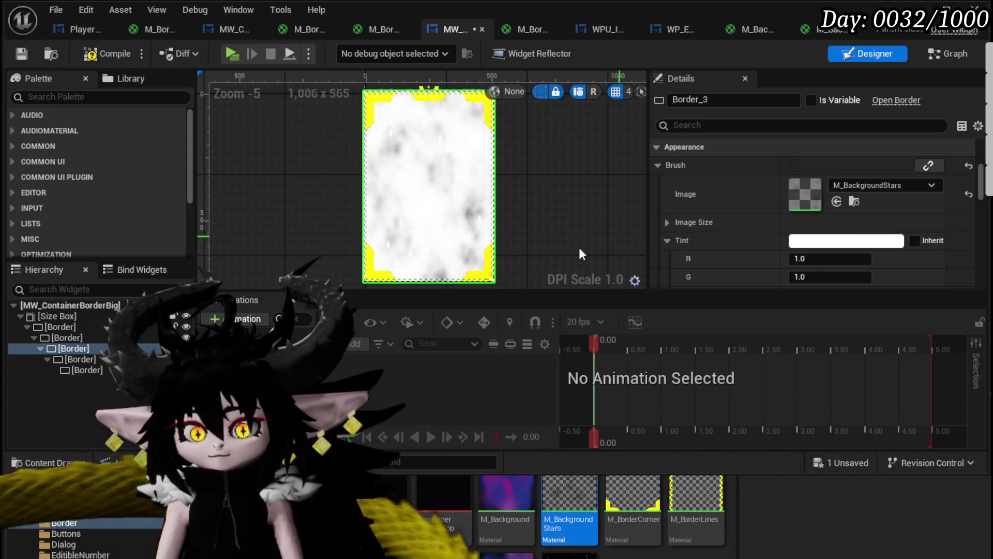
key("ctrl+z")
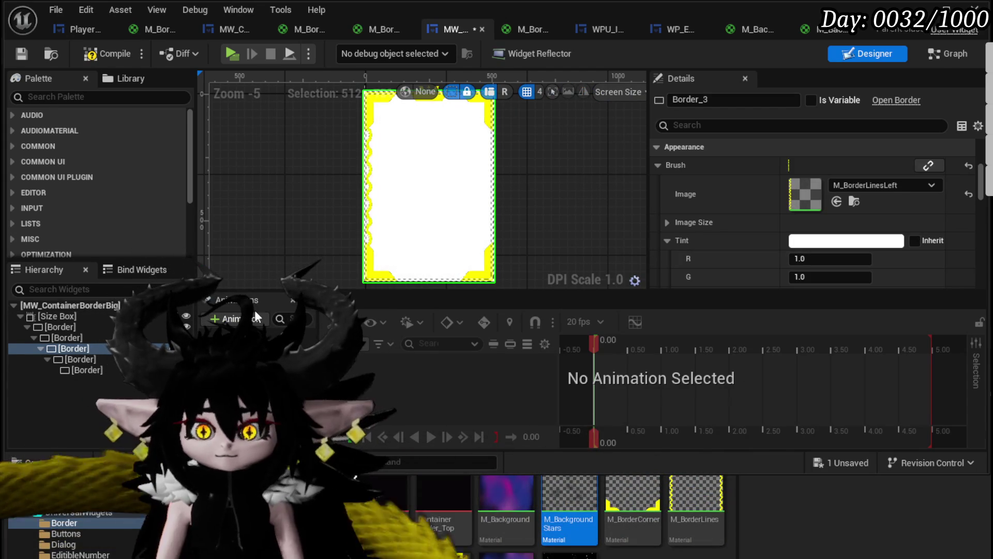
left_click(67, 337)
mouse_move(507, 489)
left_mouse_down()
mouse_move(791, 253)
mouse_move(804, 195)
left_mouse_up()
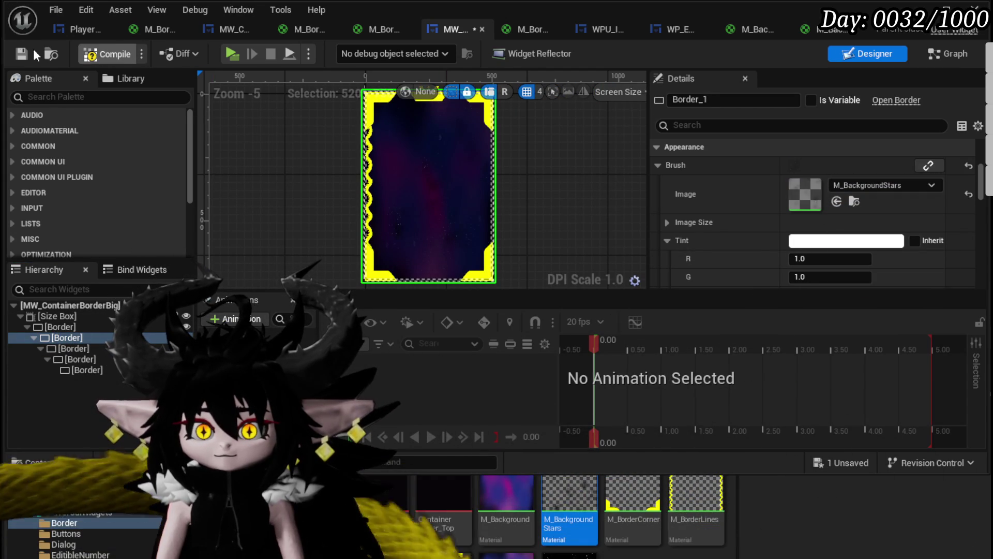
left_click(22, 54)
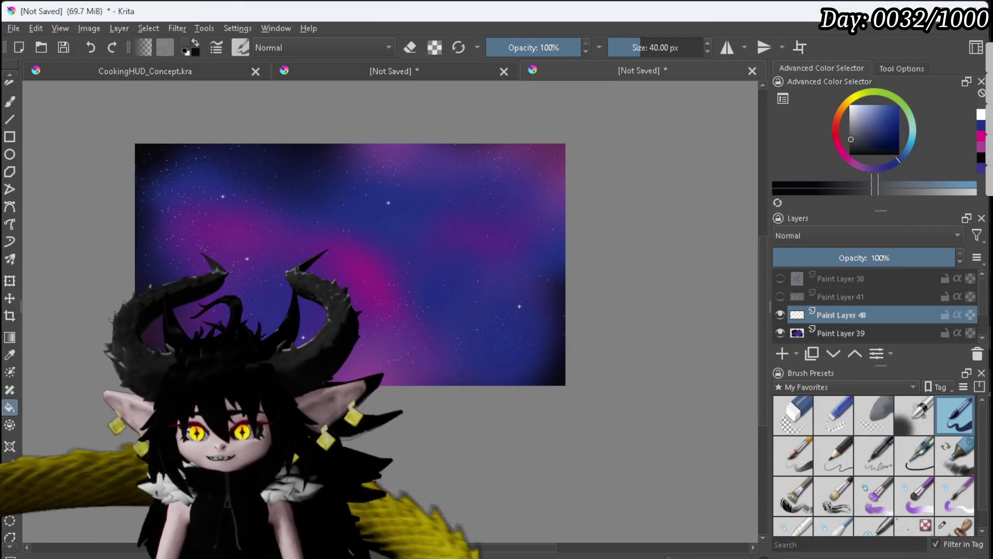
Select the Freehand Brush tool with white as the foreground colour for painting stars.
mouse_move(828, 316)
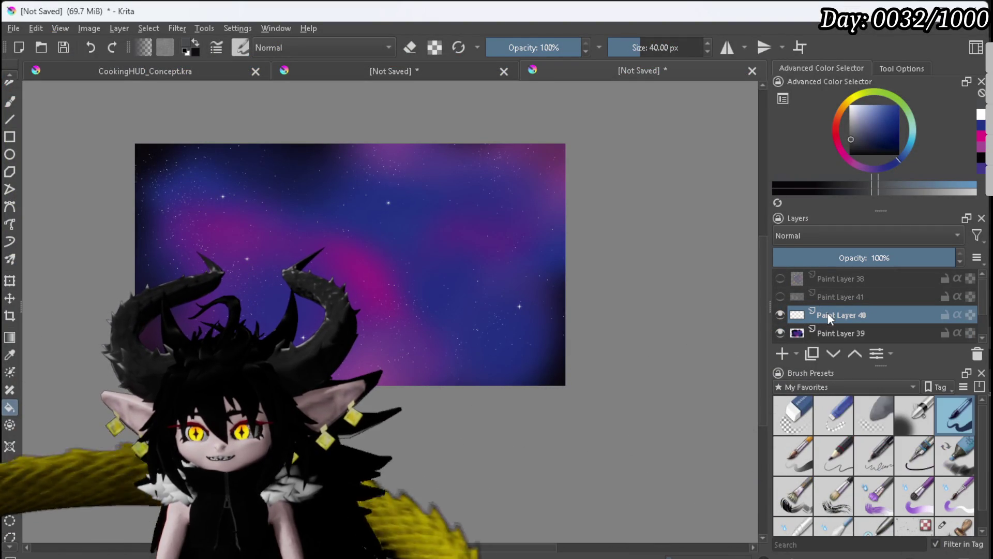
left_click(11, 102)
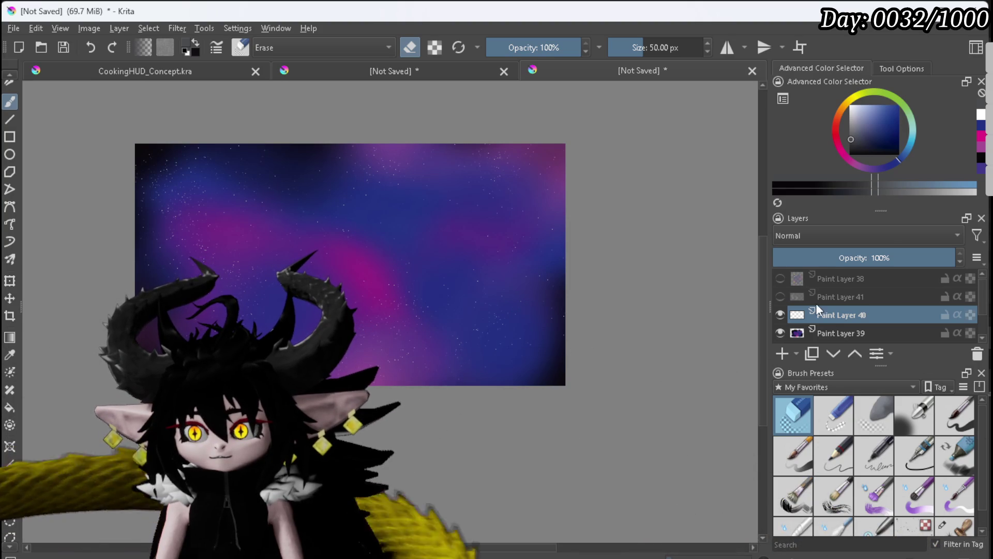
left_click(850, 105)
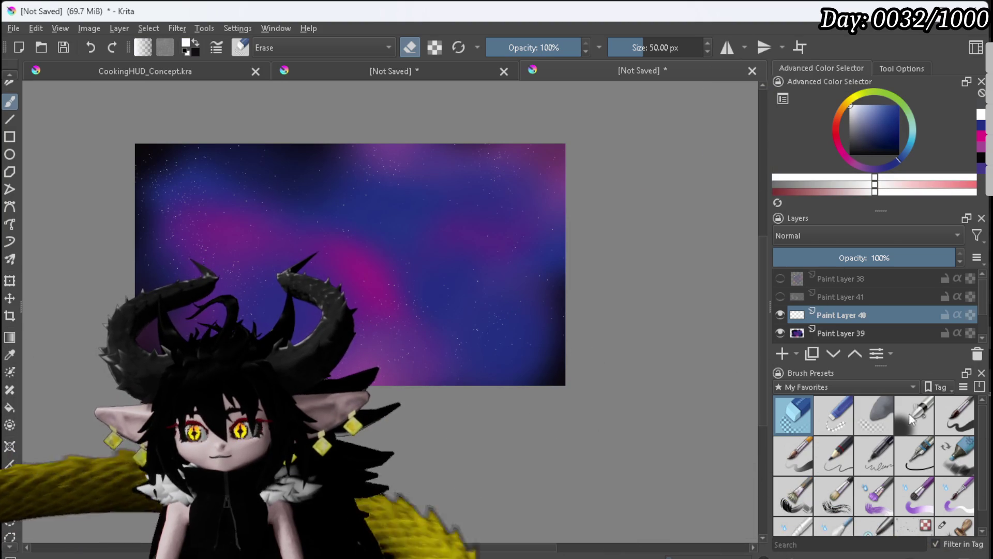
scroll(920, 513, "down", 1)
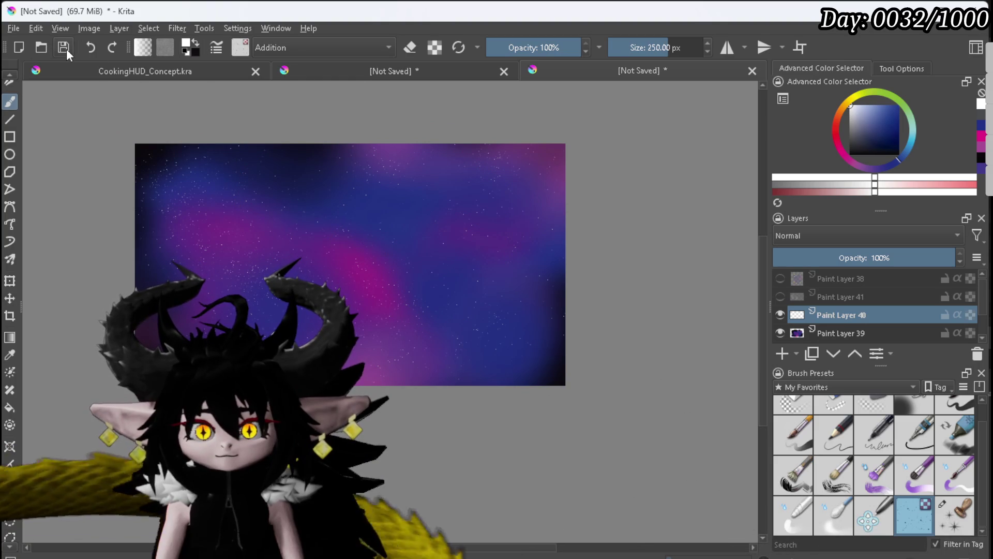
Export the nebula artwork to PNG through File > Export, keeping the default name and options.
left_click(14, 28)
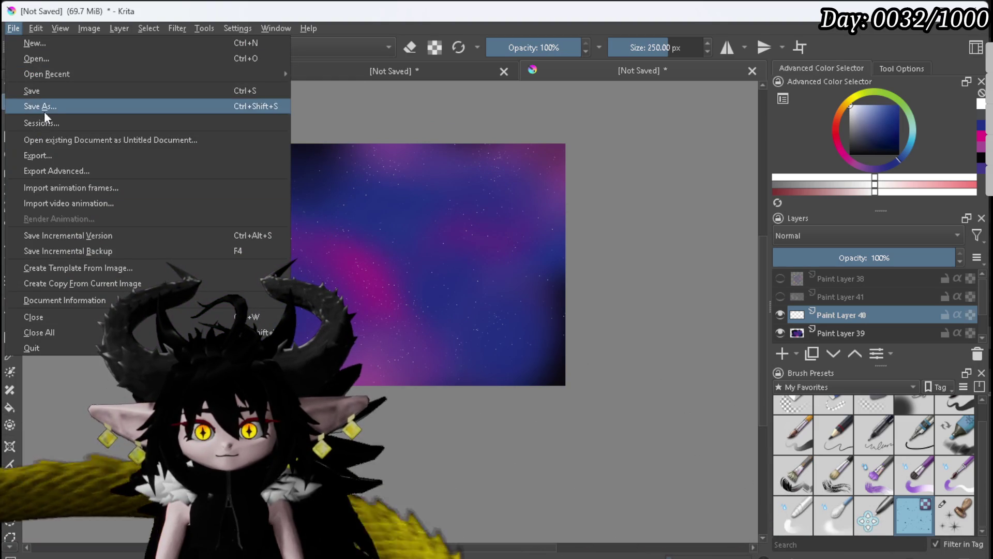
left_click(48, 165)
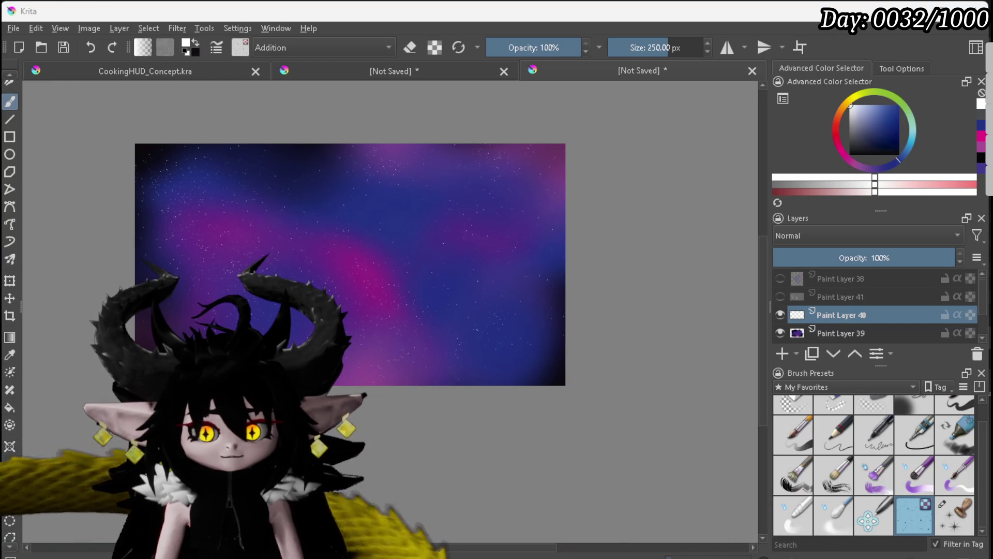
key("ctrl+shift+e")
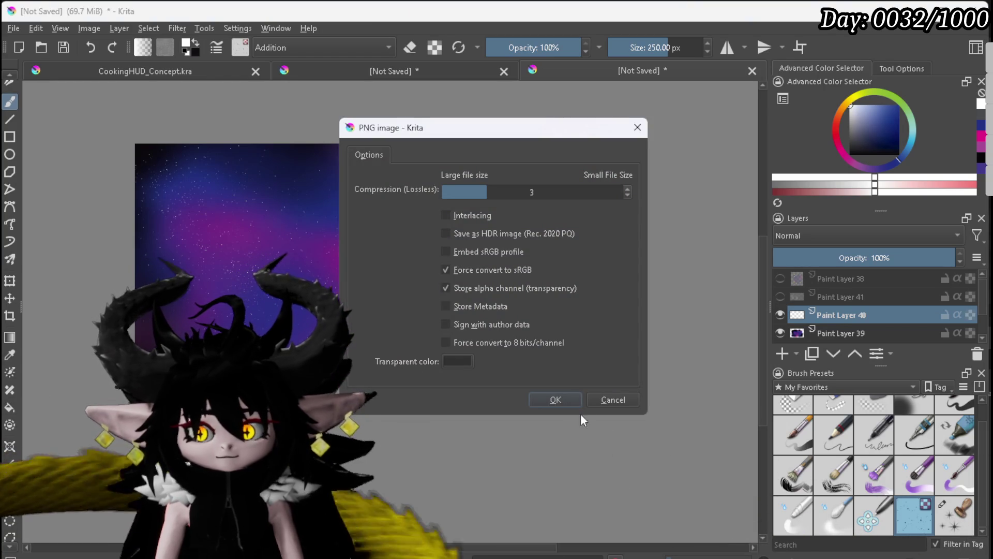
left_click(555, 400)
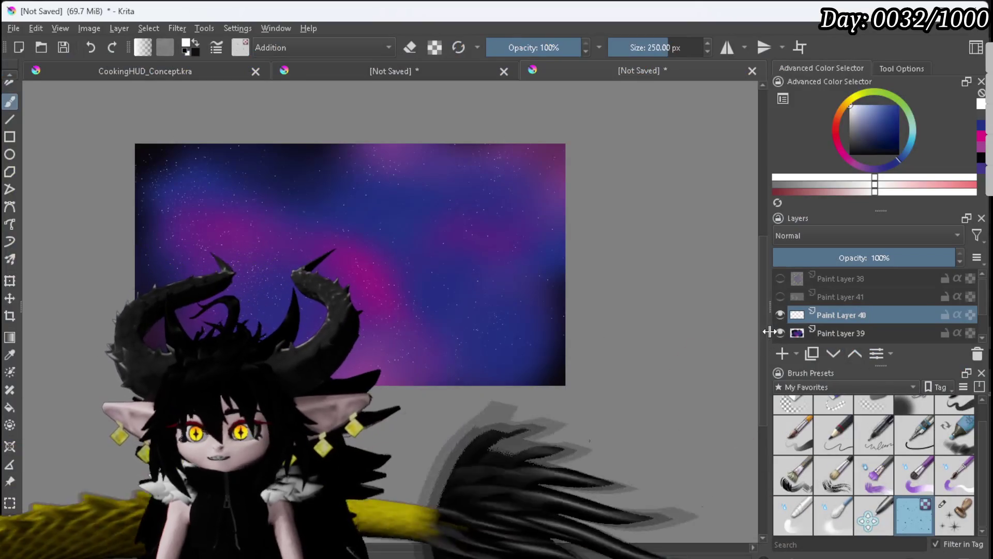
Hide Paint Layer 39 and export the remaining star layer to PNG with default options.
left_click(777, 334)
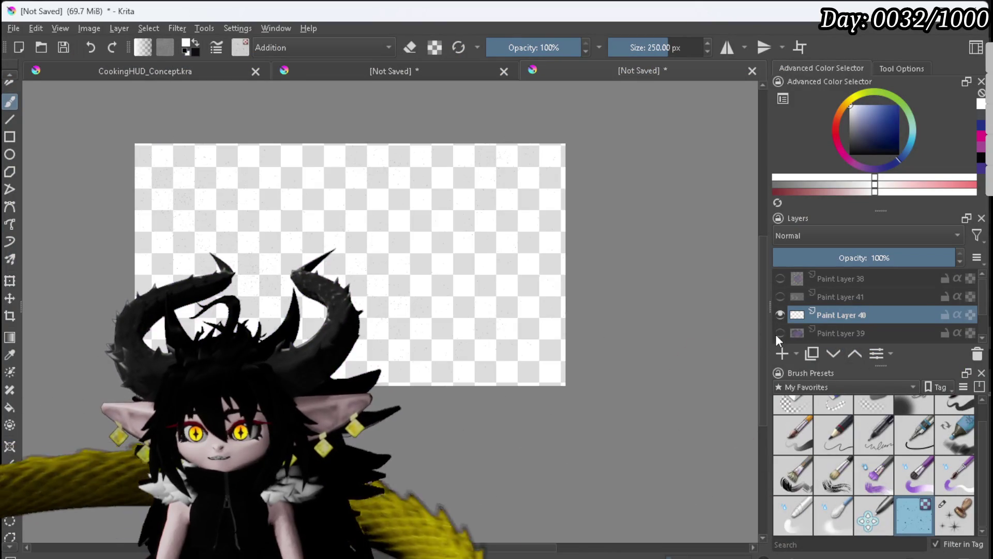
left_click(14, 28)
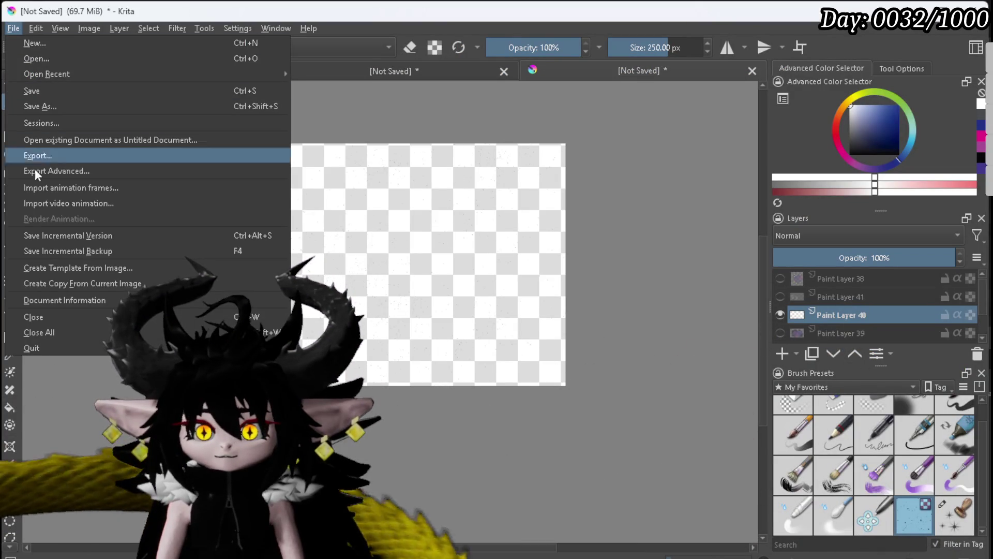
key("Escape")
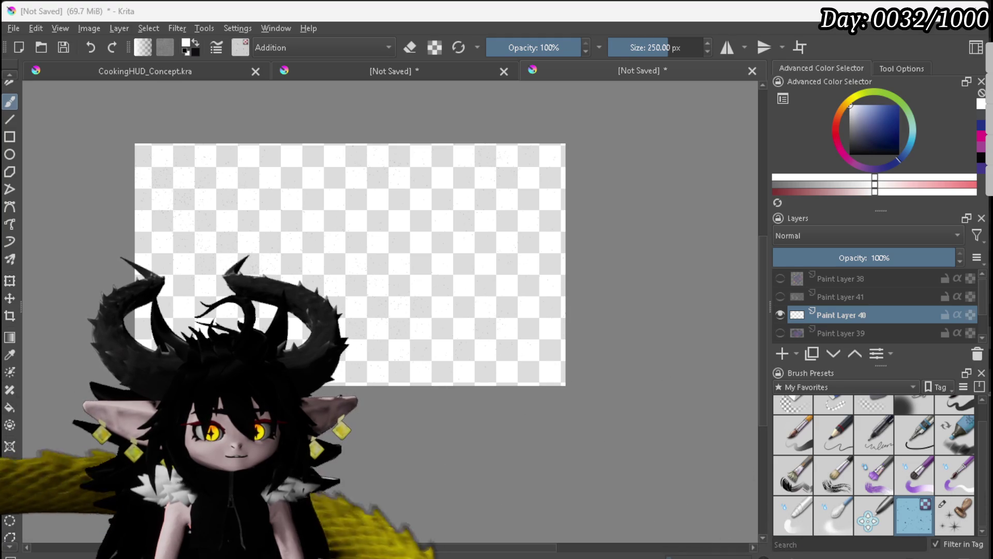
key("ctrl+shift+e")
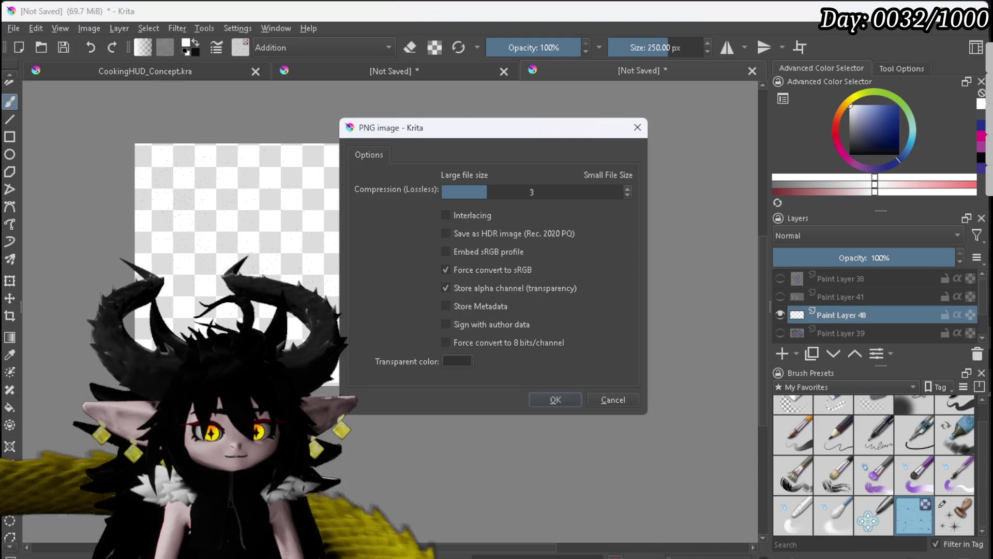
left_click(555, 399)
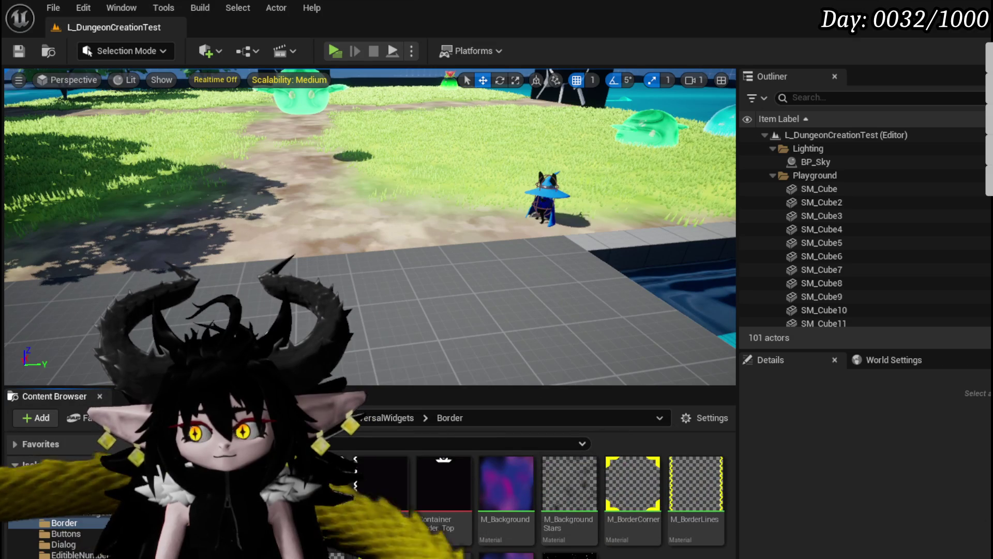
Save all unsaved assets and launch a Play In Editor session.
key("ctrl+shift+s")
left_click(753, 506)
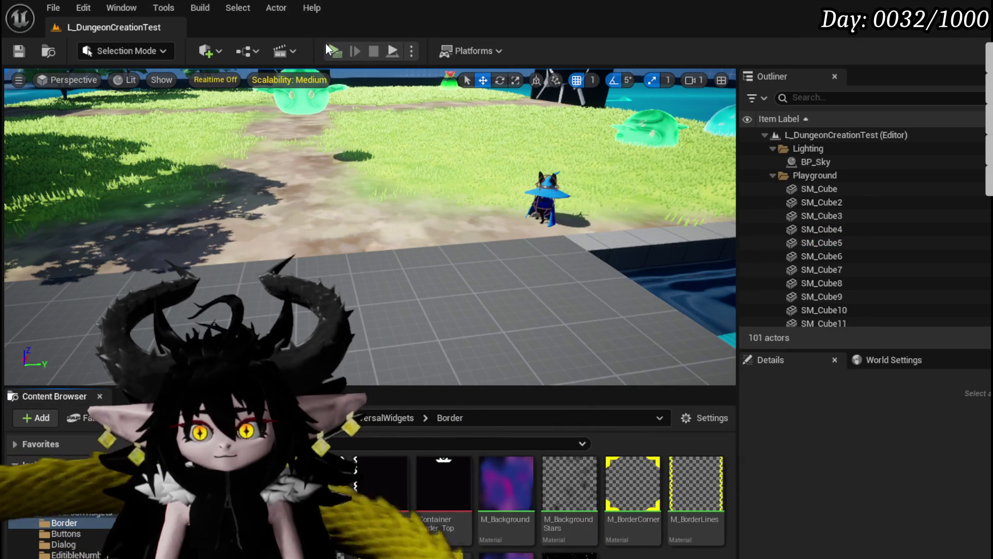
left_click(327, 47)
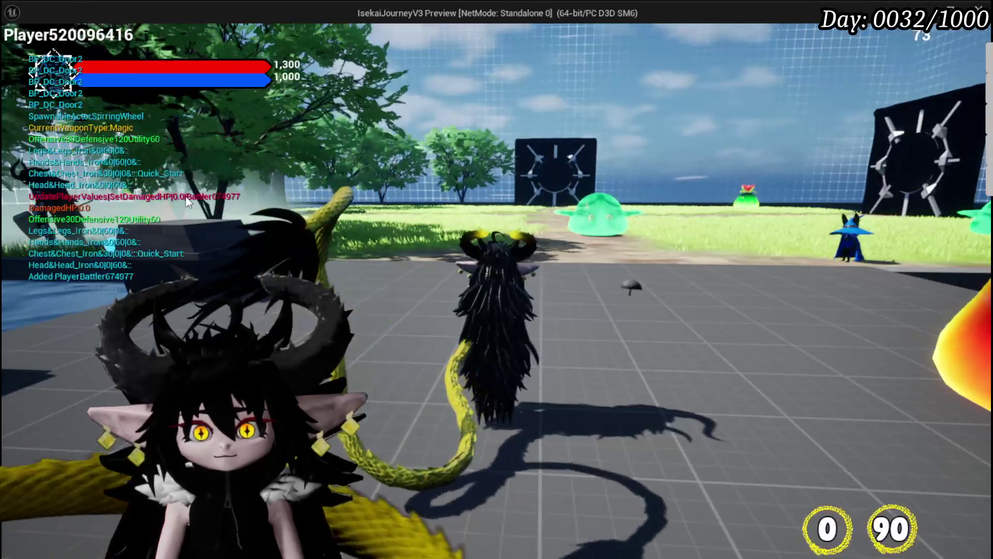
left_click(327, 216)
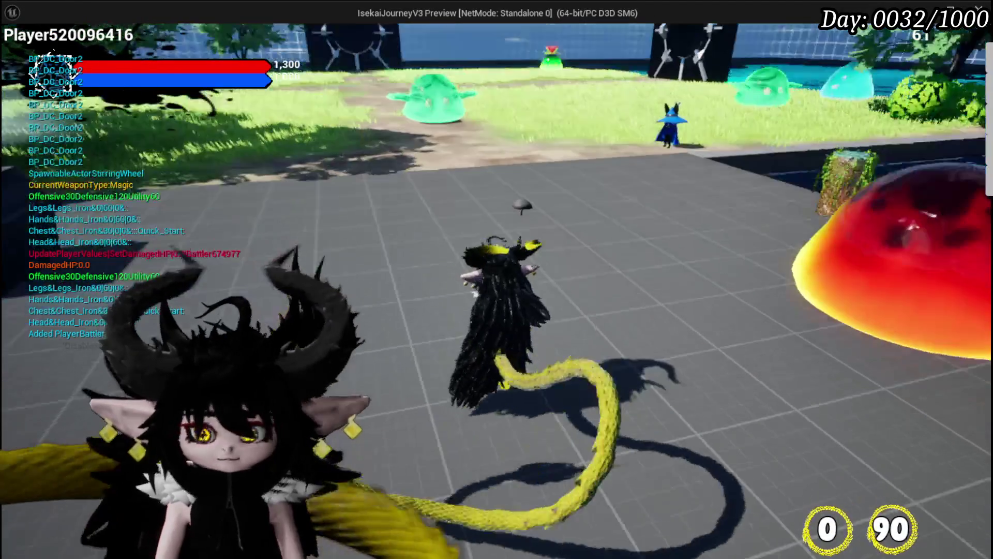
Bring up the in-game menu's Equipment screen and the head slot's helmet inventory.
key("Tab")
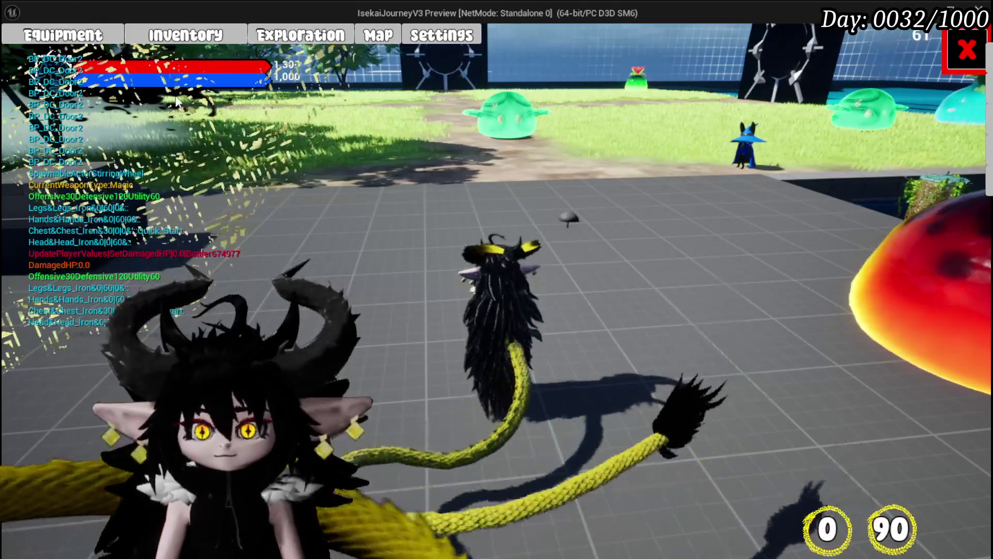
left_click(62, 34)
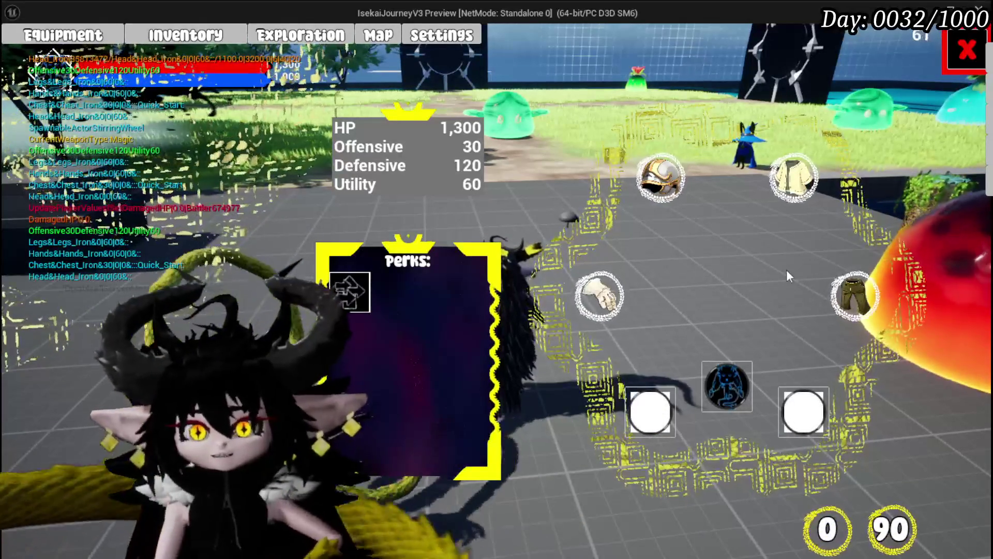
left_click(660, 179)
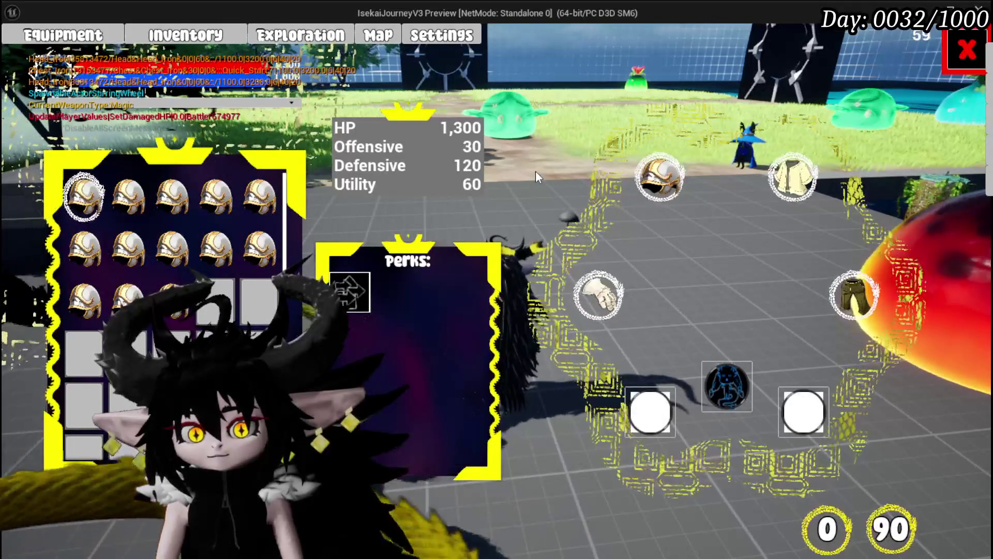
Close the equipment menu and stop the Play In Editor session.
left_click(966, 49)
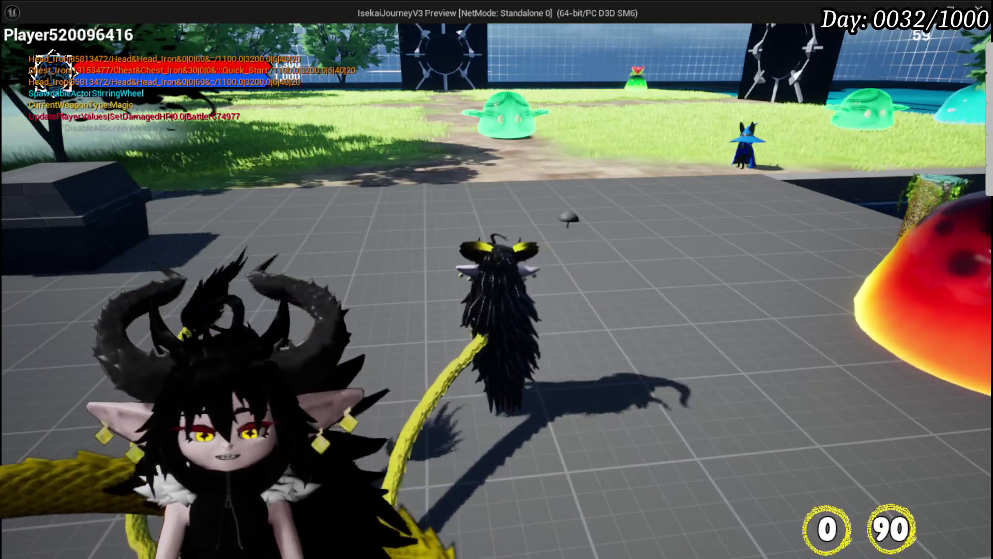
key("Escape")
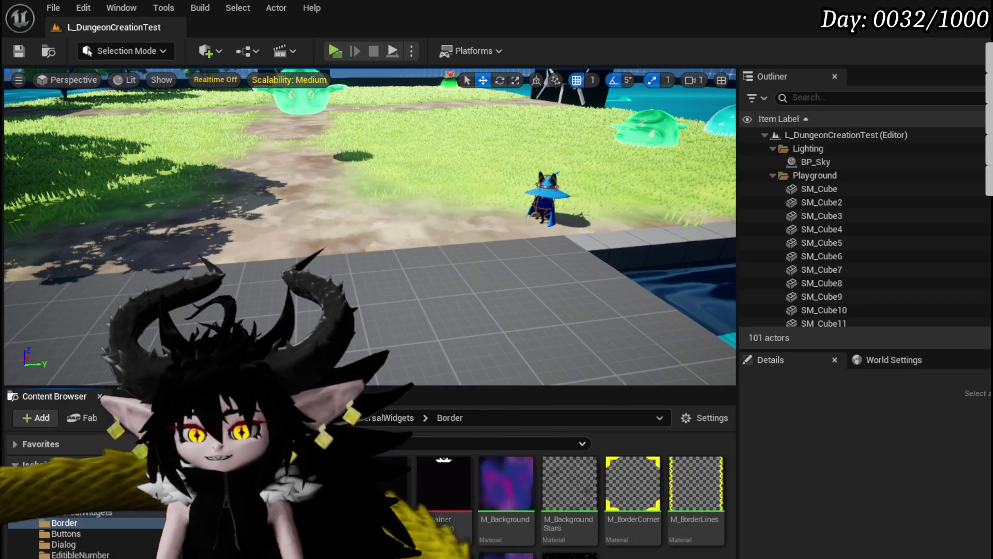
Change M_BorderCorner's Constant colour to white (1,1,1), apply and save.
double_click(632, 484)
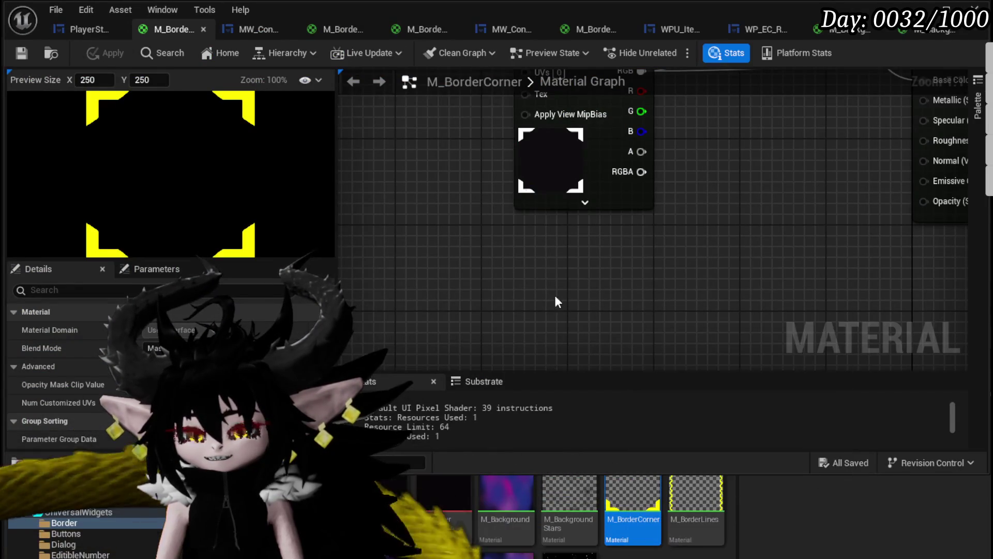
mouse_move(547, 230)
left_mouse_down()
mouse_move(481, 208)
mouse_move(547, 241)
left_mouse_up()
mouse_move(558, 296)
left_mouse_down()
mouse_move(495, 185)
mouse_move(545, 237)
mouse_move(445, 269)
left_mouse_up()
left_click(489, 206)
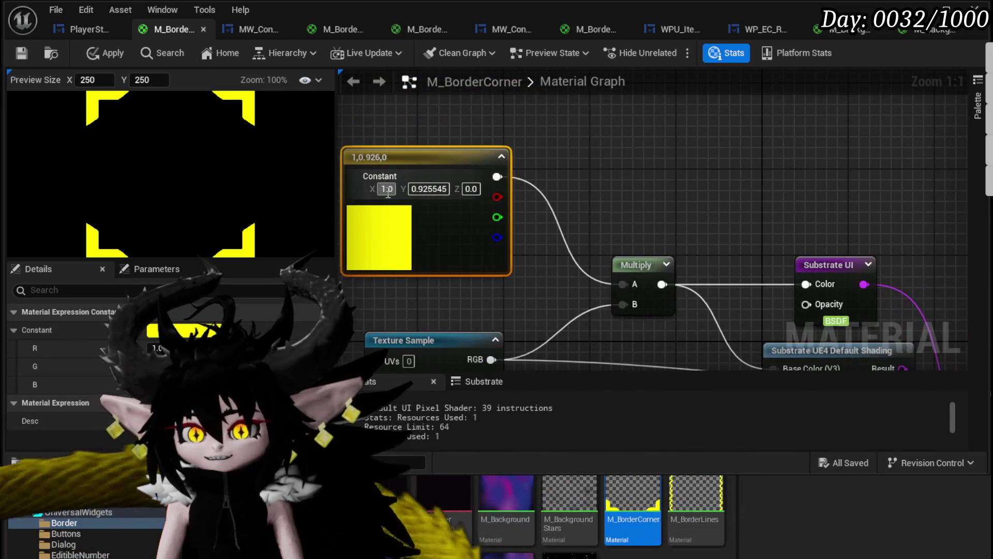
key("Tab")
type("1")
key("Return")
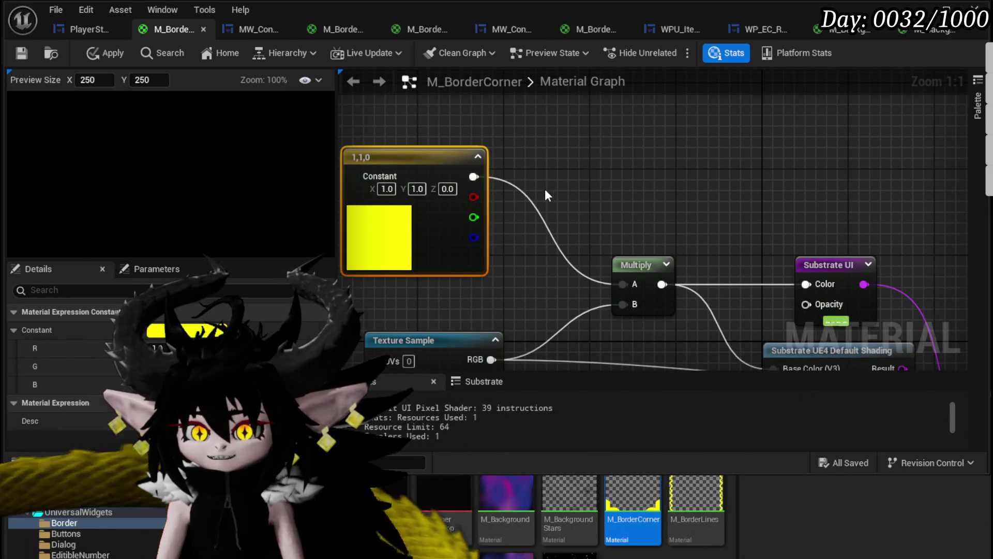
left_click(438, 189)
type("1")
key("Return")
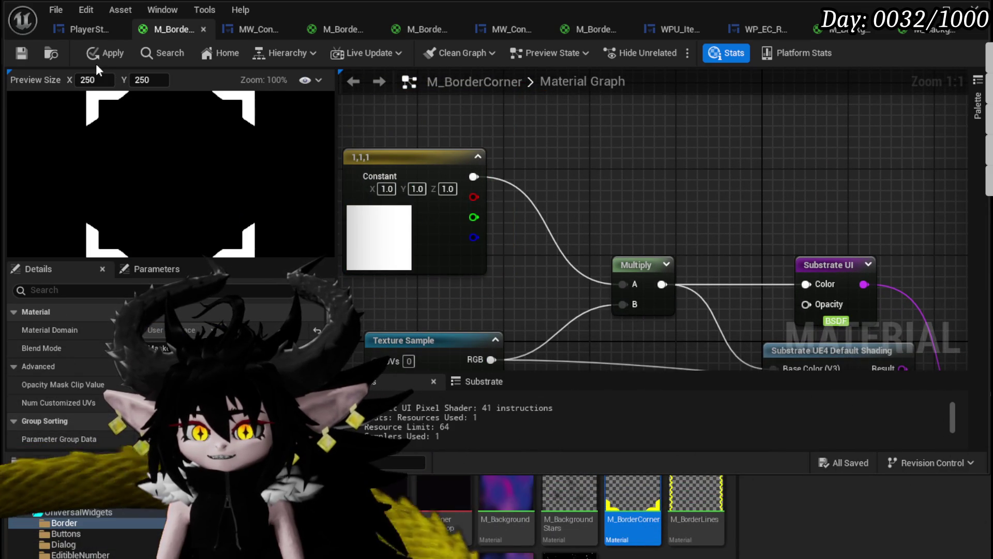
left_click(99, 54)
left_click(20, 54)
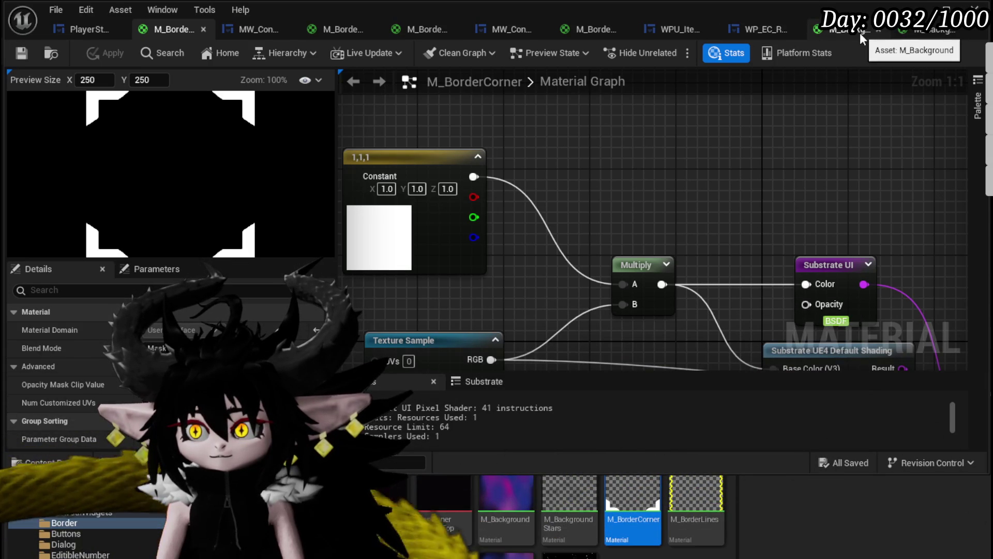
Set M_BorderLinesLeft's Constant to white 1,1,1, apply and save.
left_click(598, 28)
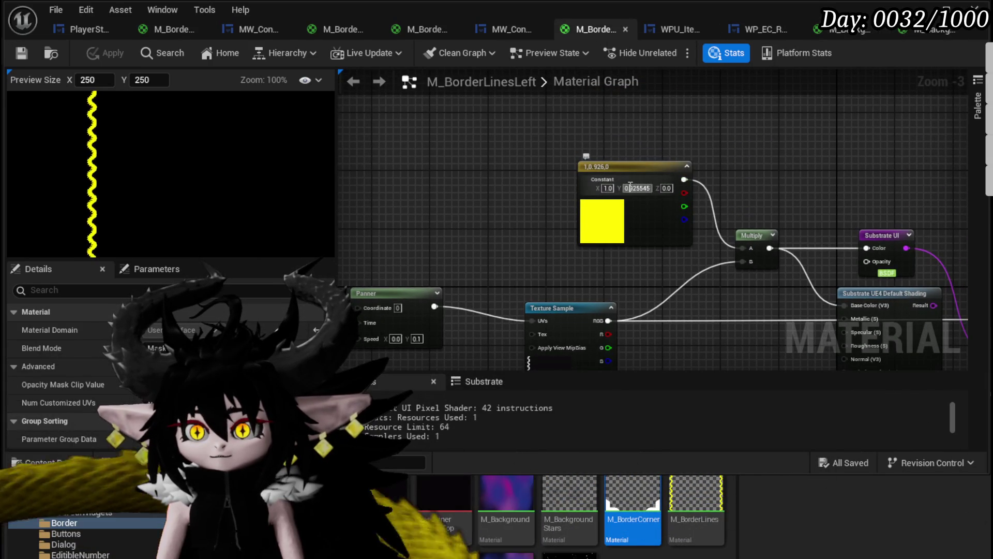
type("1")
key("Tab")
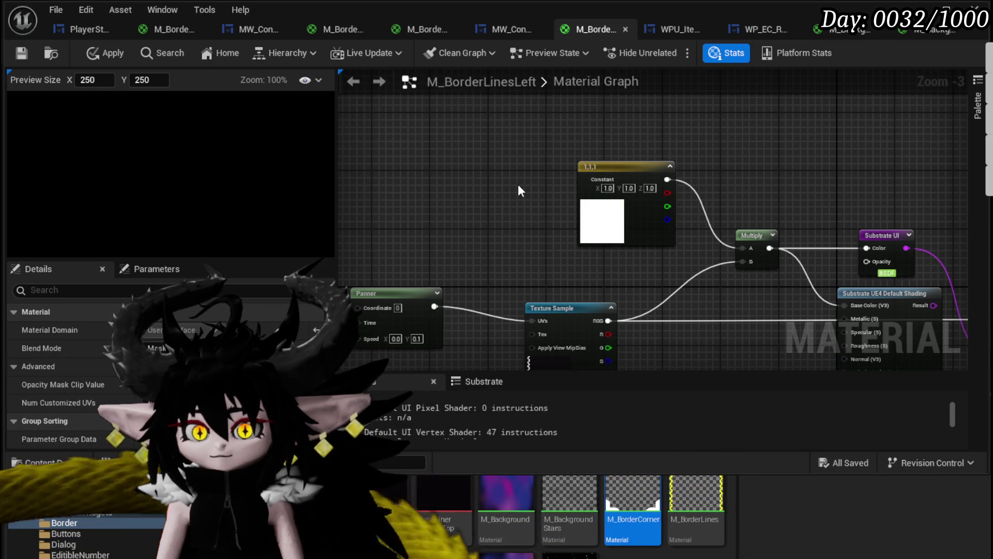
left_click(88, 54)
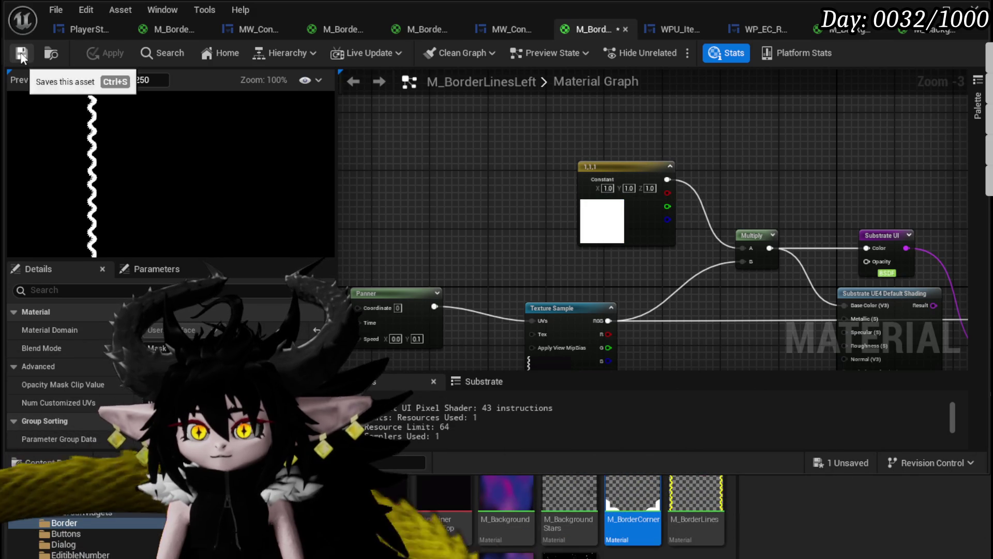
left_click(21, 52)
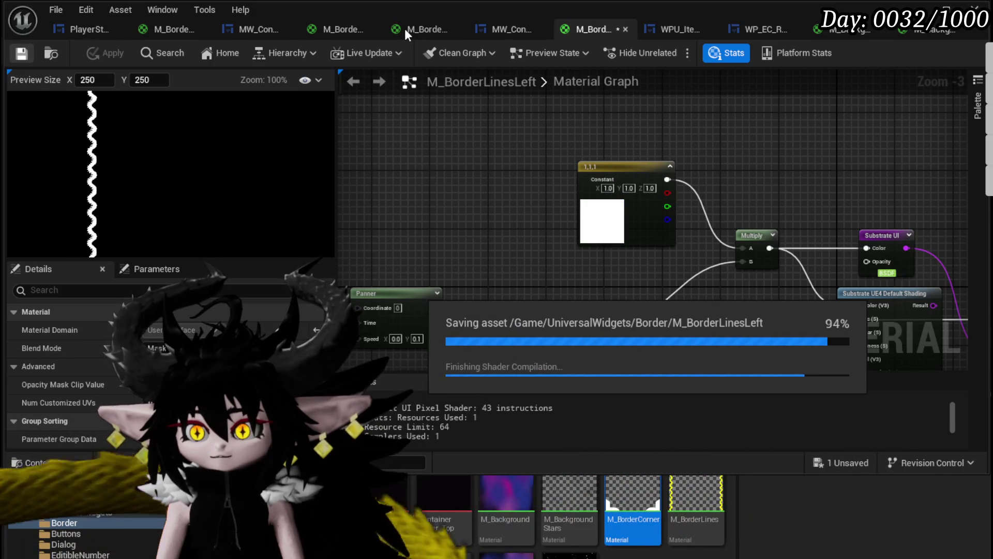
Set M_BorderTop's Constant to white 1,1,1, apply and save with Ctrl+S.
left_click(408, 29)
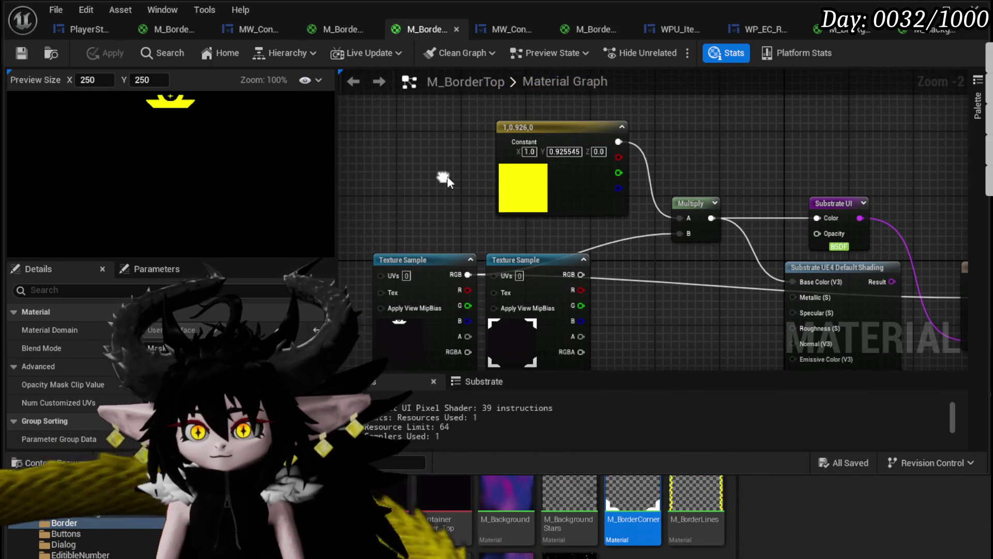
type("1")
key("Tab")
type("1")
key("Return")
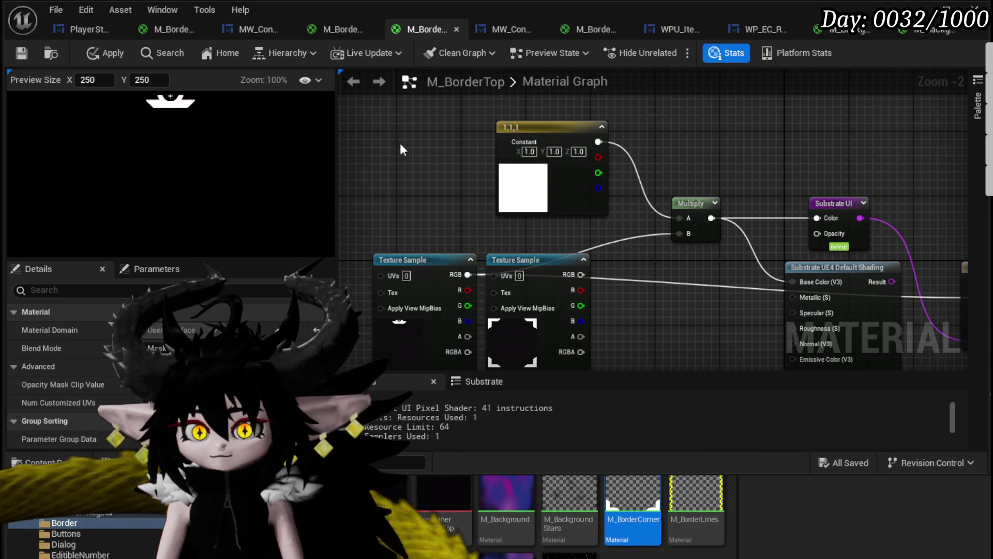
left_click(104, 47)
key("ctrl+s")
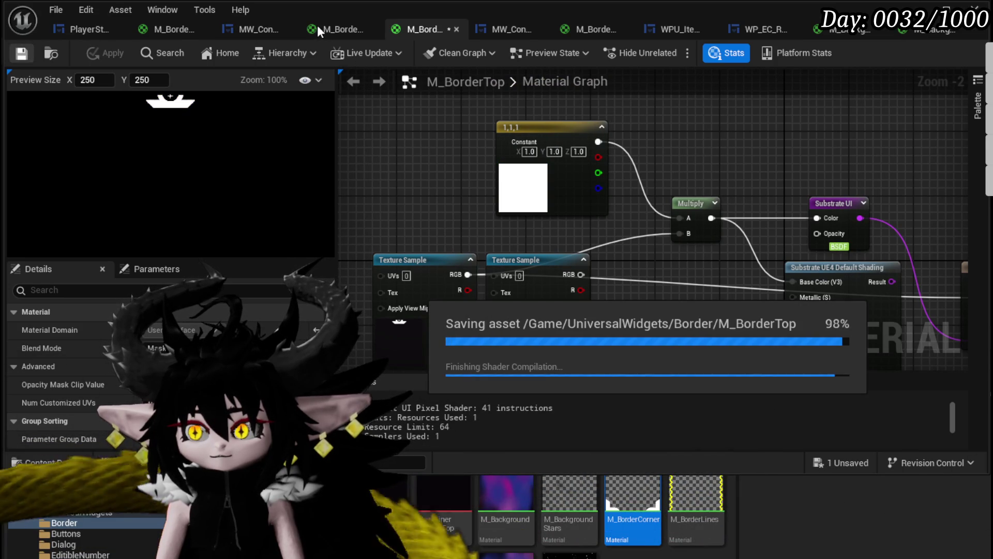
Make M_BorderLines' Constant white (Z = 1), apply and save.
left_click(318, 26)
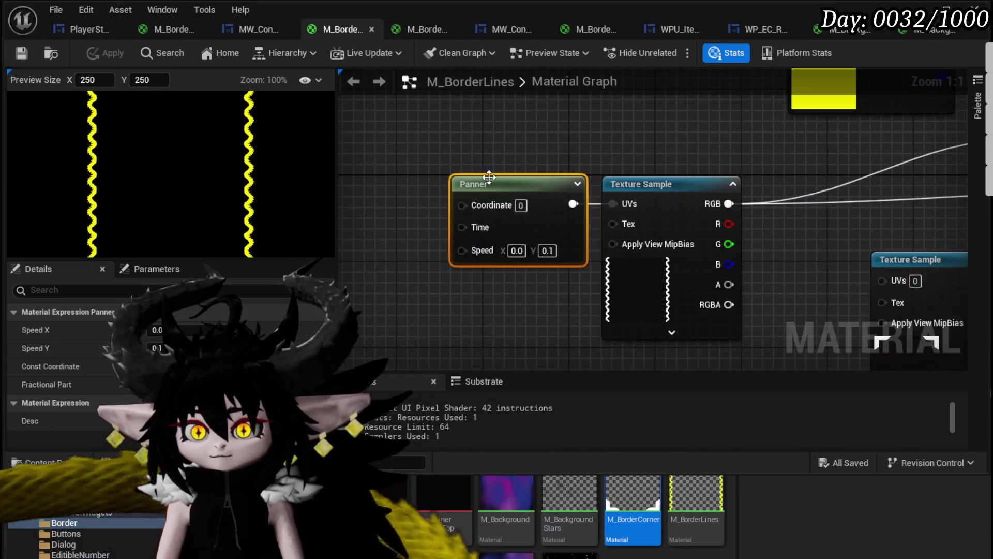
left_click_drag(488, 178, 341, 315)
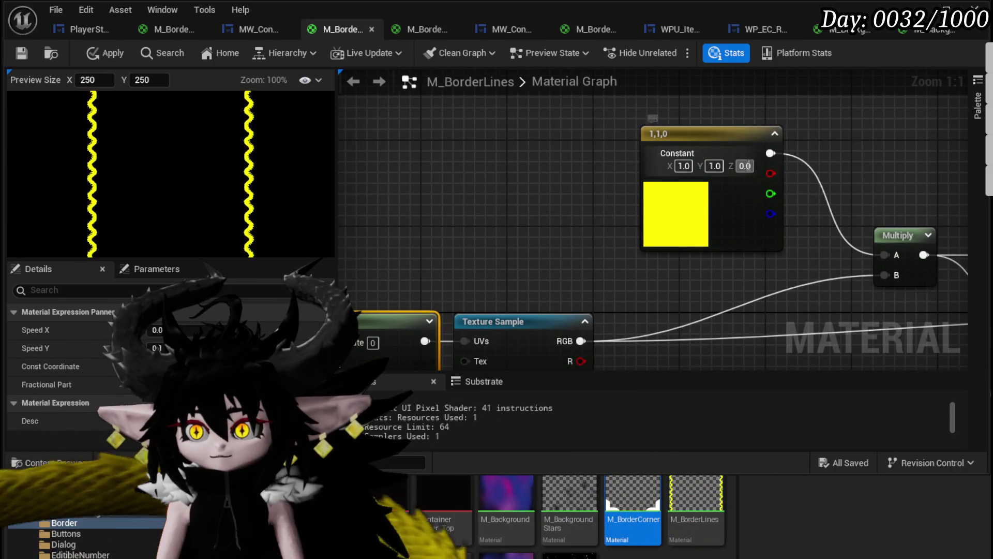
type("1")
left_click(518, 150)
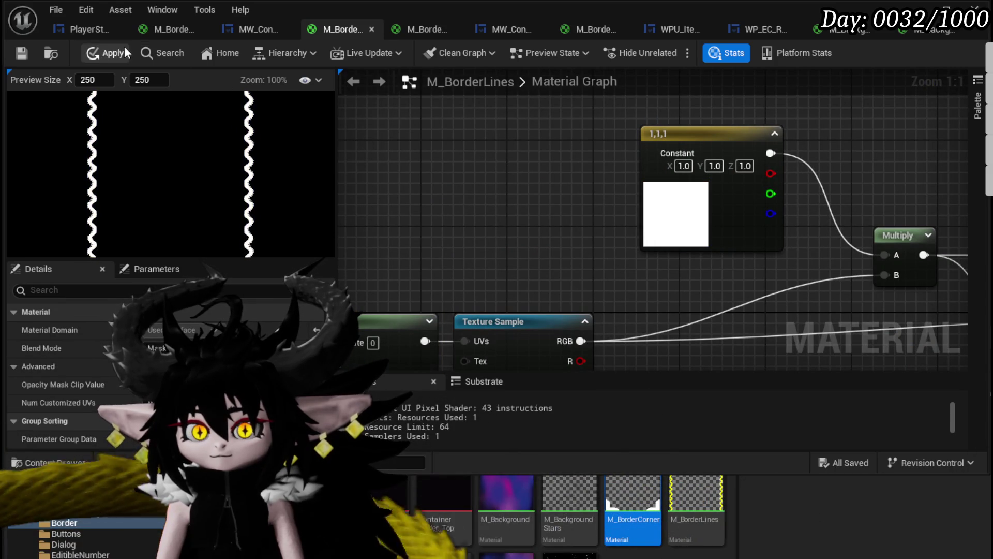
left_click(113, 53)
left_click(21, 53)
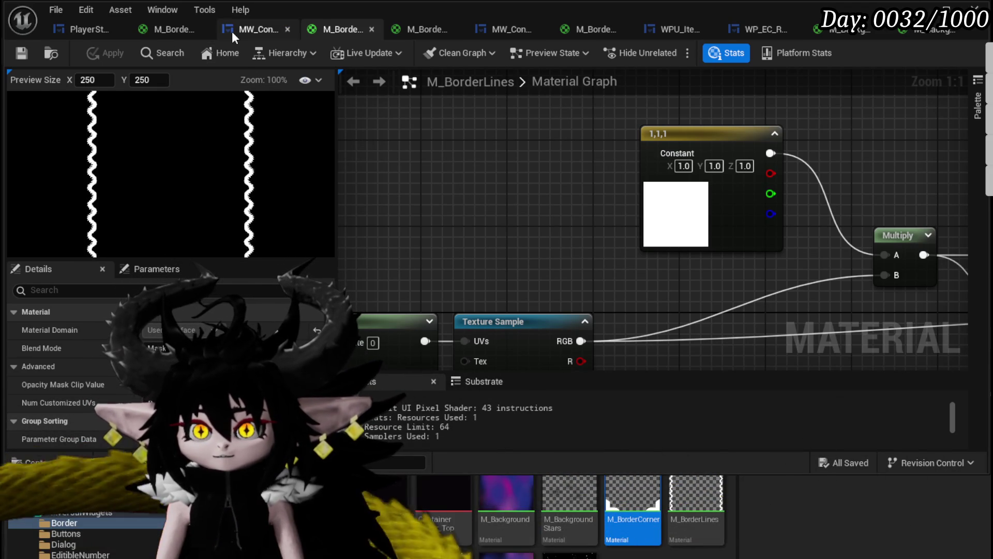
Select the MW_ContainerBorderBig border in the player widget blueprint's Hierarchy.
left_click(95, 28)
mouse_move(424, 212)
left_mouse_down()
mouse_move(353, 158)
mouse_move(354, 195)
mouse_move(355, 186)
left_mouse_up()
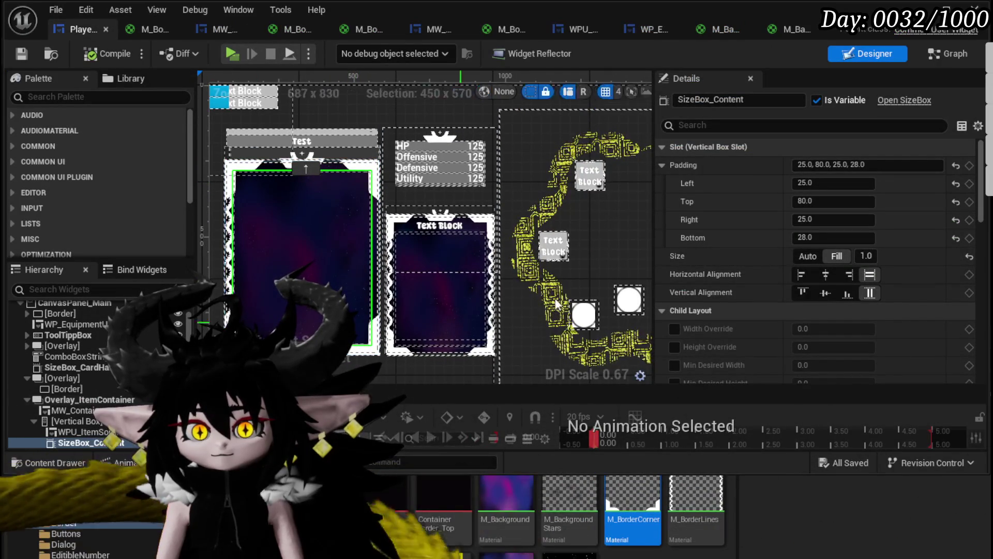
scroll(817, 259, "down", 5)
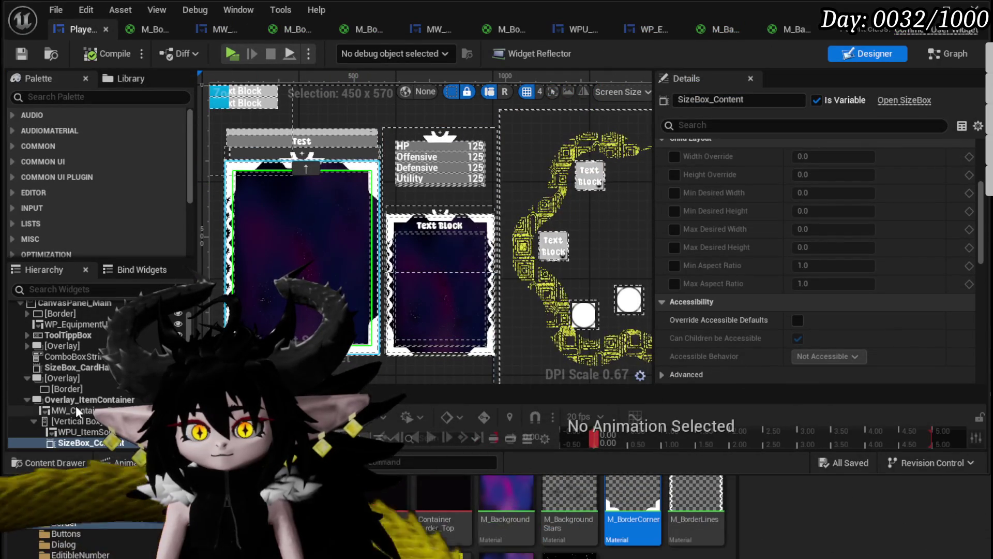
scroll(787, 239, "down", 5)
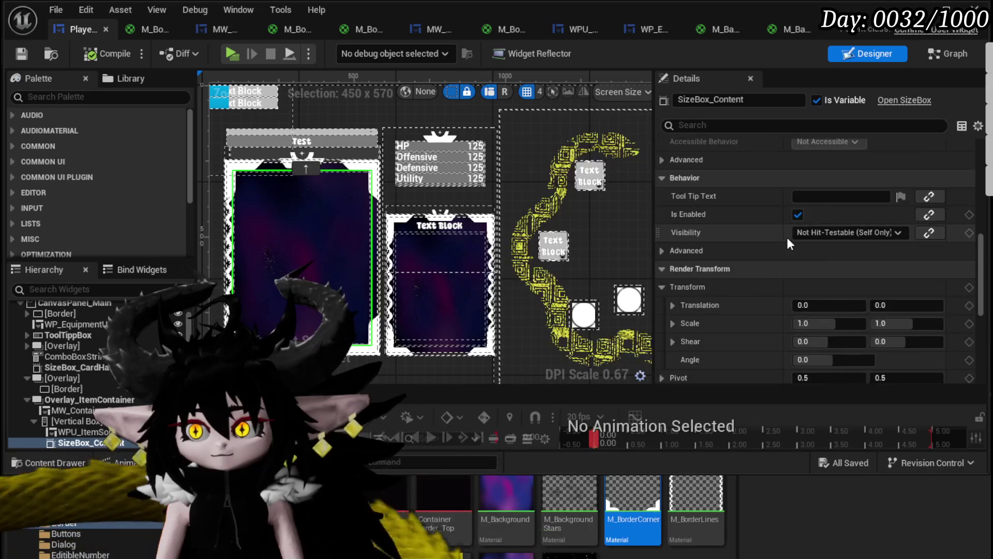
scroll(787, 236, "up", 10)
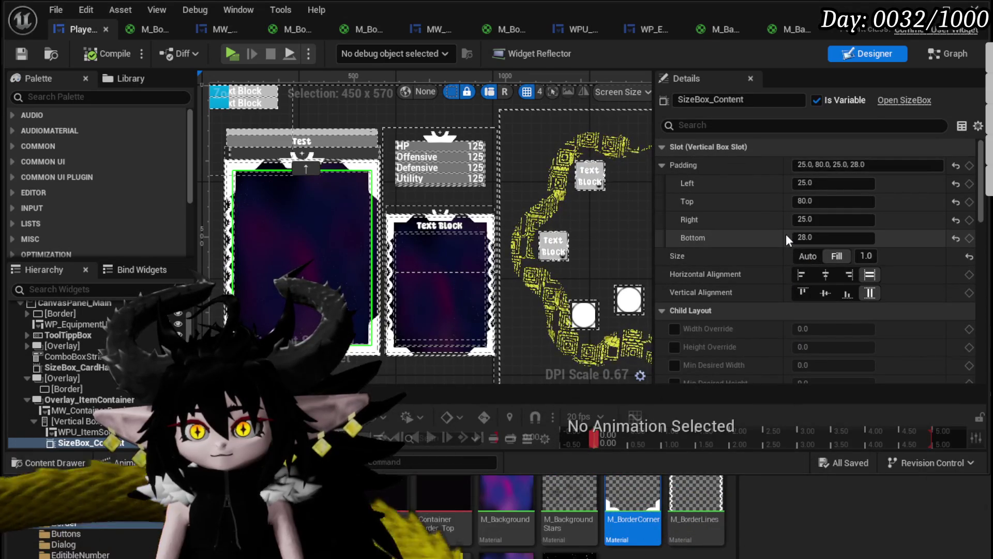
left_click(102, 410)
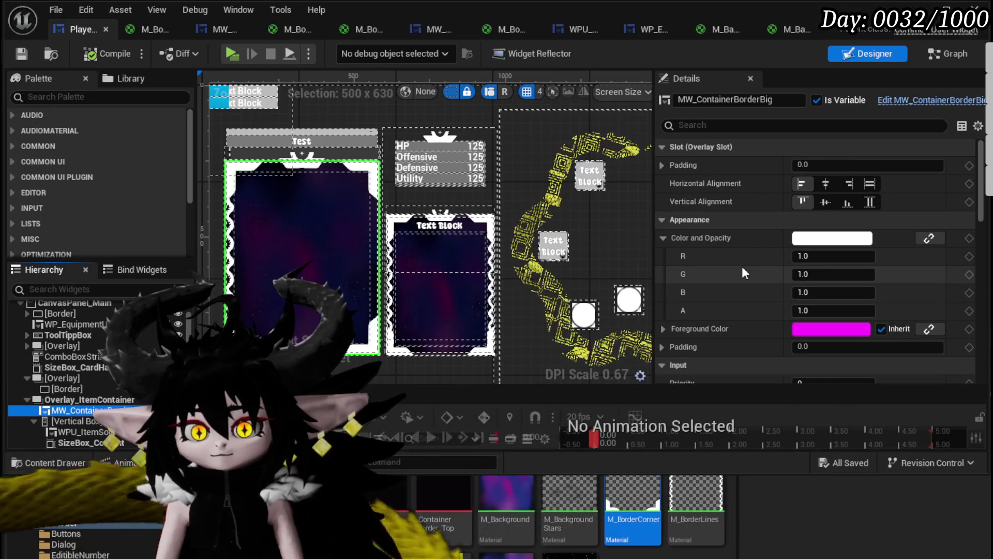
Try a dark tint on the container border, restore it to white, and save the blueprint.
left_click(807, 246)
left_click(977, 420)
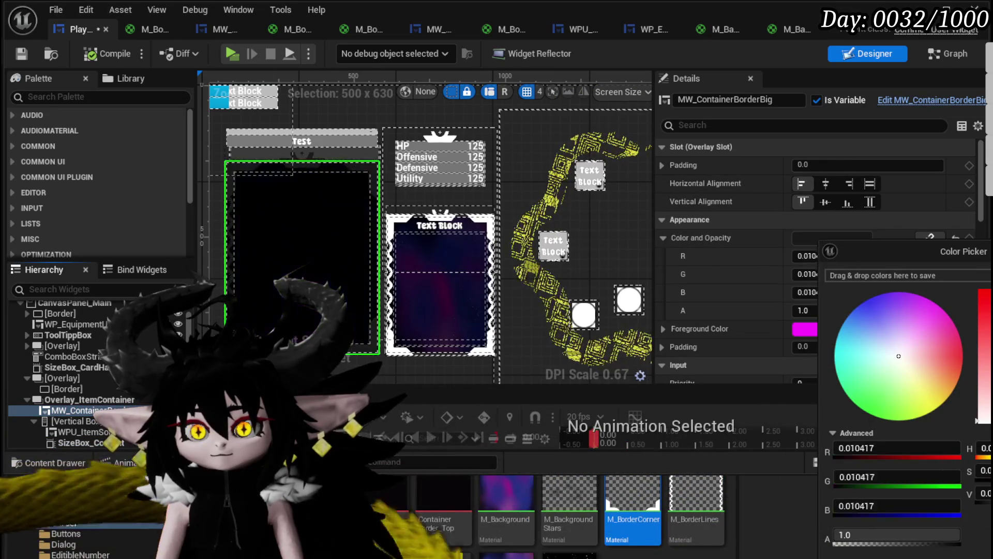
left_click_drag(977, 420, 978, 292)
key("Escape")
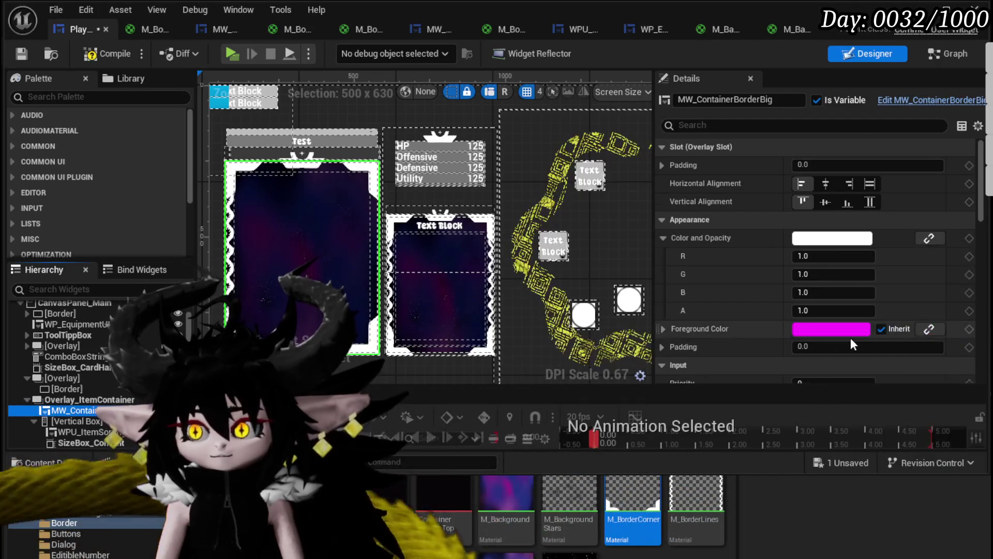
scroll(853, 344, "down", 3)
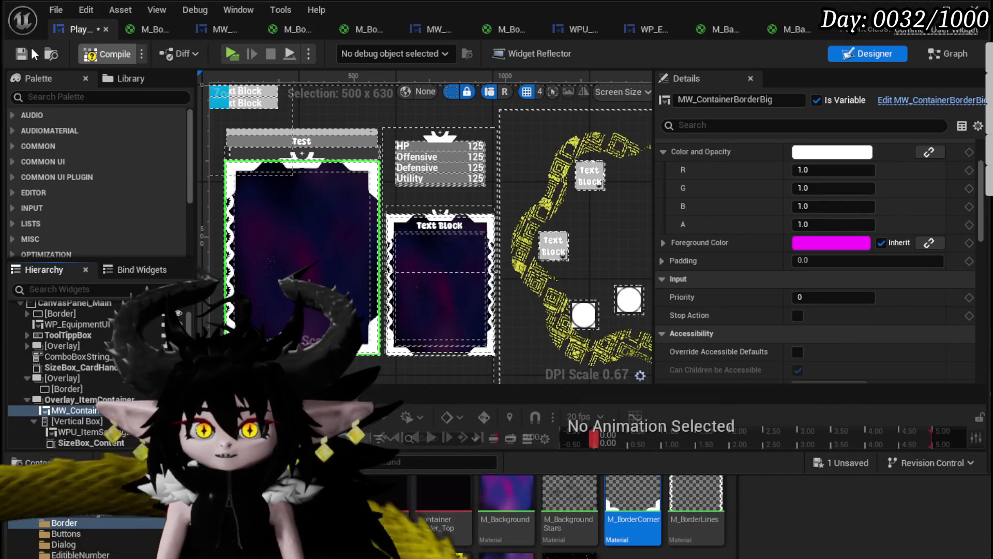
left_click(22, 54)
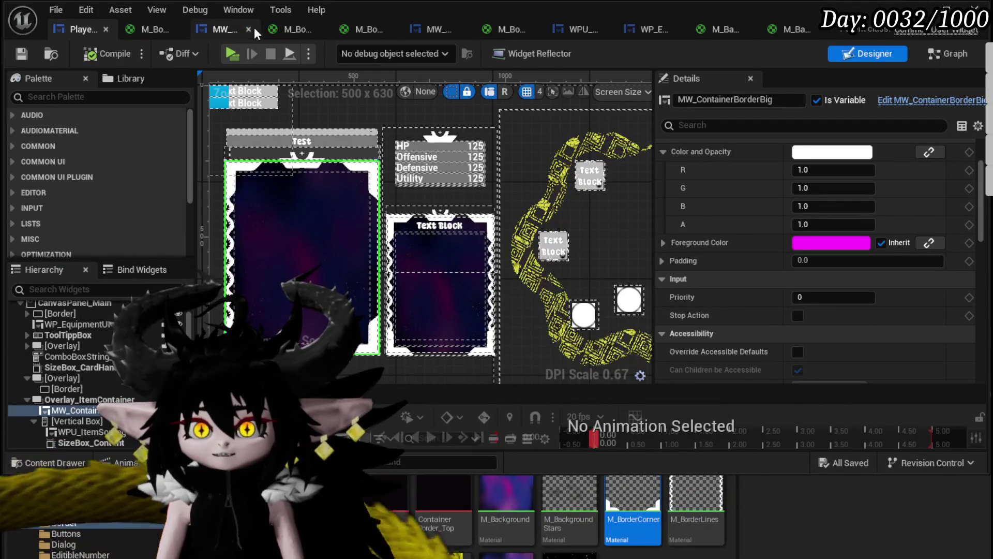
Open MW_ContainerBorder and inspect its stars and outer background border layers.
left_click(232, 29)
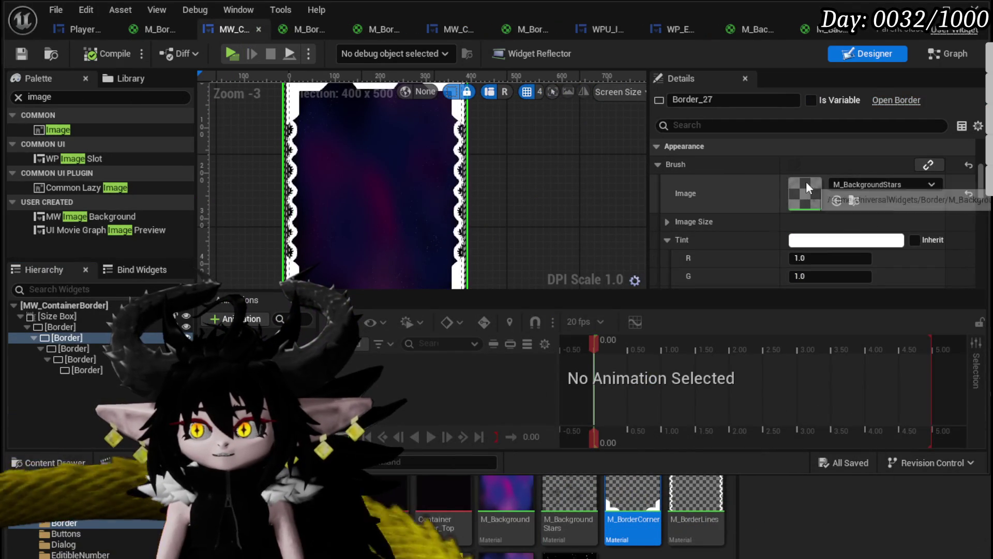
scroll(819, 209, "up", 3)
scroll(819, 207, "down", 6)
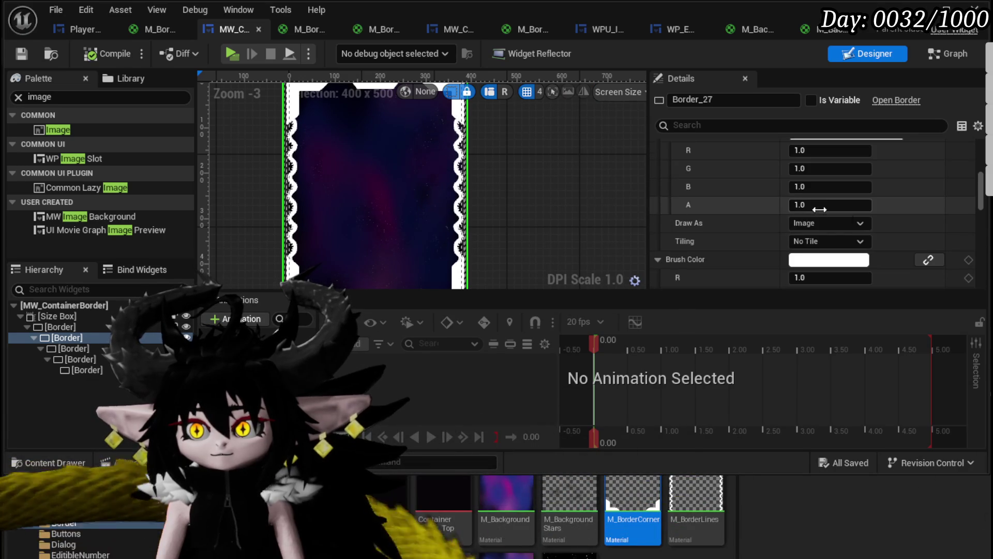
left_click(828, 154)
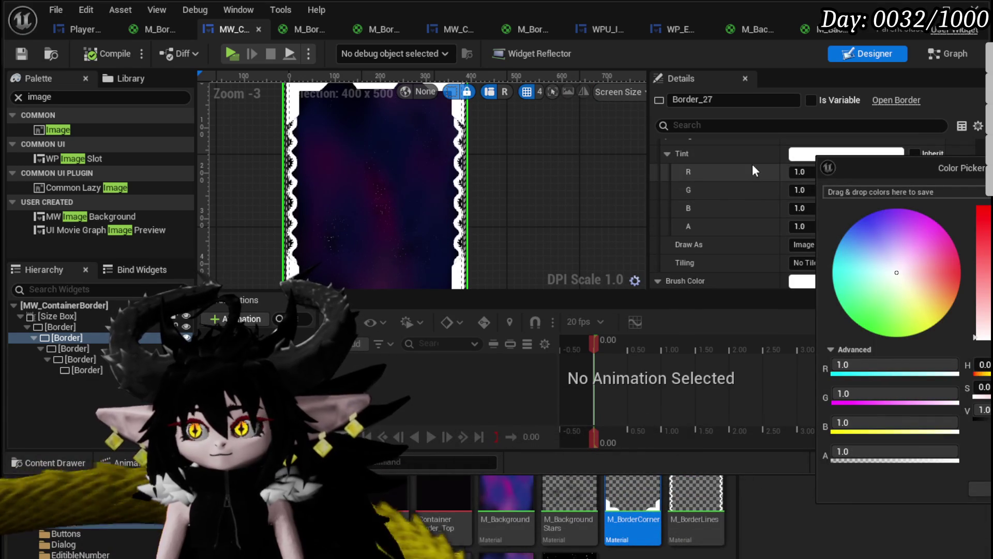
left_click(93, 327)
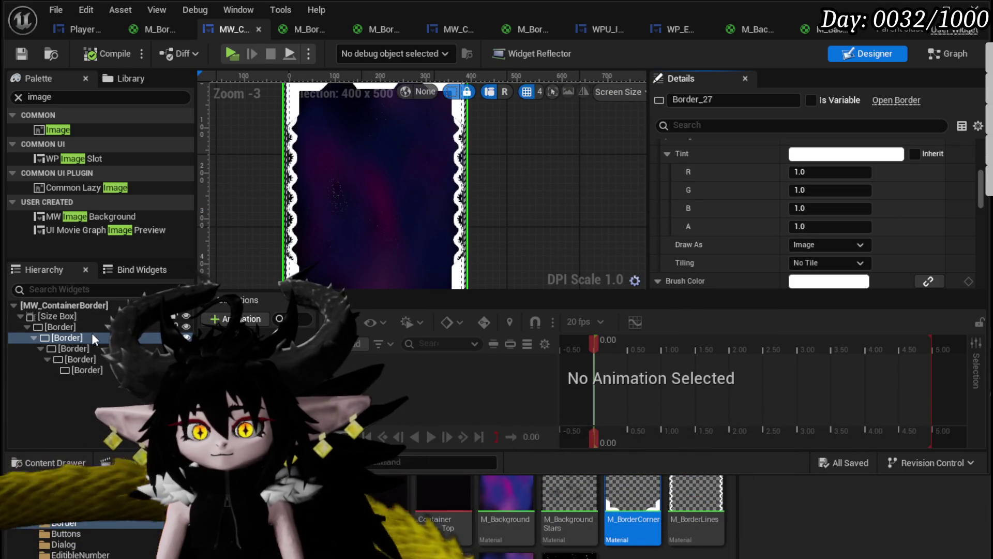
scroll(489, 192, "down", 1)
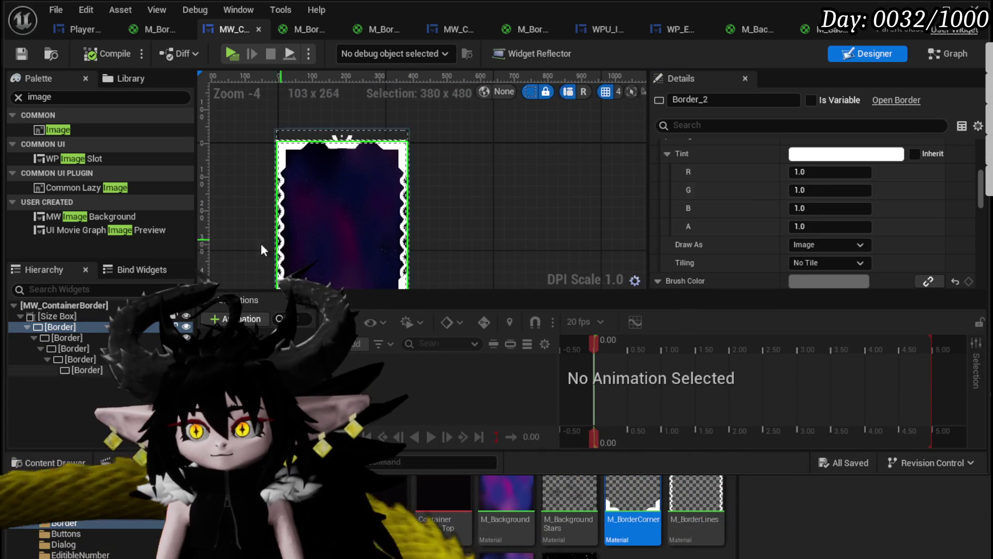
scroll(766, 215, "up", 5)
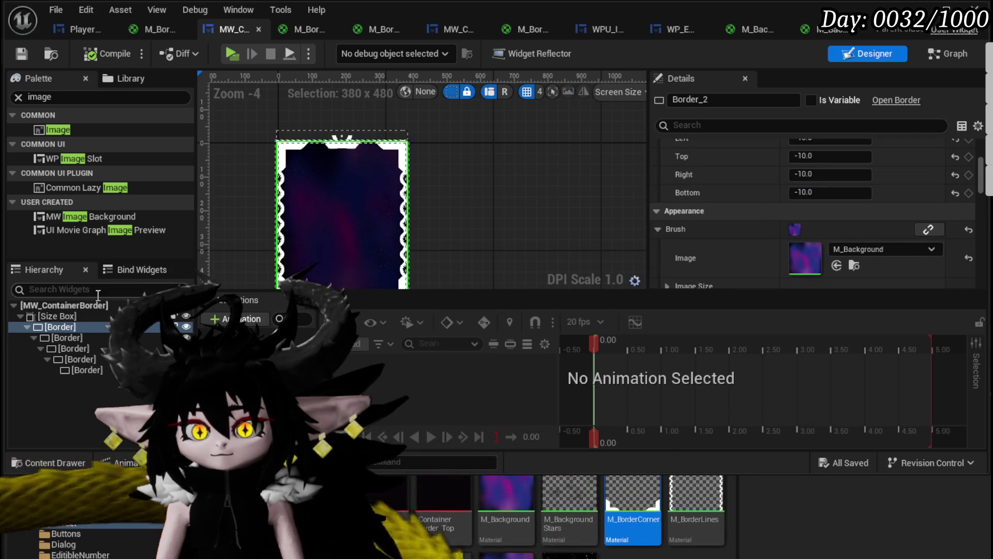
Tint the M_BorderLines layer pure black (0,0,0).
left_click(68, 347)
scroll(795, 220, "down", 3)
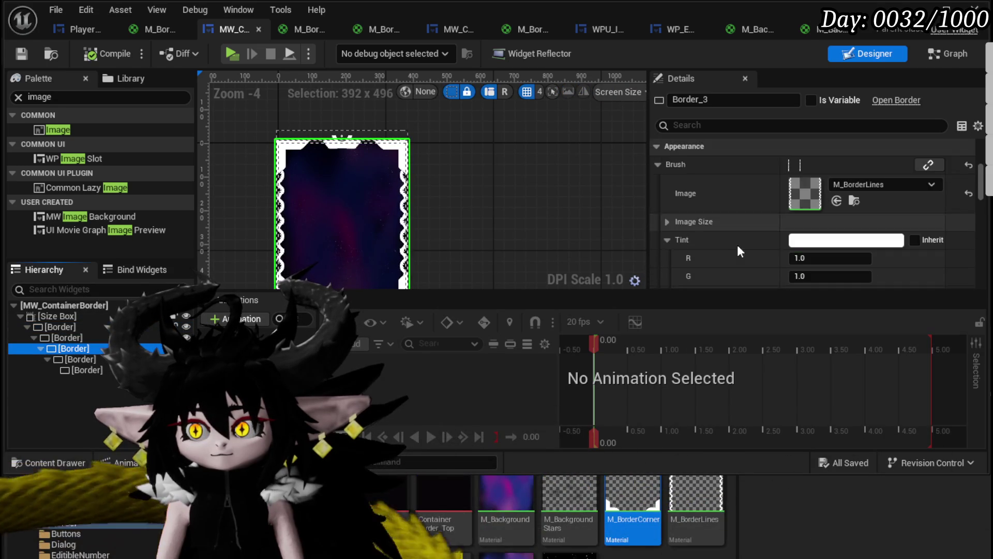
left_click(810, 220)
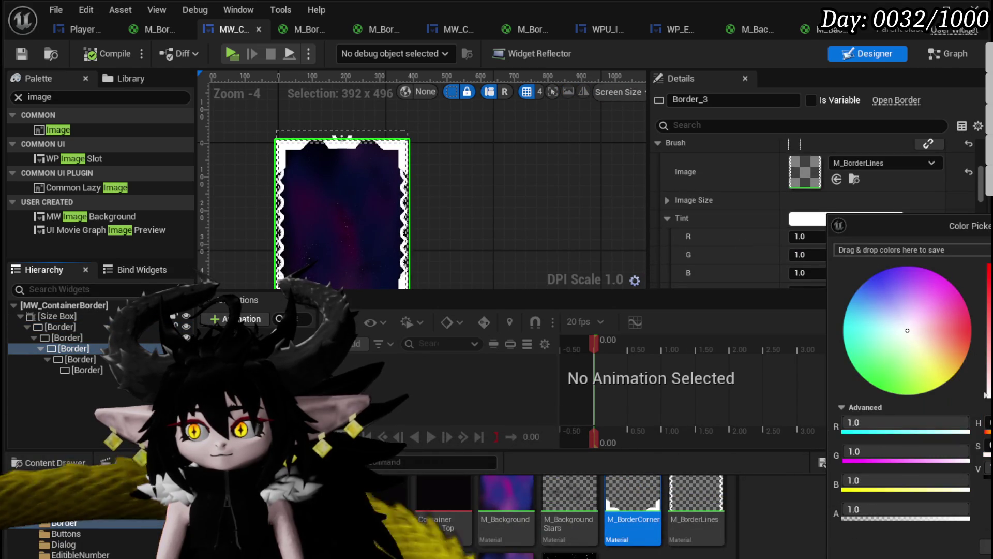
left_click(985, 394)
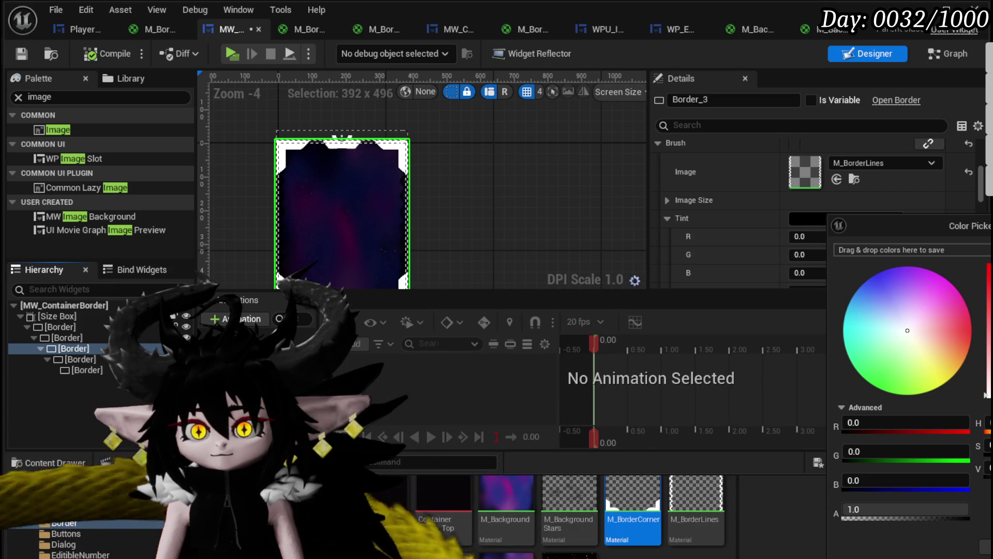
left_click(987, 270)
left_click(986, 391)
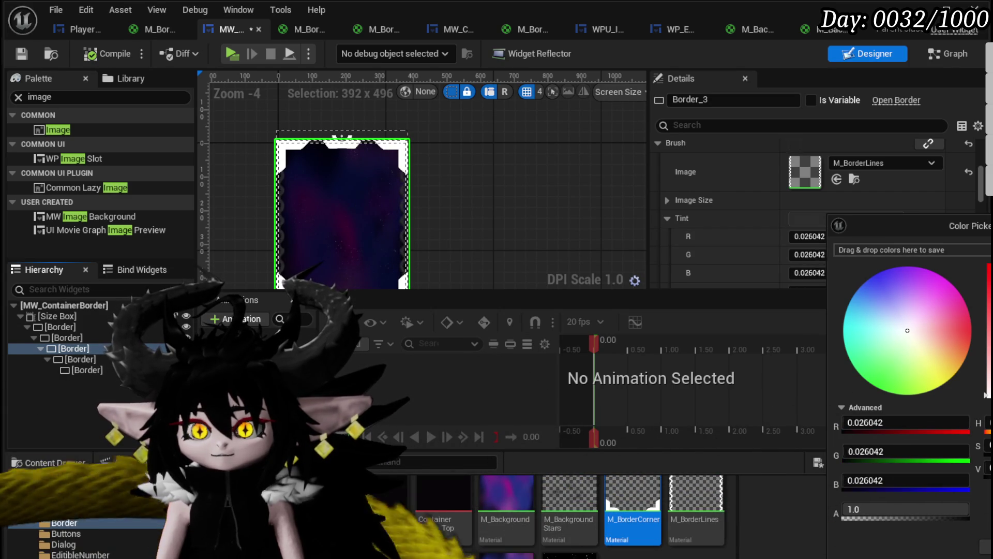
left_click_drag(986, 394, 986, 392)
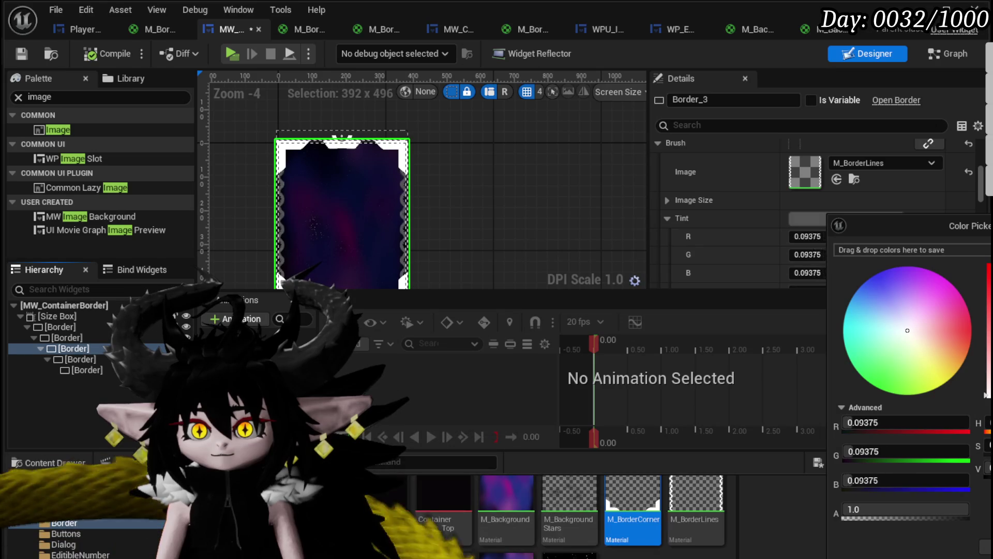
left_click_drag(986, 394, 977, 528)
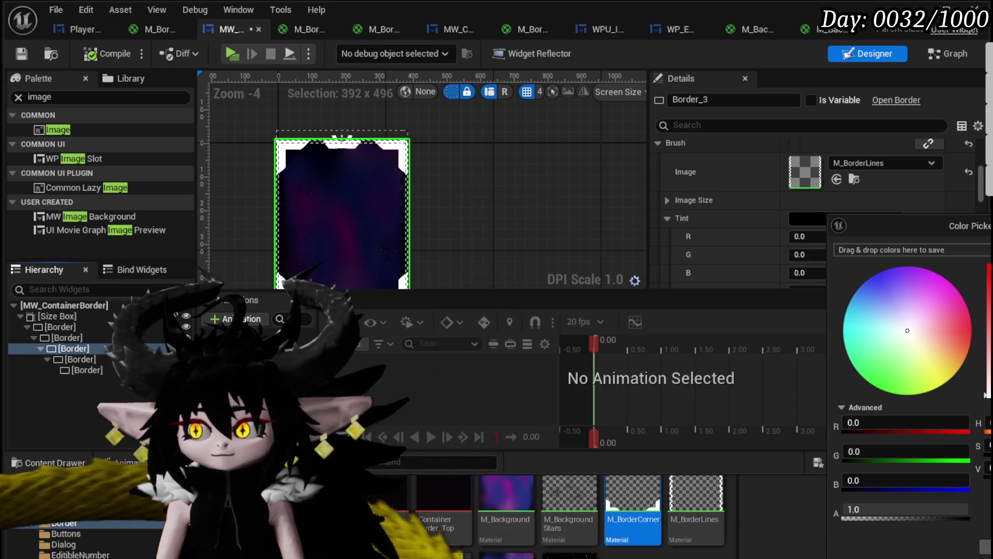
Tint the M_BorderCorner layer black.
left_click(81, 359)
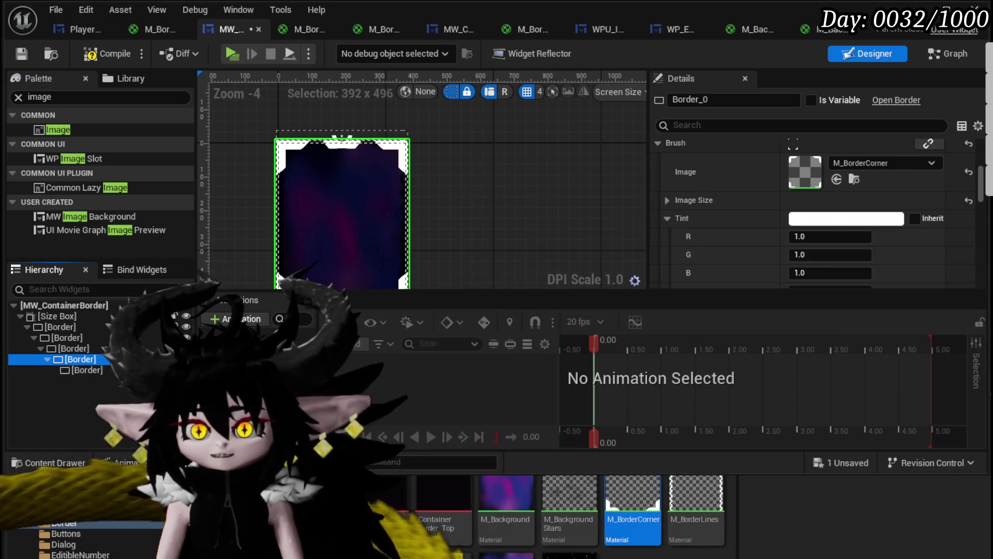
left_click(847, 218)
left_click(988, 403)
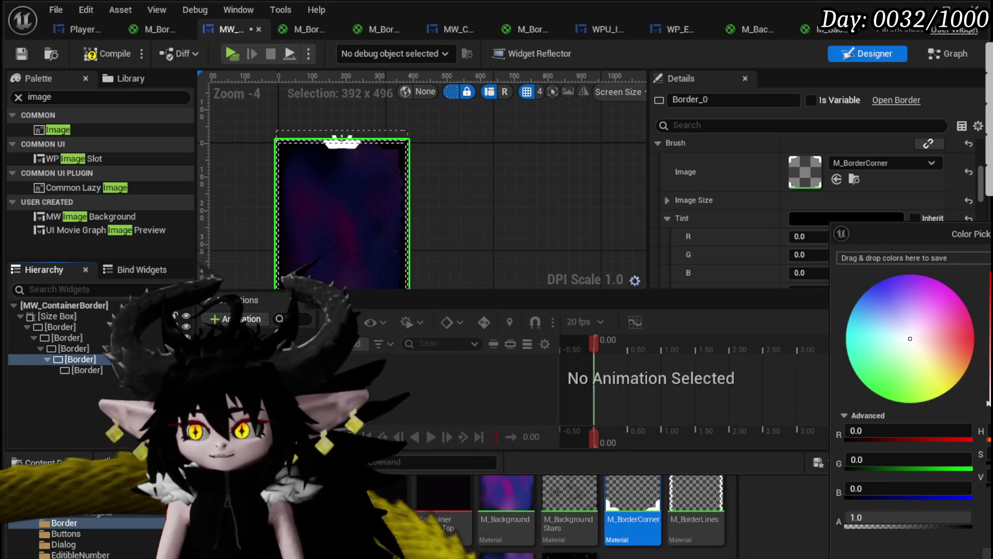
key("Return")
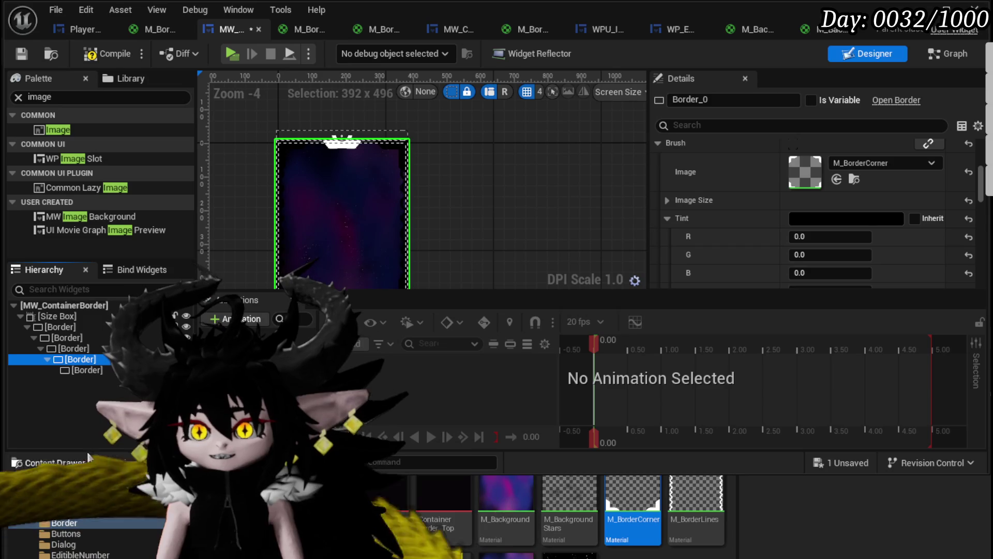
Tint the M_BorderTop ornament black, then compile and save with F7.
left_click(88, 371)
left_click(853, 218)
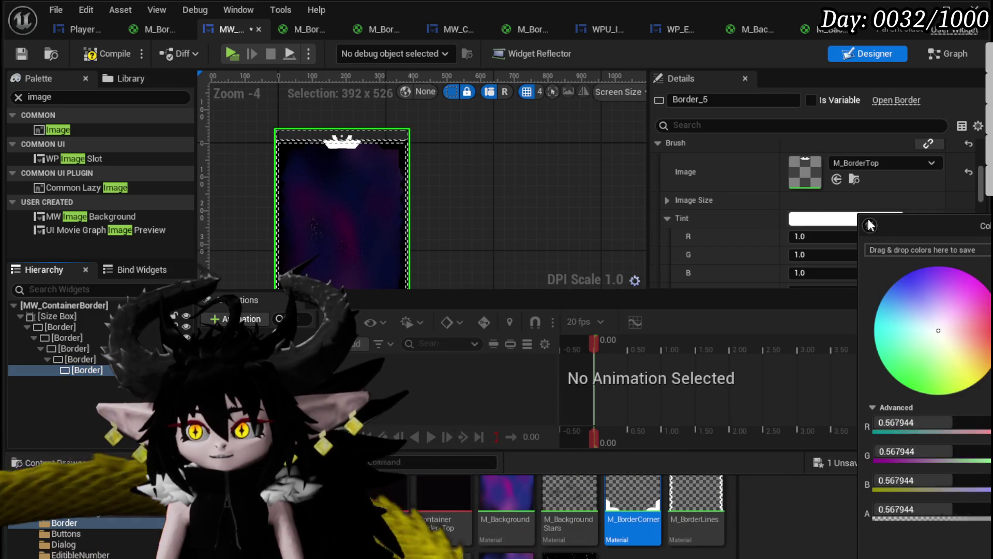
left_click(988, 402)
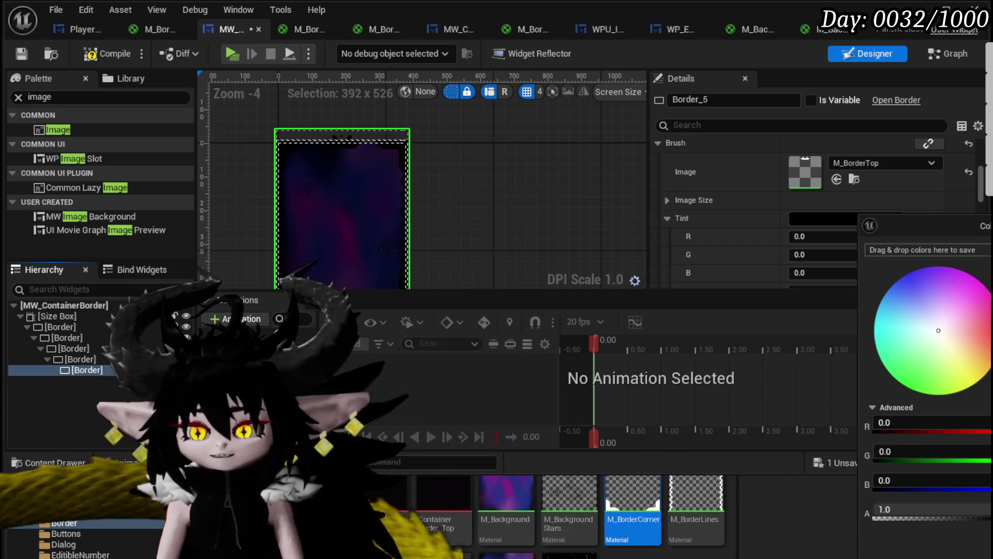
key("Return")
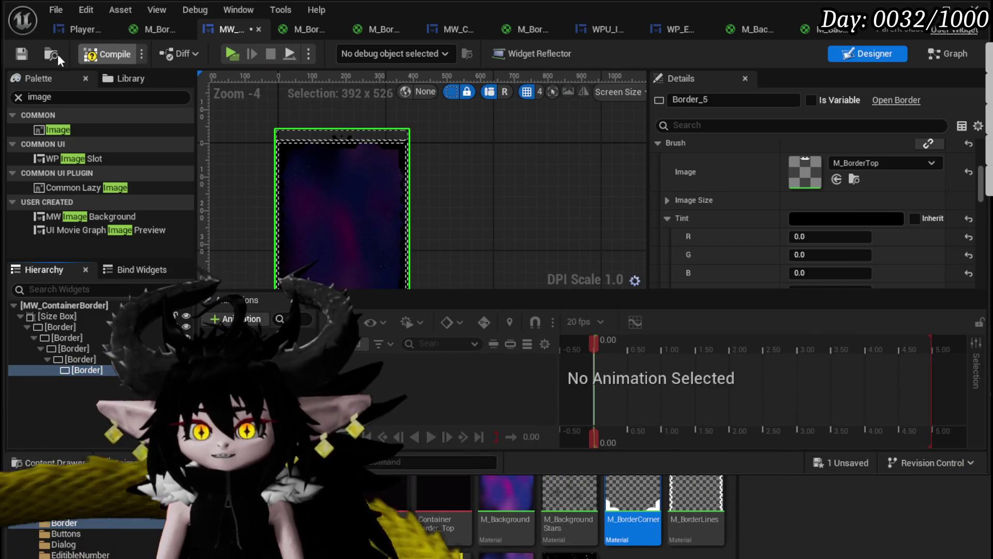
key("F7")
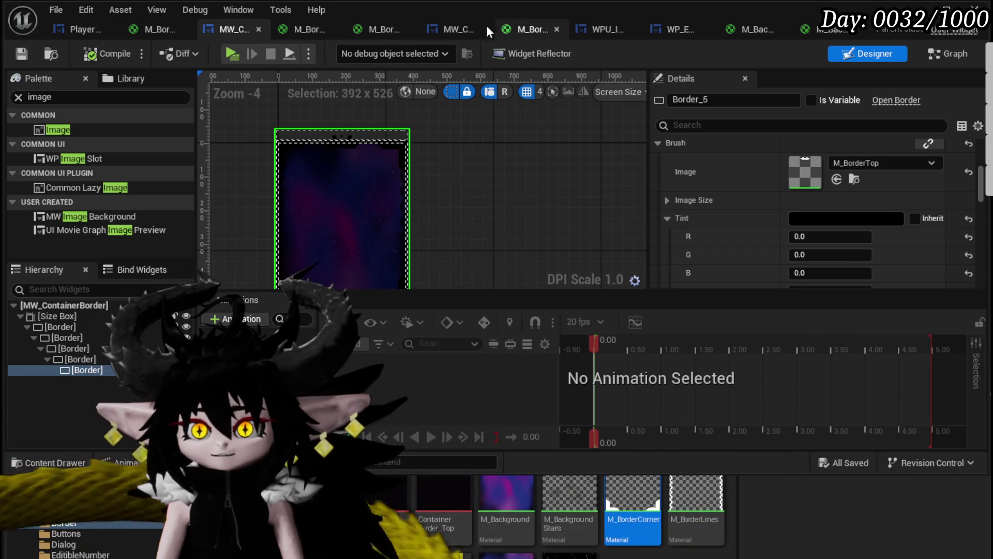
In MW_ContainerBorderBig, tint the left border lines layer black.
left_click(440, 31)
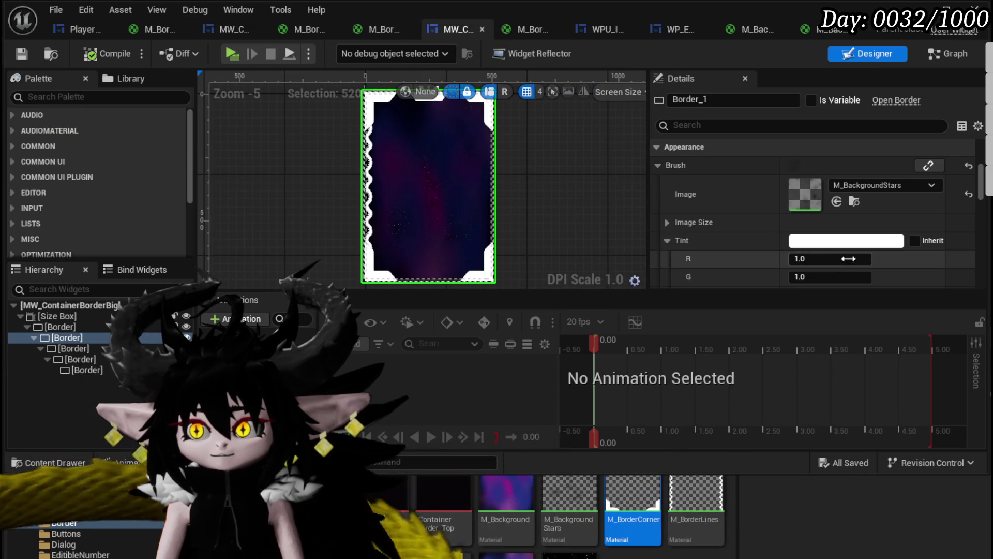
scroll(500, 164, "down", 1)
left_click(850, 241)
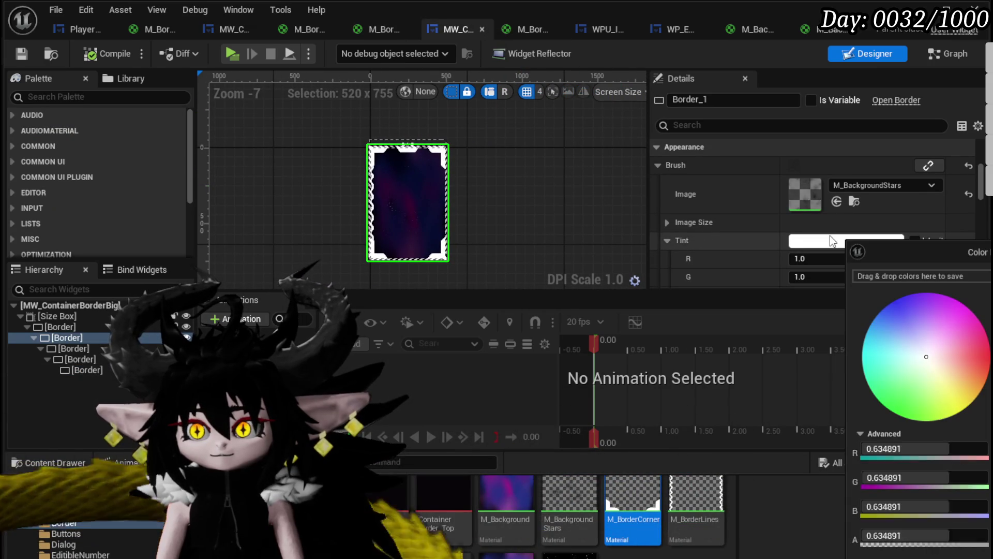
left_click(73, 348)
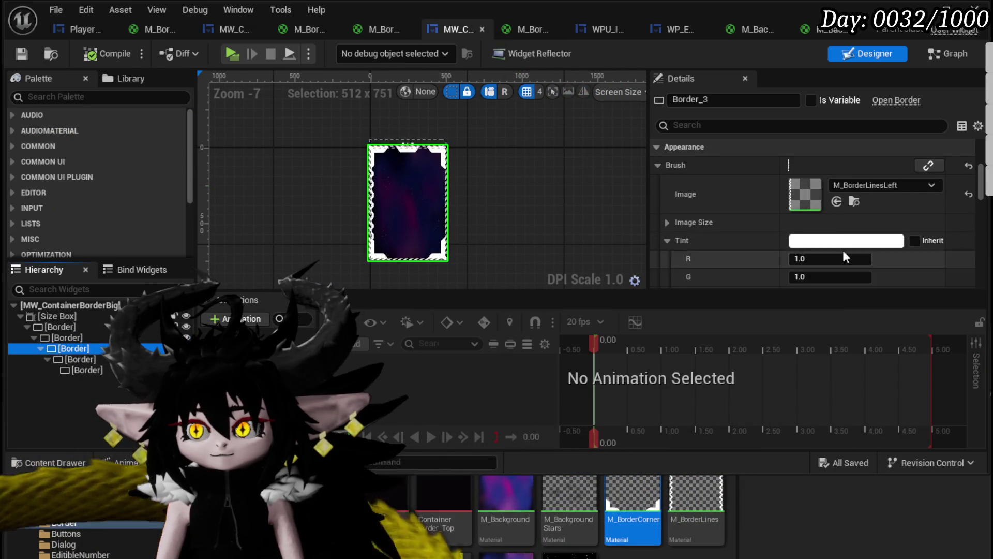
left_click(851, 241)
left_click(860, 259)
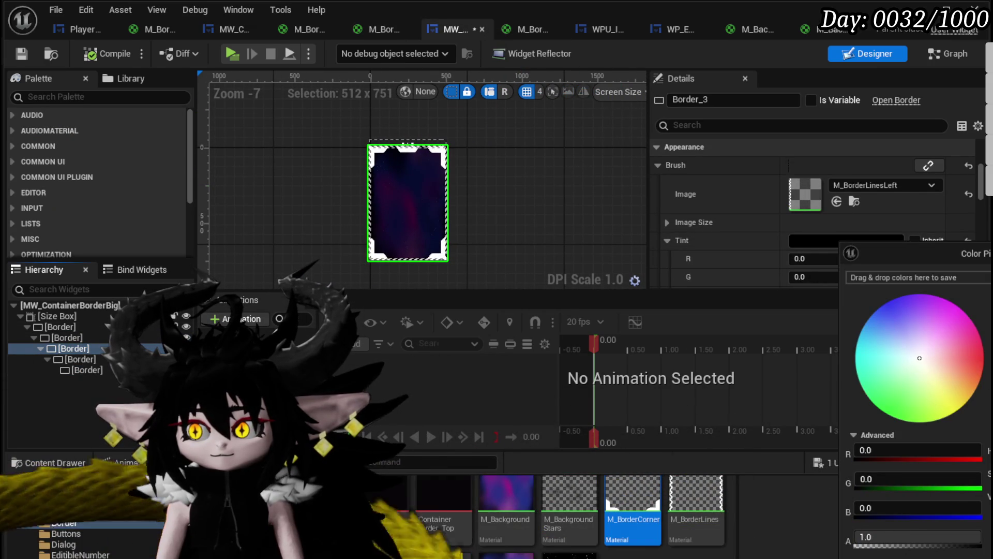
Tint the corner and top ornament layers black, then compile and save.
left_click(73, 348)
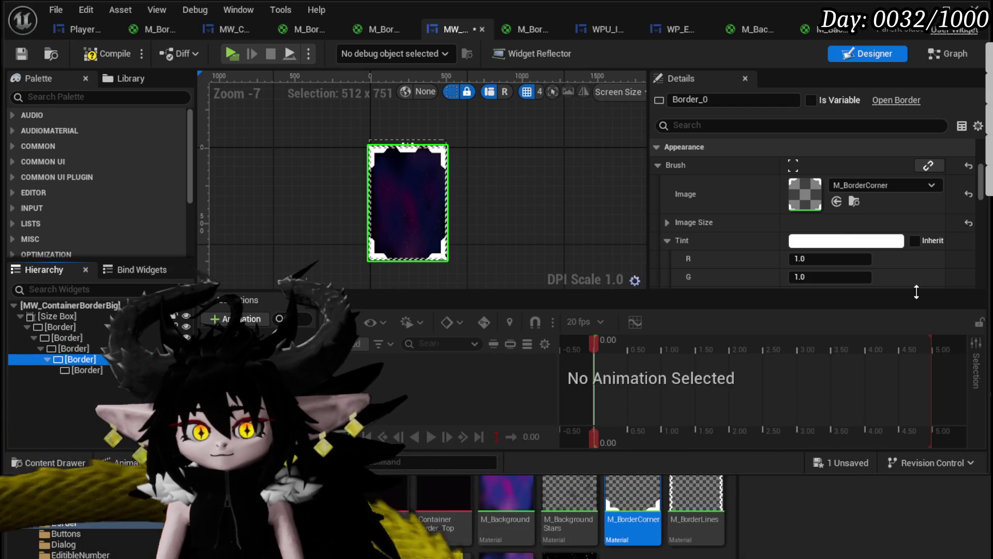
left_click(840, 240)
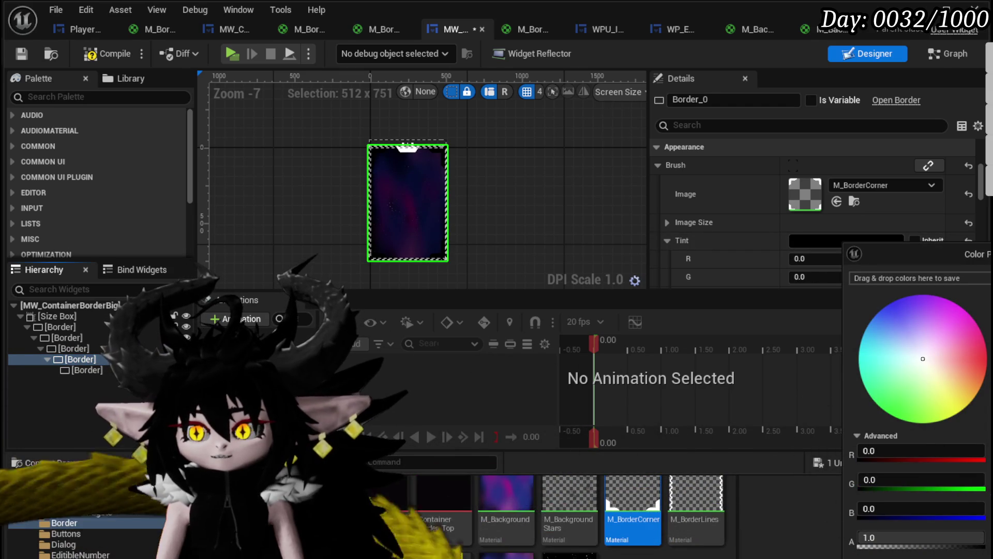
left_click(87, 370)
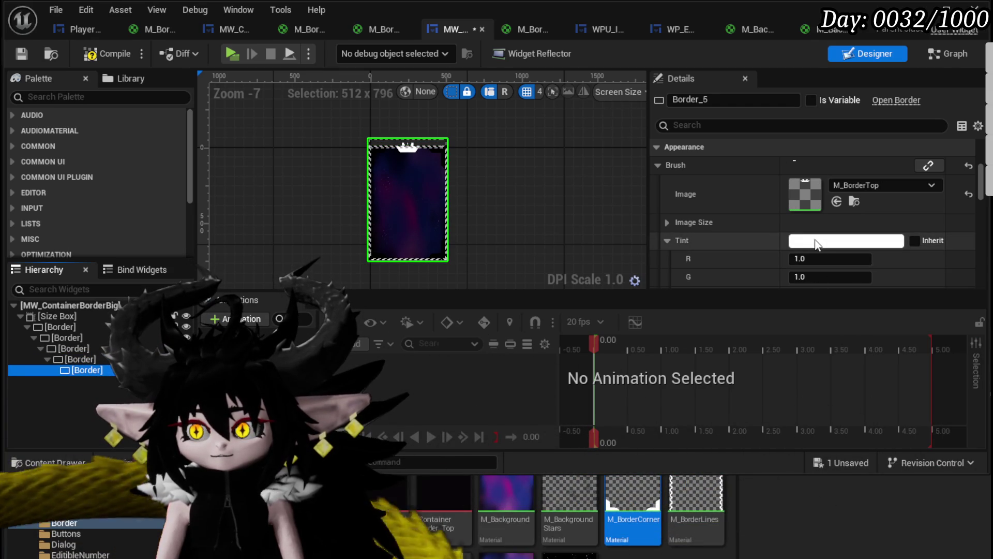
left_click(816, 242)
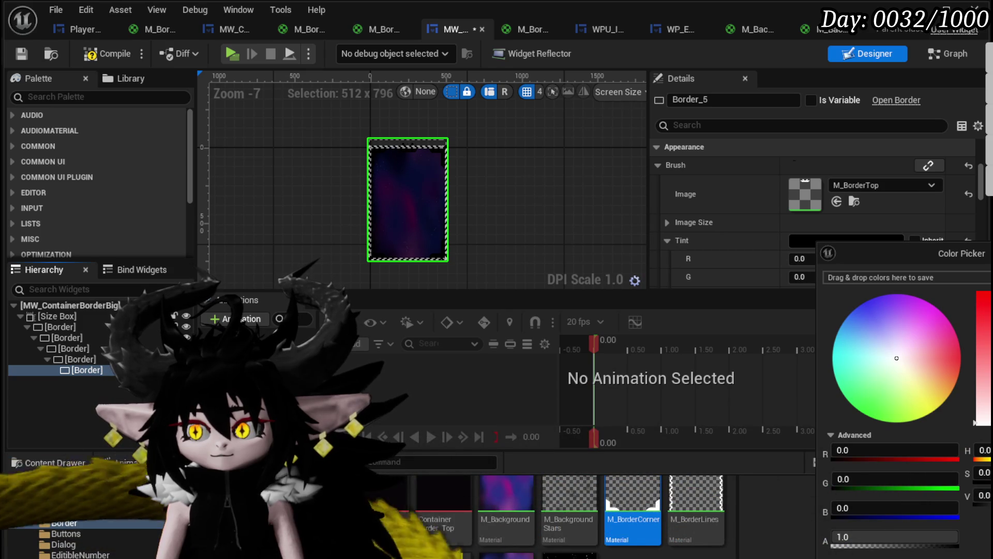
left_click(109, 44)
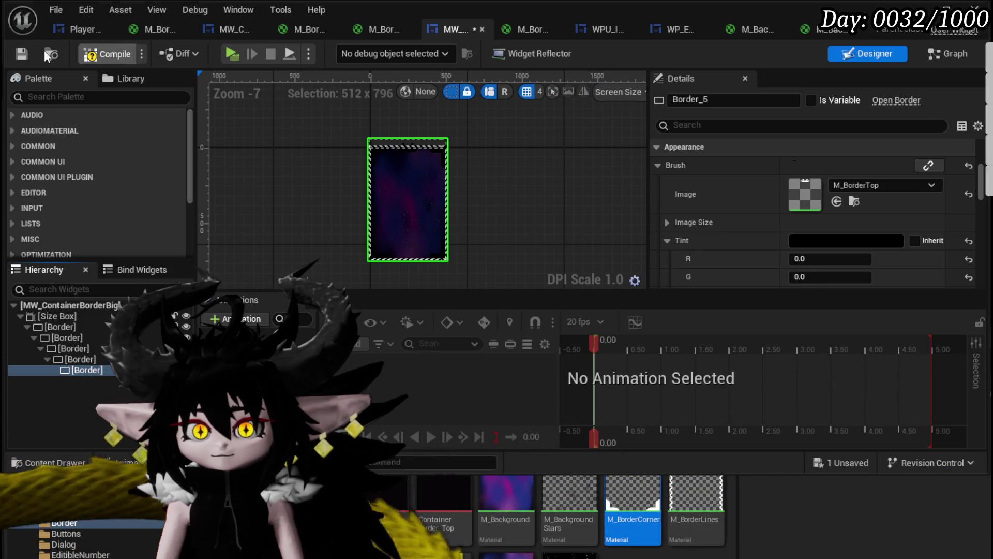
left_click(29, 50)
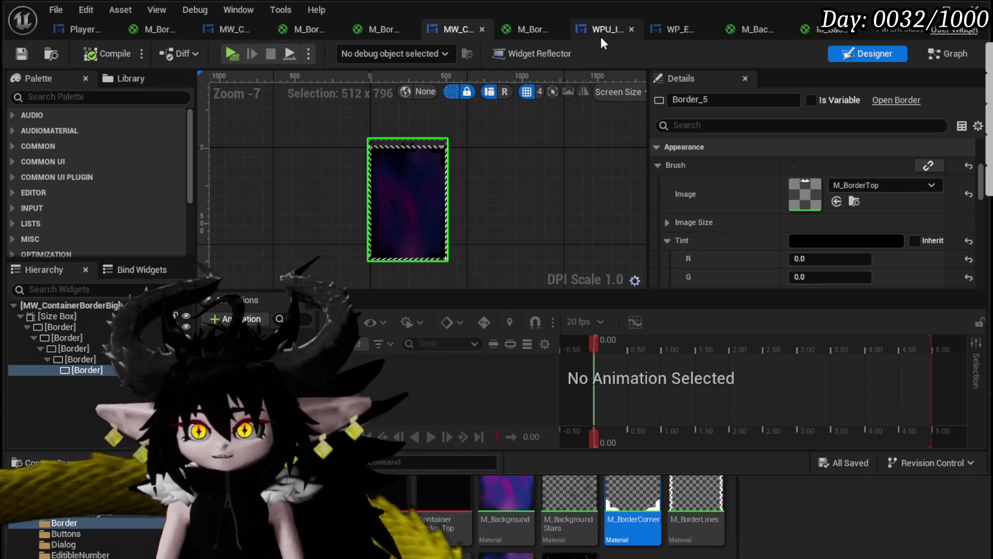
left_click(80, 29)
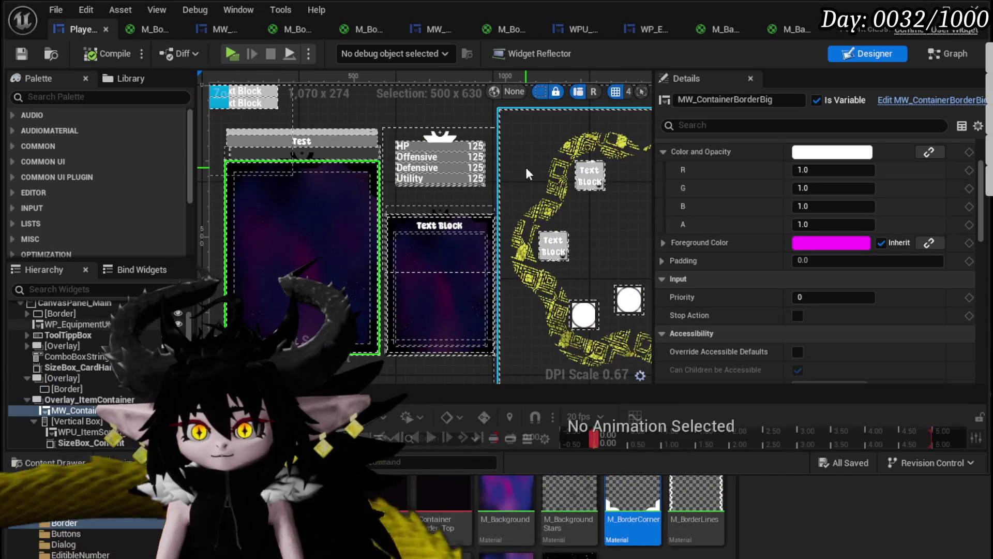
Set Border_139's tint to black (0,0,0) and save PlayerStatsHUD.
left_click(437, 137)
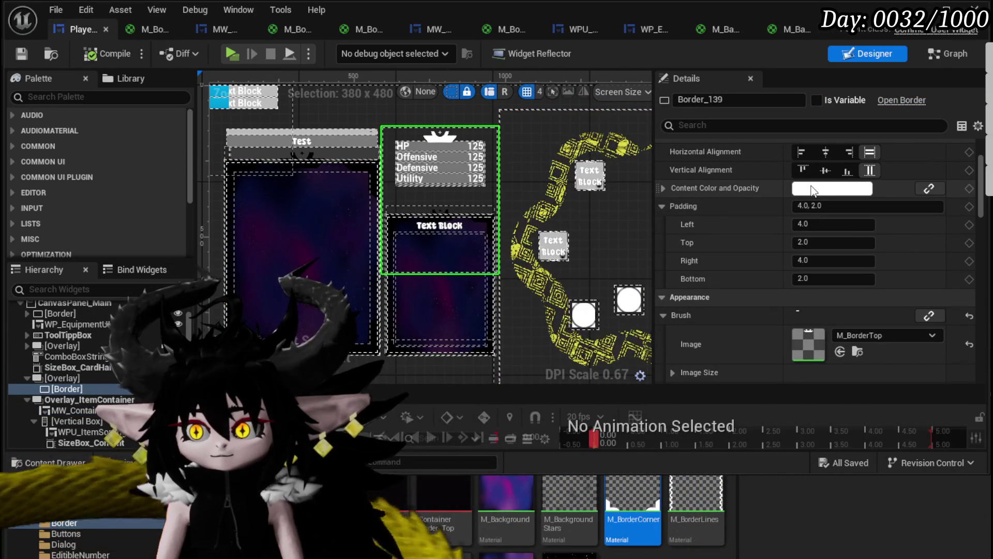
scroll(823, 218, "down", 4)
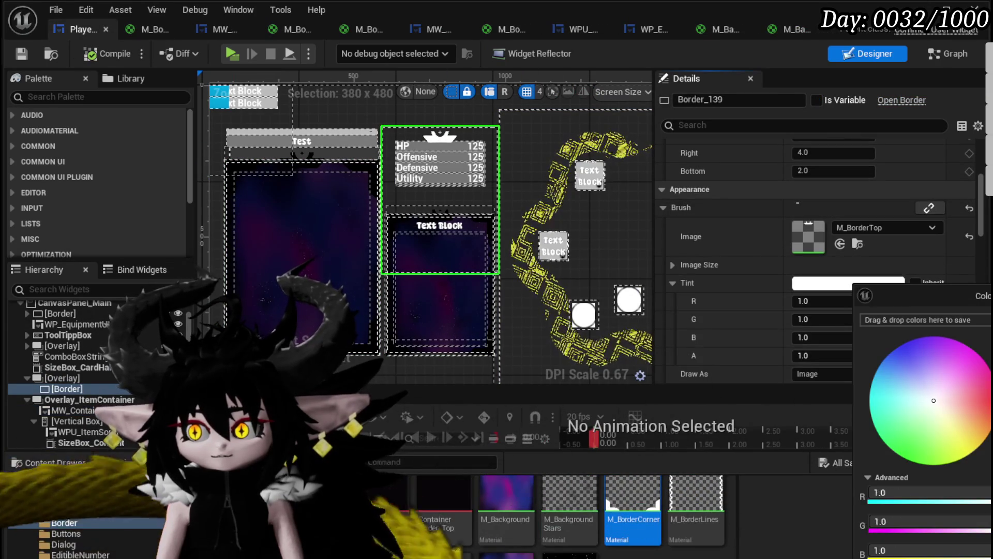
left_click_drag(859, 289, 983, 548)
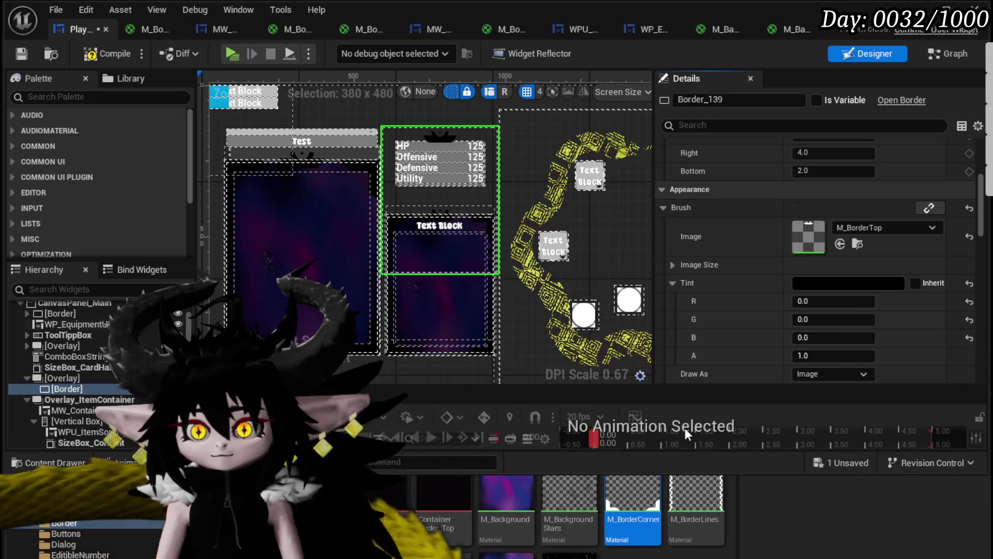
left_click(22, 54)
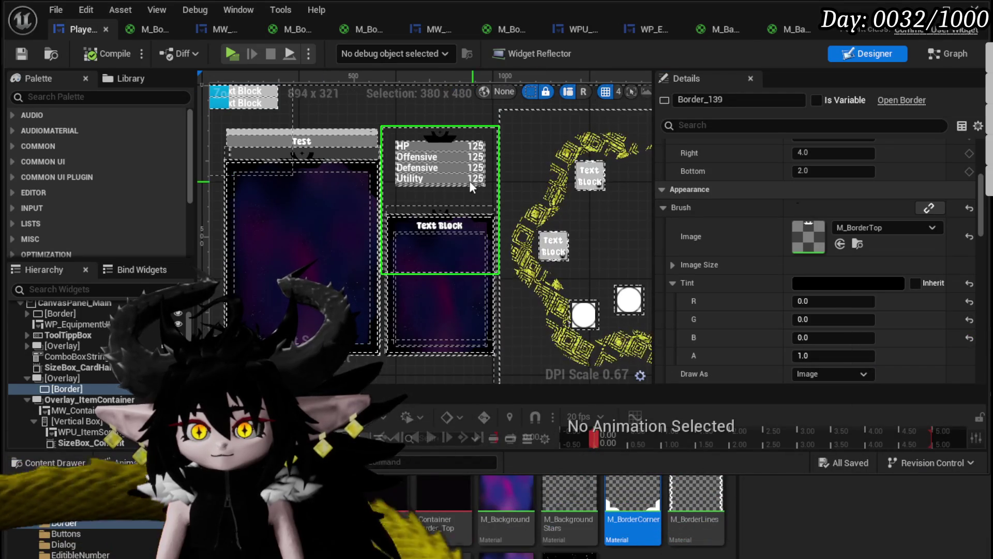
Collapse the frame's overlay in the Hierarchy and select the overlay holding the stats panel.
scroll(274, 151, "up", 2)
scroll(428, 191, "up", 4)
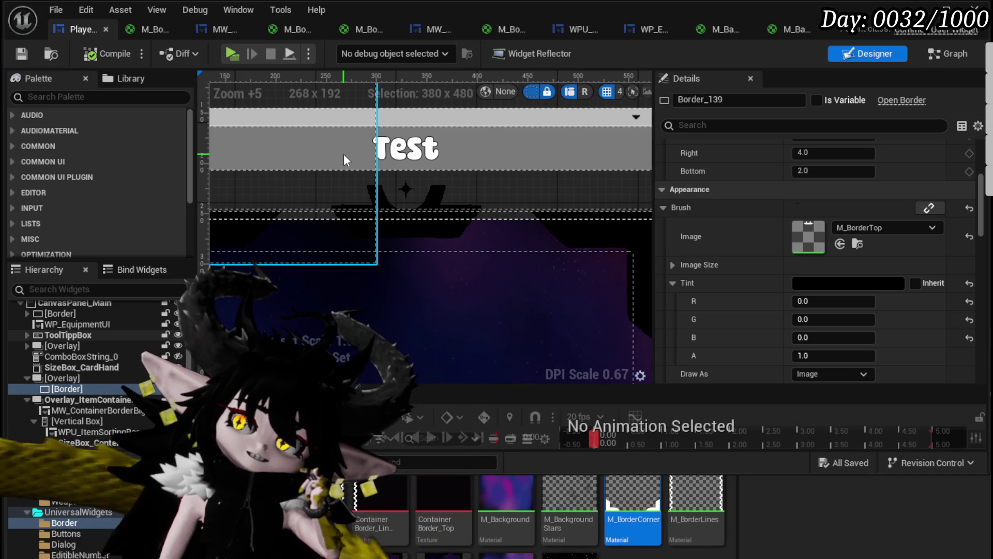
scroll(343, 154, "down", 4)
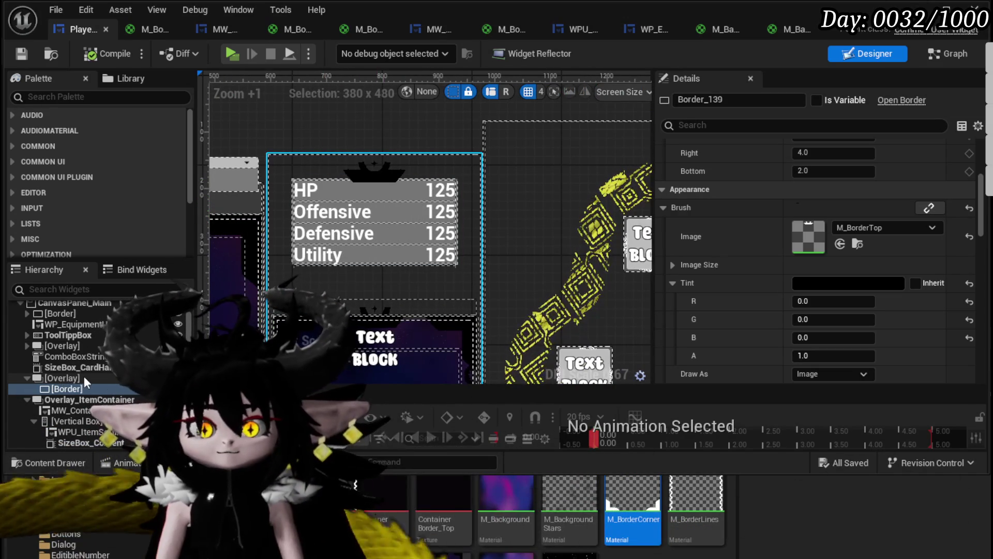
left_click(27, 377)
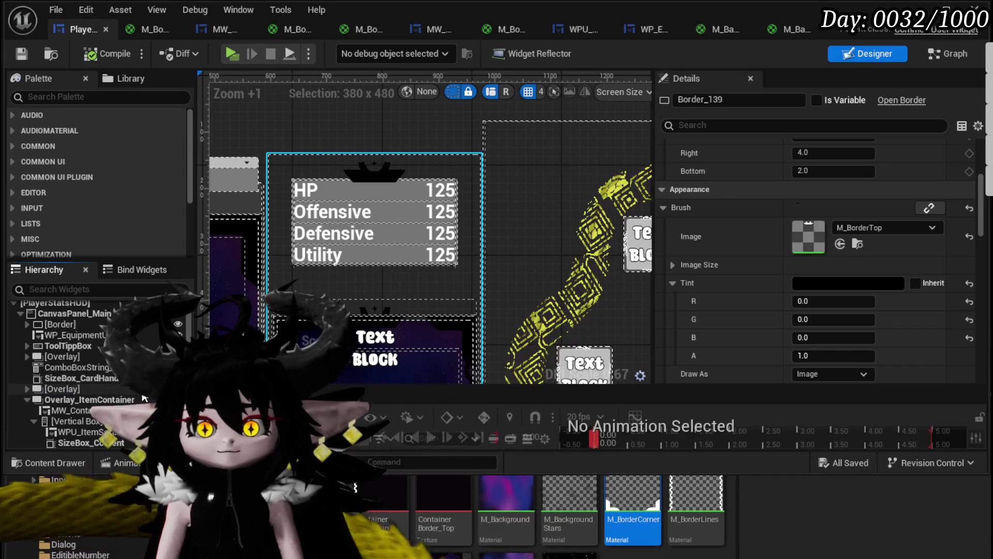
left_click(113, 387)
scroll(772, 254, "up", 5)
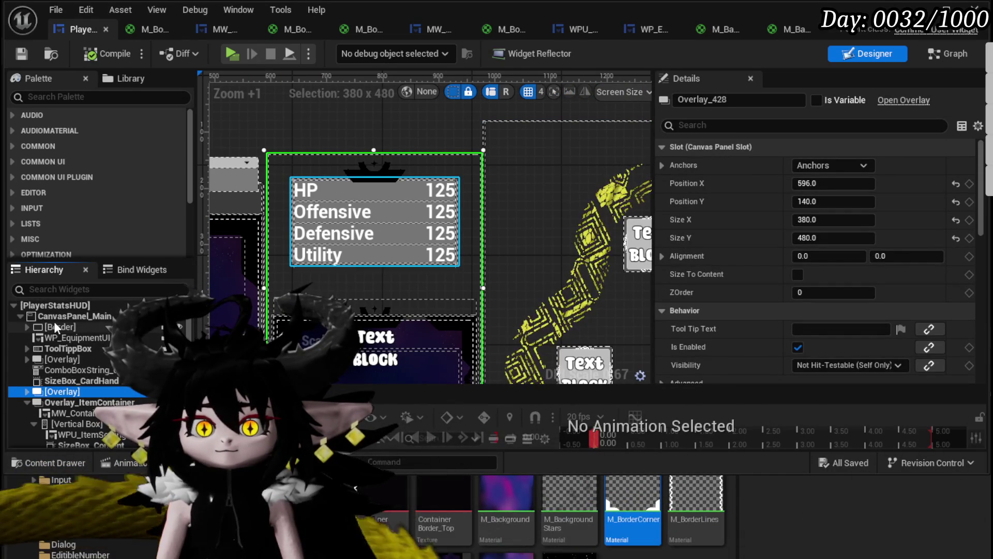
Select Border_36 behind the HP stats box in the Hierarchy.
left_click(27, 347)
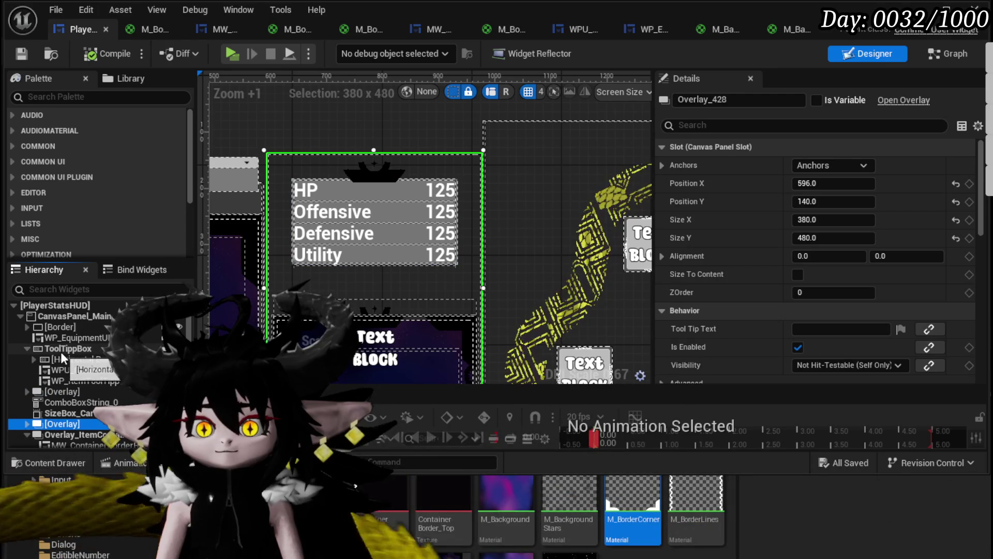
left_click(66, 348)
left_click(29, 348)
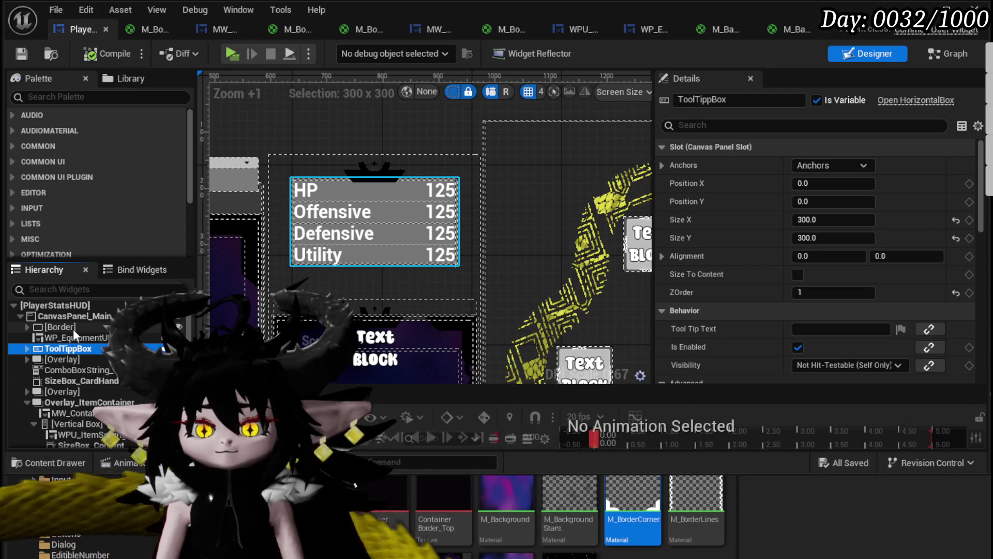
left_click(73, 328)
Drop M_Background into Border_36's Brush Image slot and expose its Vertical Box of stat rows.
scroll(770, 307, "down", 8)
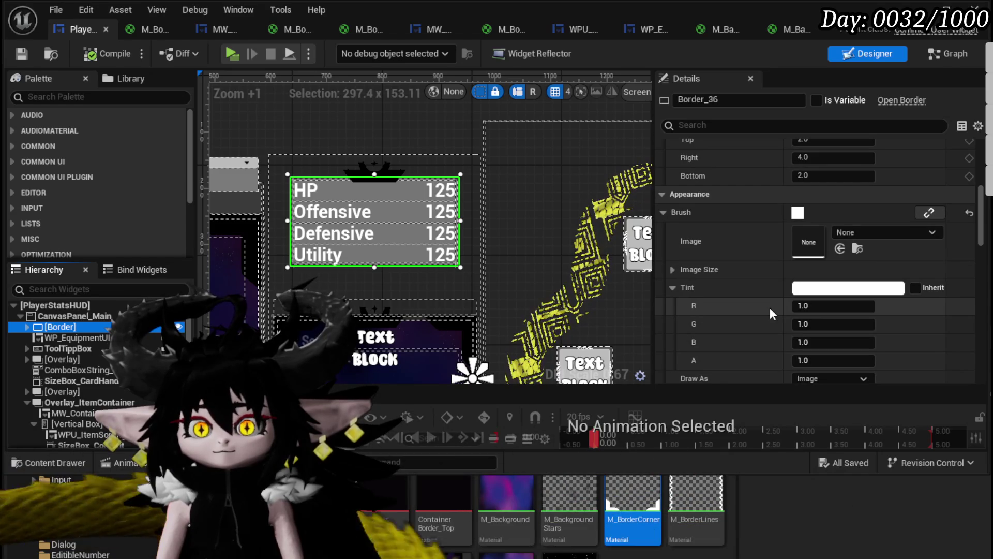
scroll(769, 307, "down", 2)
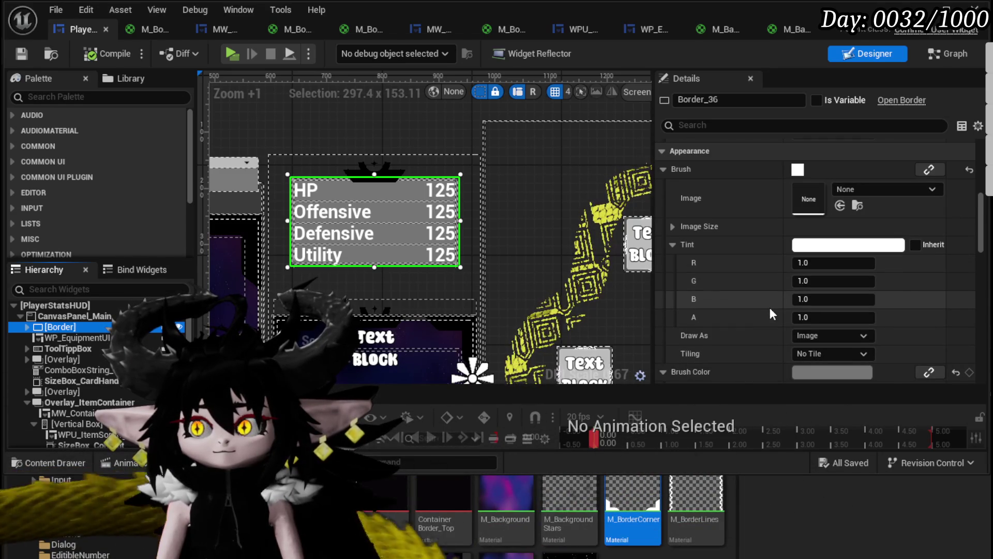
left_click_drag(506, 504, 843, 202)
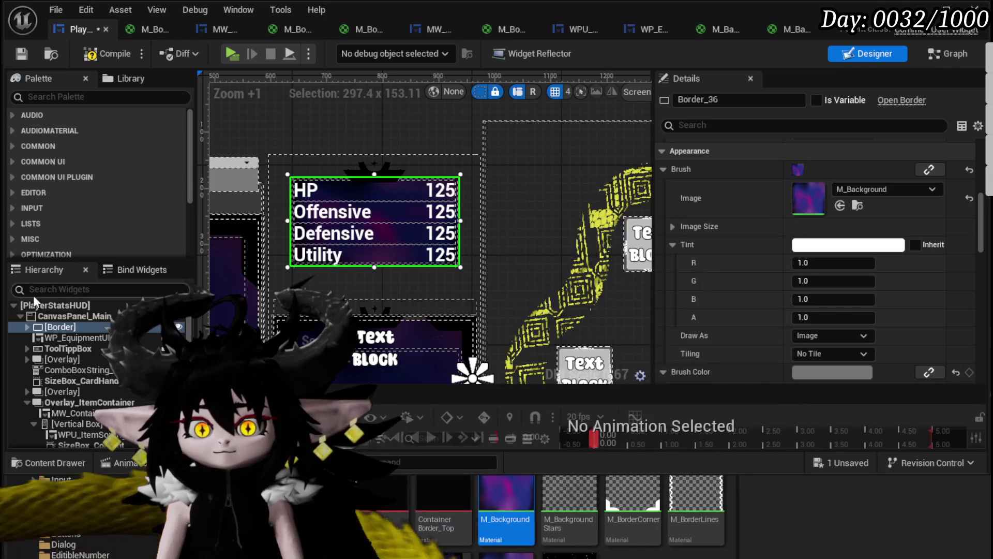
left_click(28, 327)
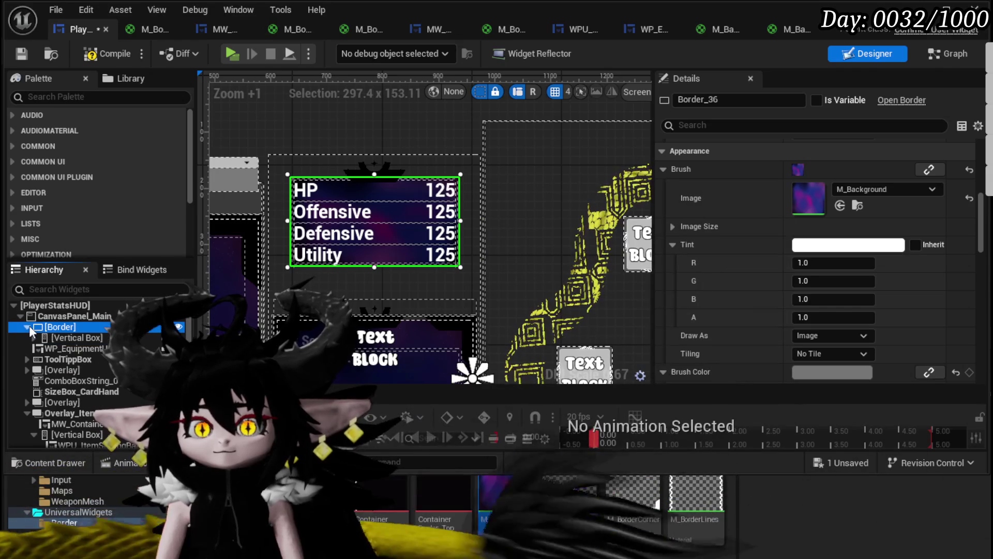
right_click(54, 337)
Wrap the stat rows' Vertical Box in a new Border using M_BackgroundStars as its image.
mouse_move(137, 481)
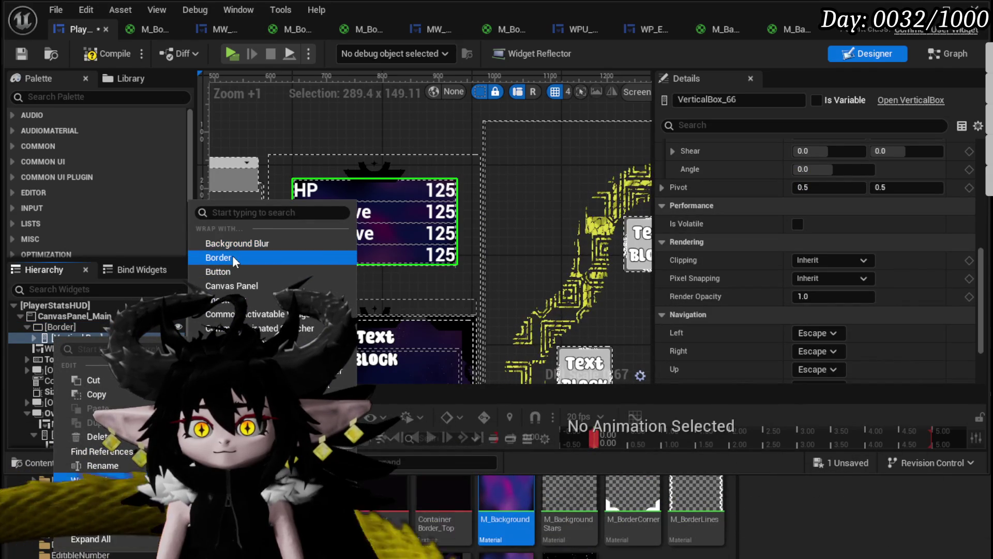
left_click(234, 257)
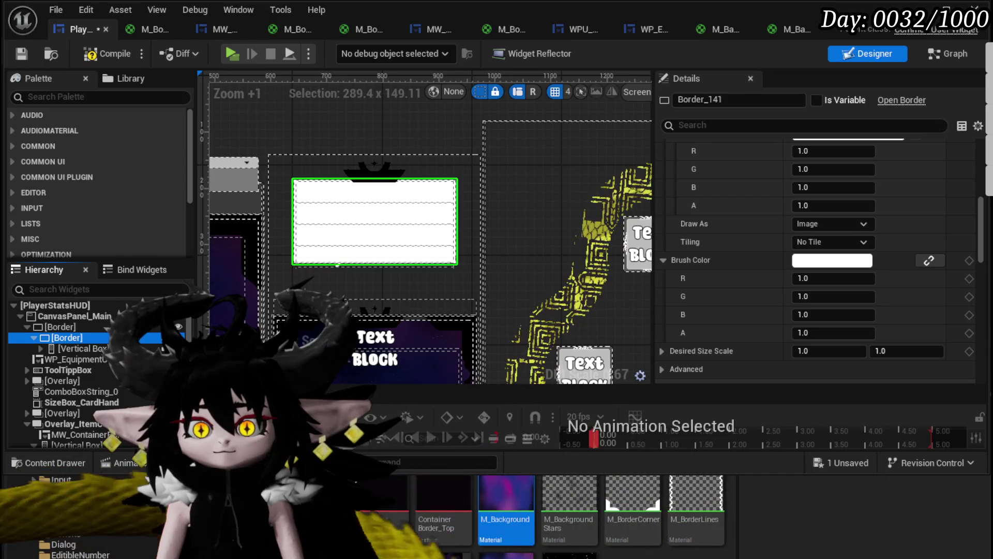
mouse_move(569, 491)
left_mouse_down()
mouse_move(815, 240)
mouse_move(822, 217)
mouse_move(827, 233)
left_mouse_up()
scroll(817, 227, "up", 5)
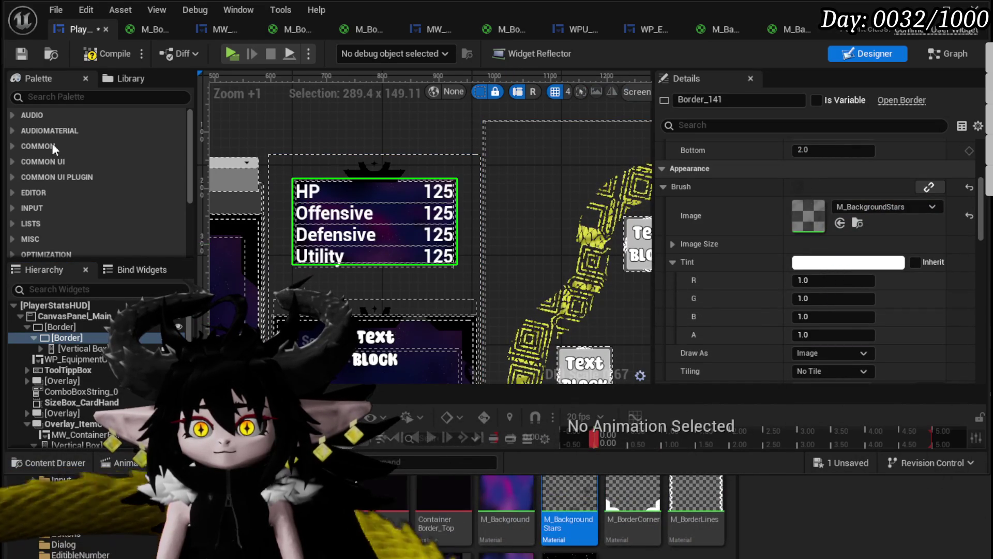
Compile and save PlayerStatsHUD, then expand the Vertical Box and HP row.
left_click(93, 55)
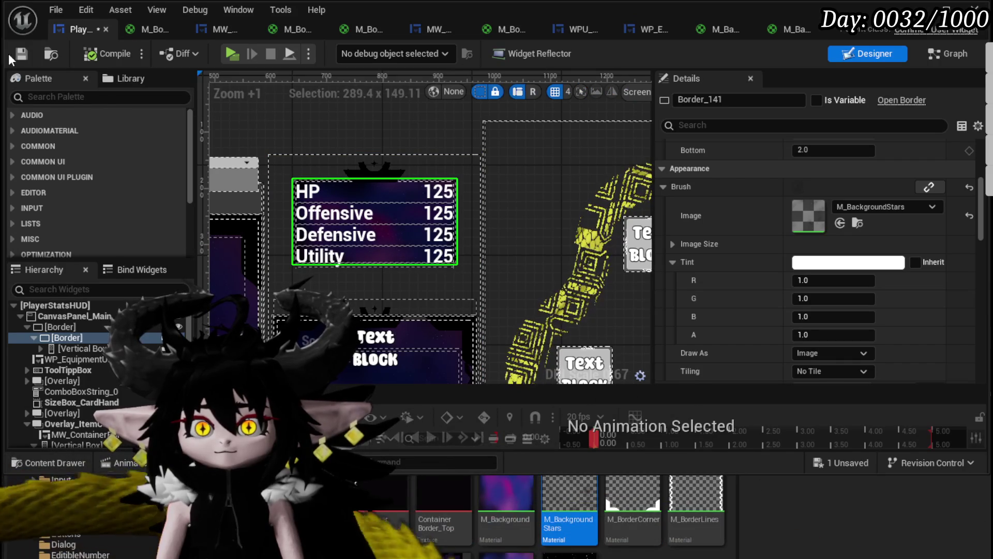
left_click(20, 55)
left_click(40, 348)
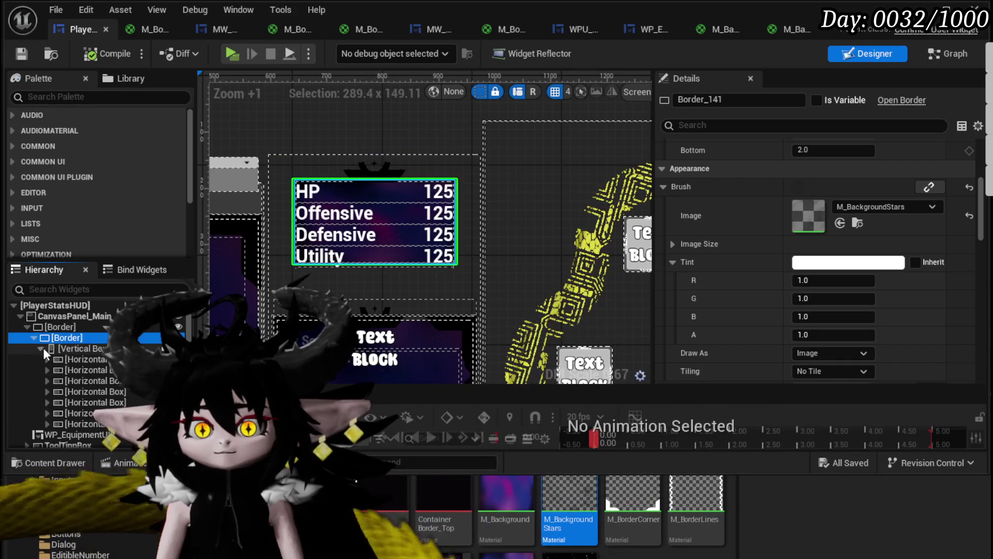
left_click(47, 359)
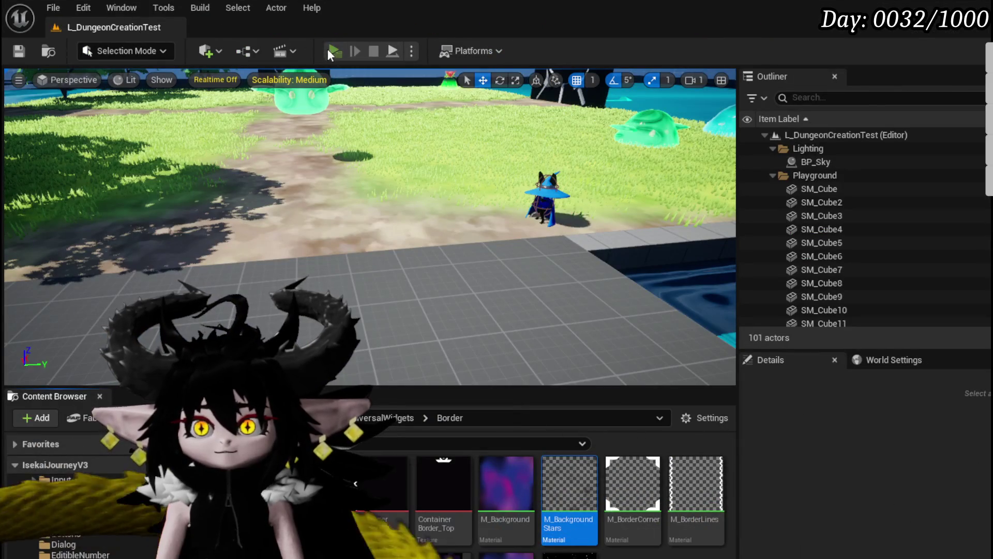
Play-test: view equipment item cards, open the glove inventory, check the starry stats background, then exit.
left_click(331, 50)
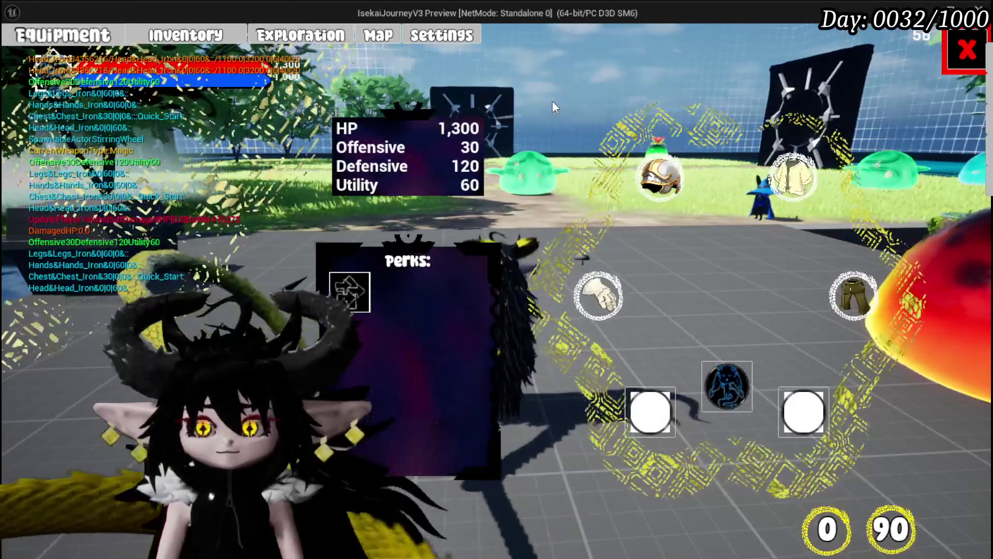
mouse_move(653, 176)
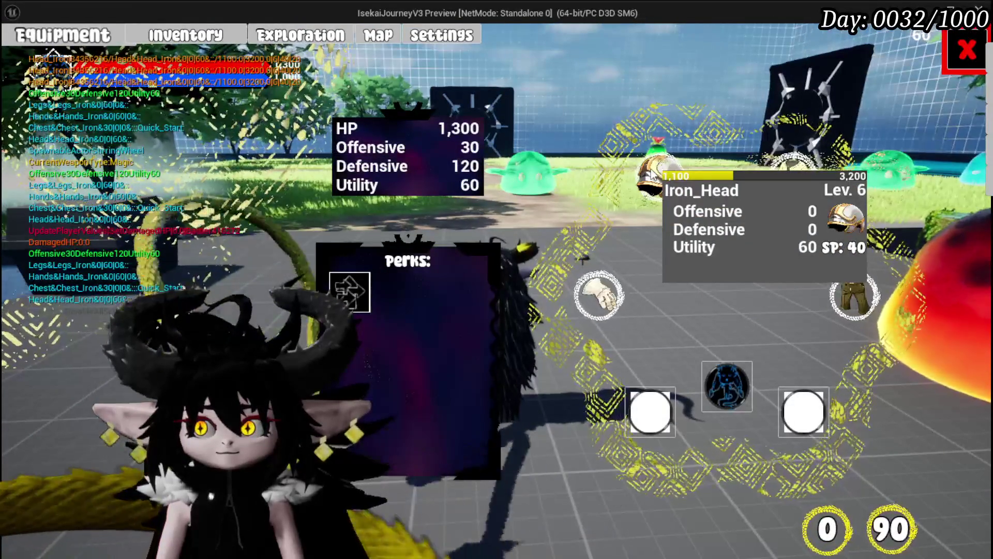
mouse_move(586, 290)
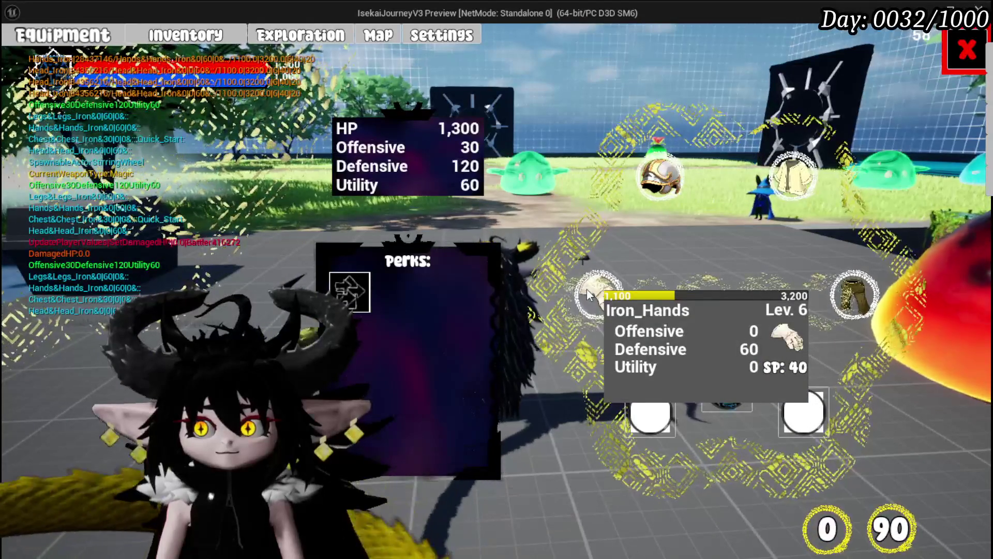
left_click(586, 289)
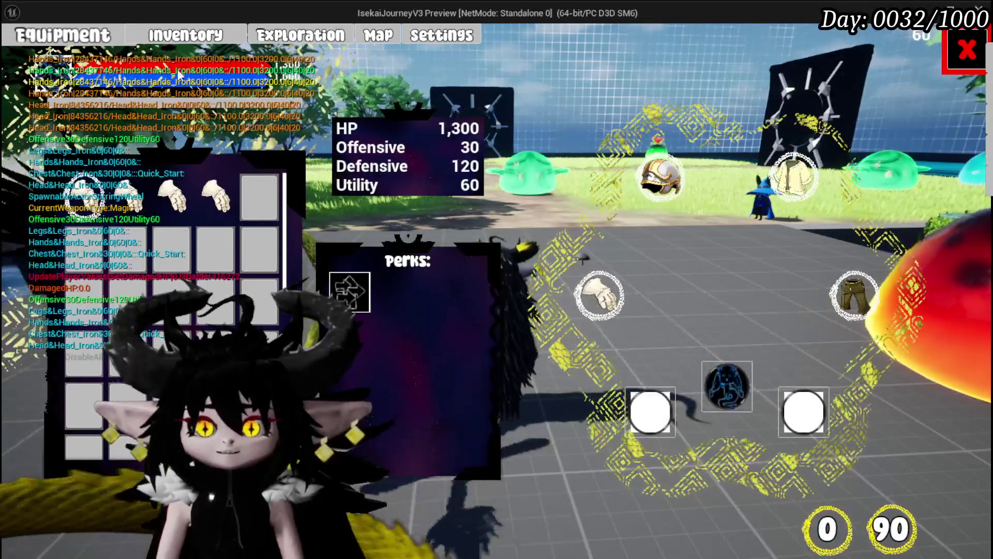
mouse_move(164, 212)
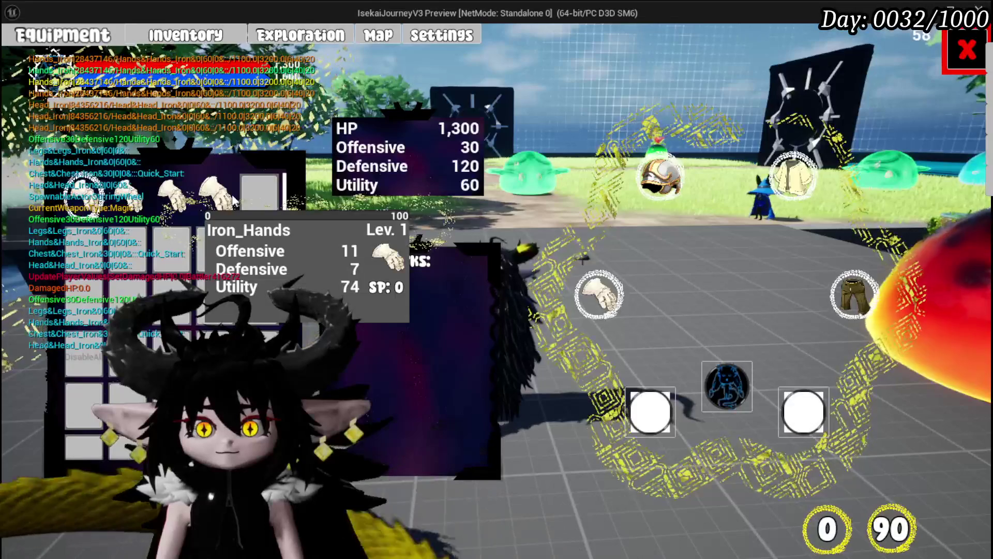
mouse_move(220, 196)
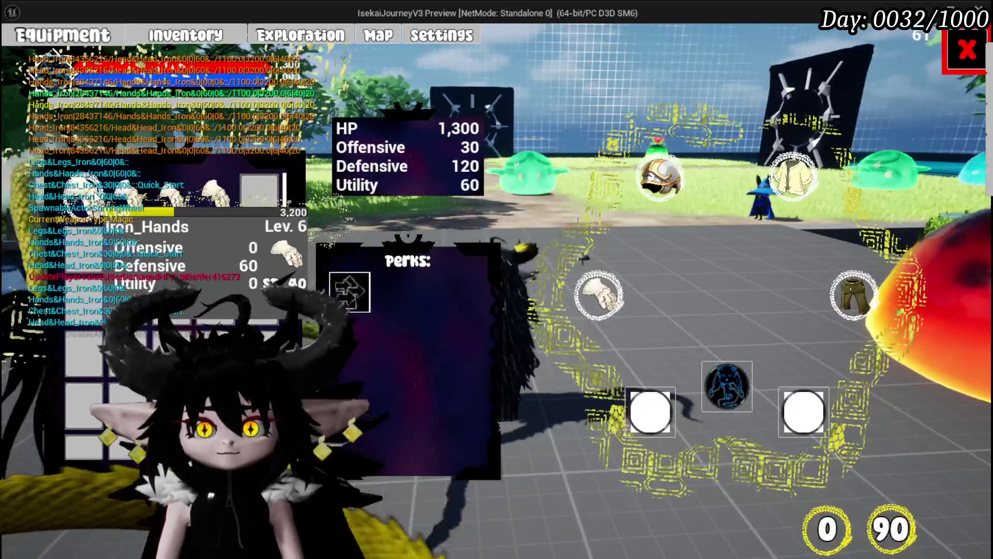
key("Escape")
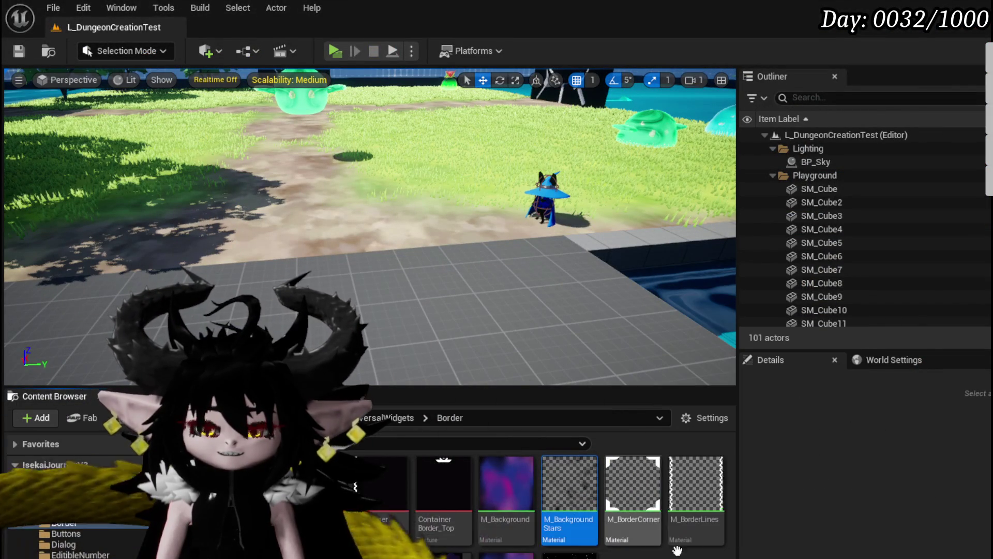
Browse EquipmentSystem UI to the EquipmentToolTipp folder and open W_EquipmentToolTipp.
scroll(72, 532, "down", 5)
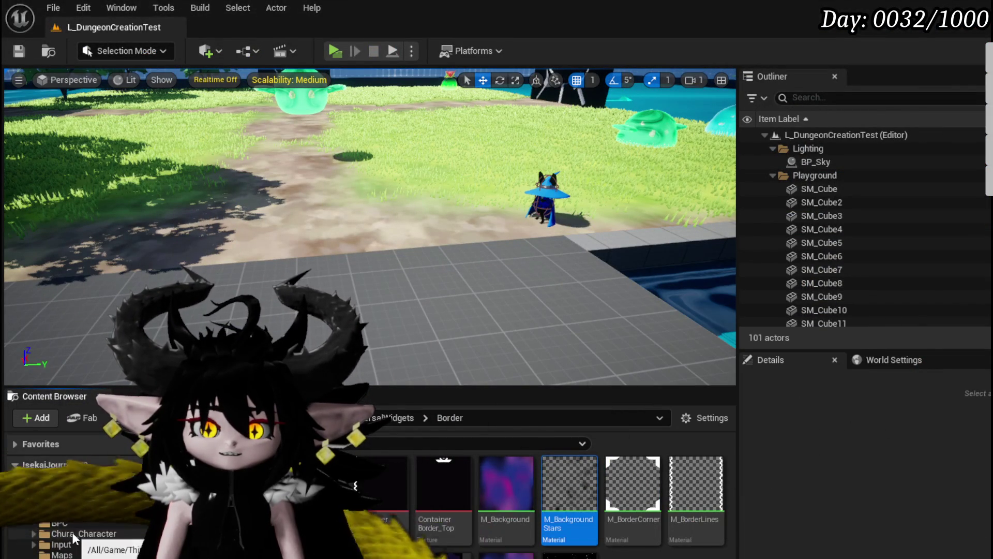
scroll(102, 525, "up", 8)
scroll(73, 496, "down", 10)
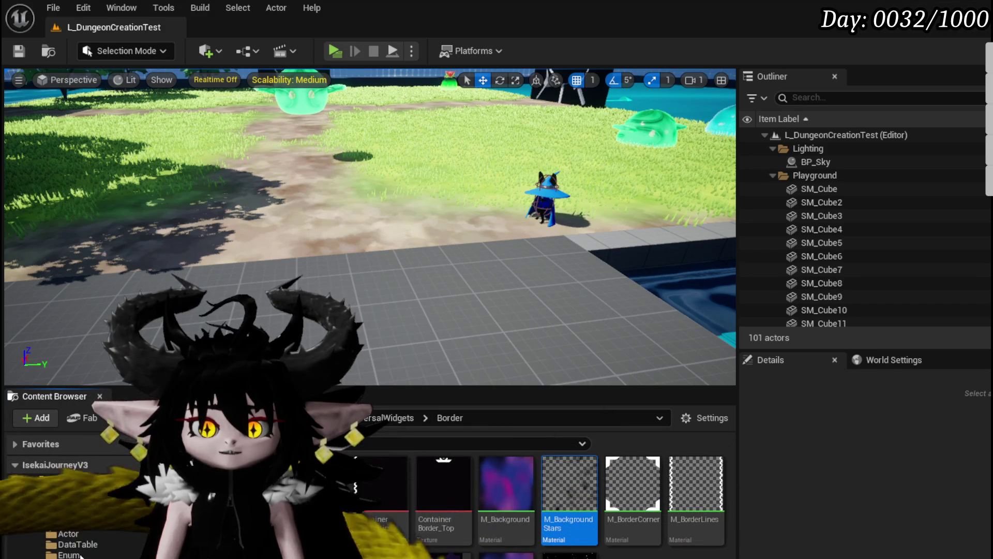
scroll(72, 496, "up", 5)
left_click(78, 517)
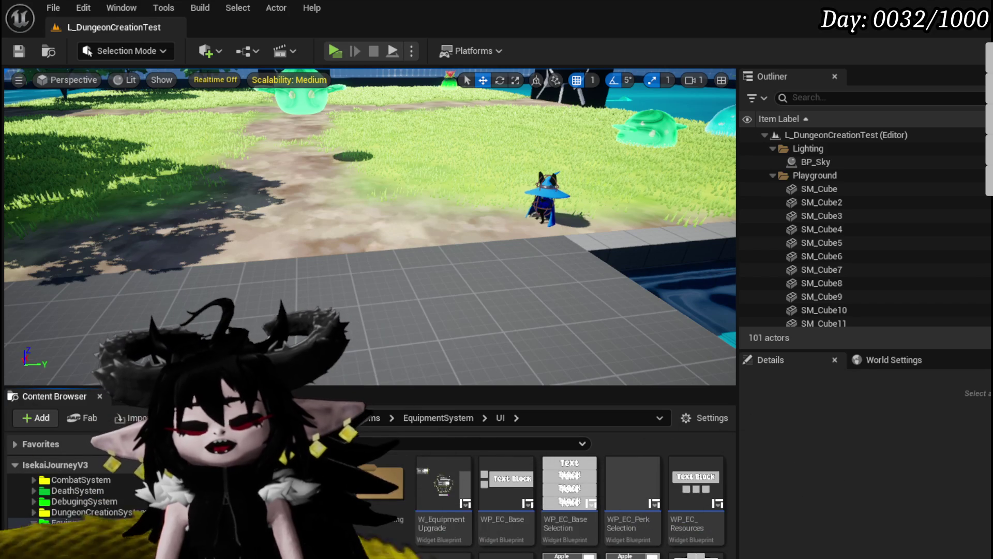
double_click(368, 498)
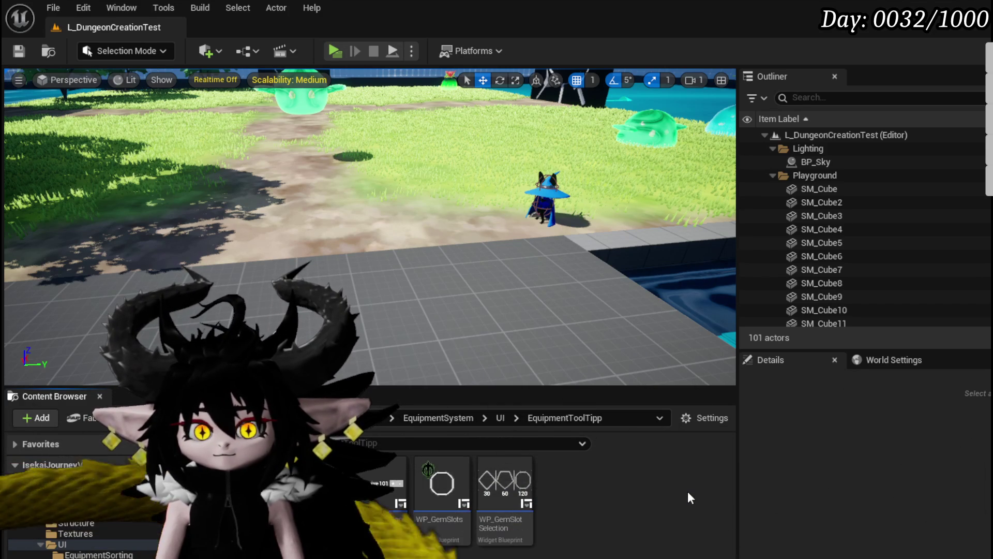
double_click(380, 484)
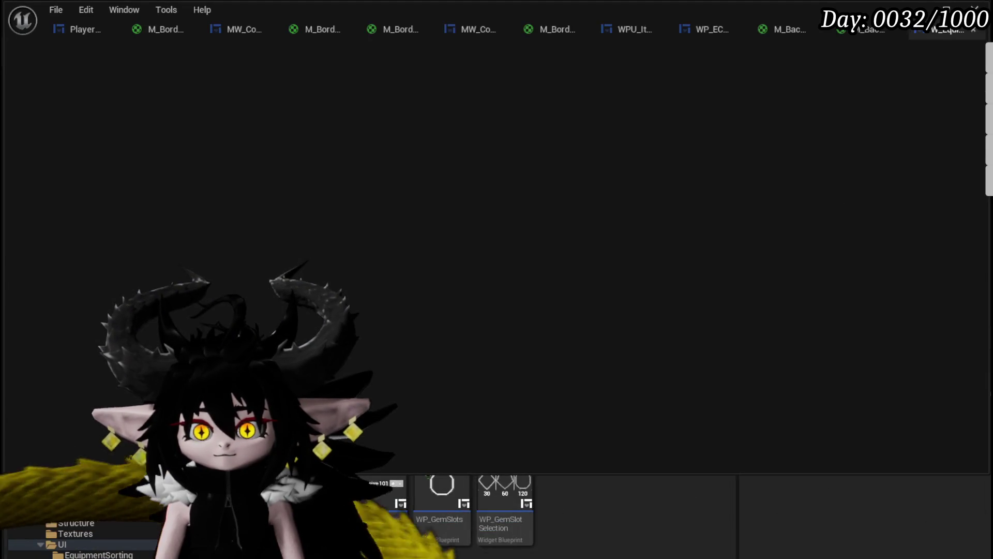
Make M_BackgroundStars' sibling M_Background the brush image of the tooltip's outer Border_0.
left_click_drag(355, 344, 301, 308)
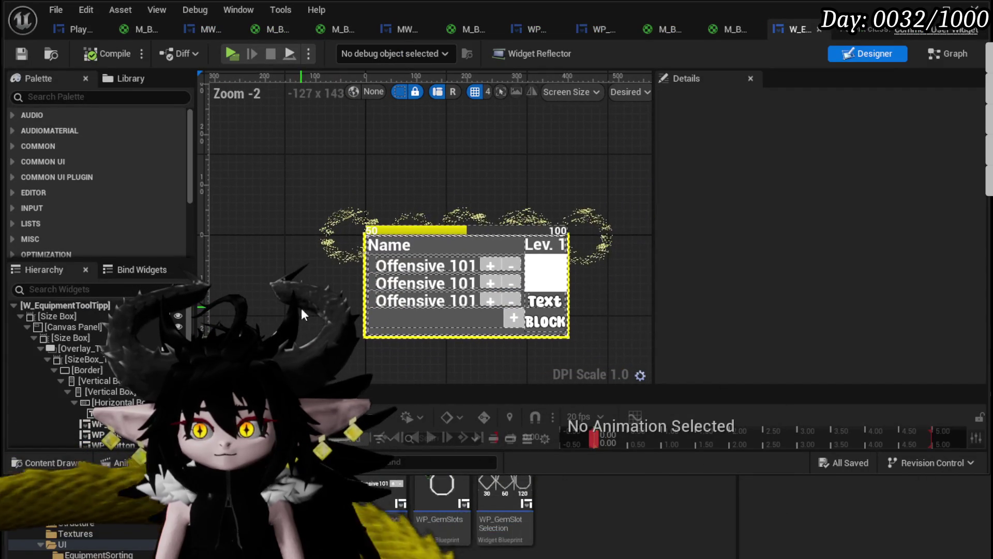
left_click(107, 368)
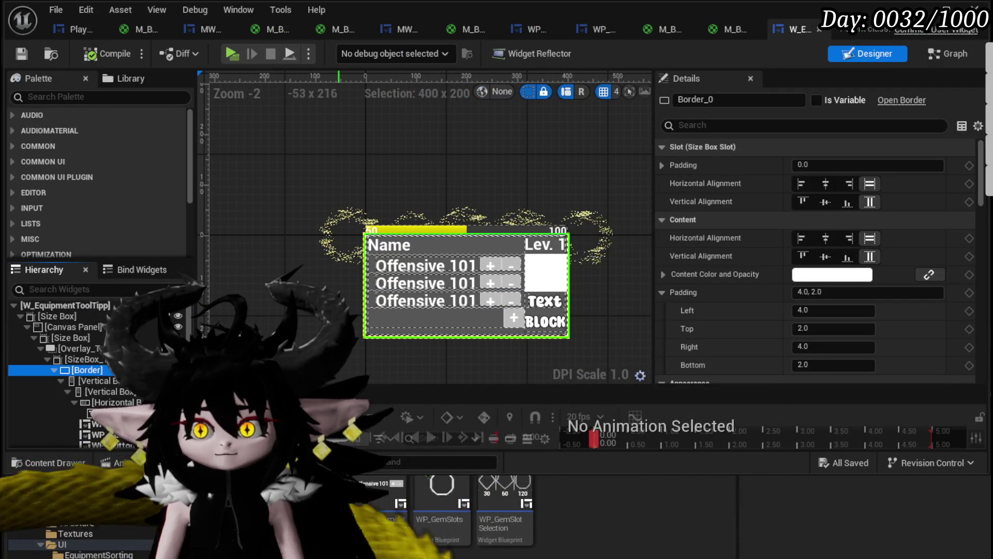
scroll(815, 281, "down", 5)
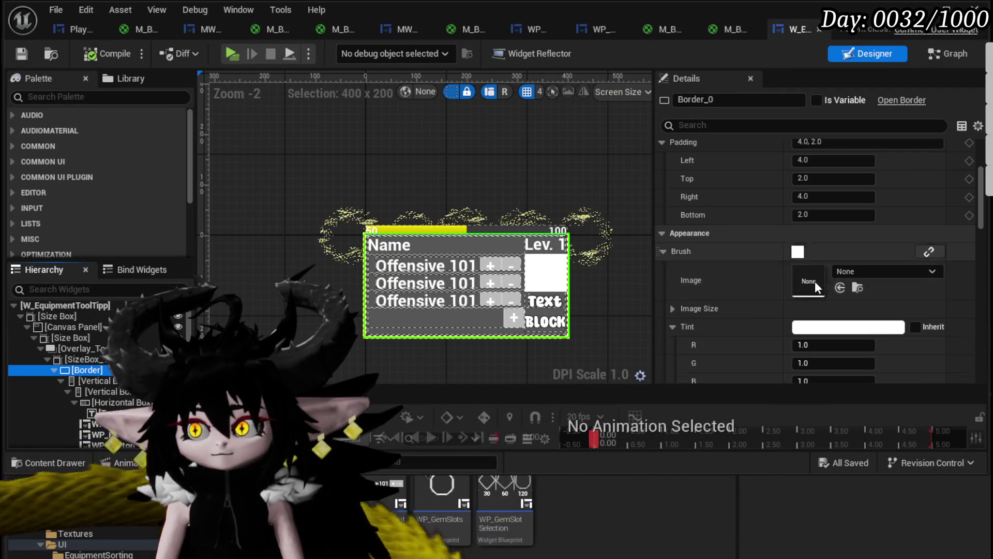
scroll(154, 534, "down", 5)
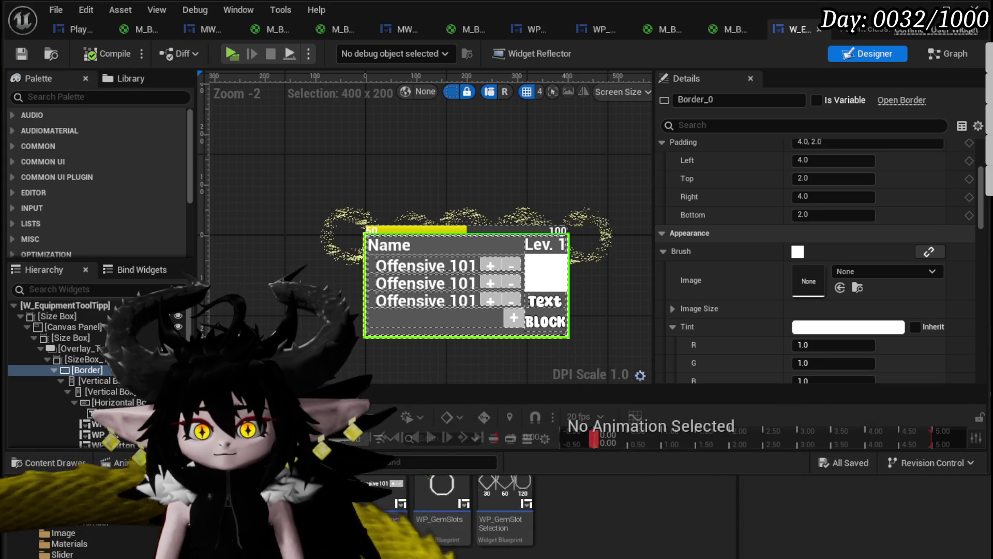
left_click(66, 543)
left_click_drag(505, 492, 830, 279)
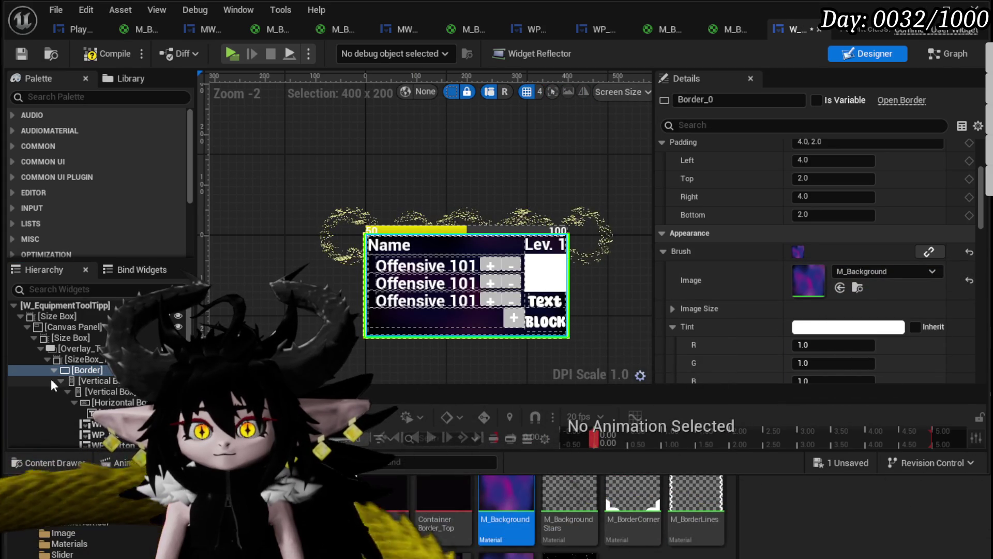
right_click(81, 381)
mouse_move(138, 526)
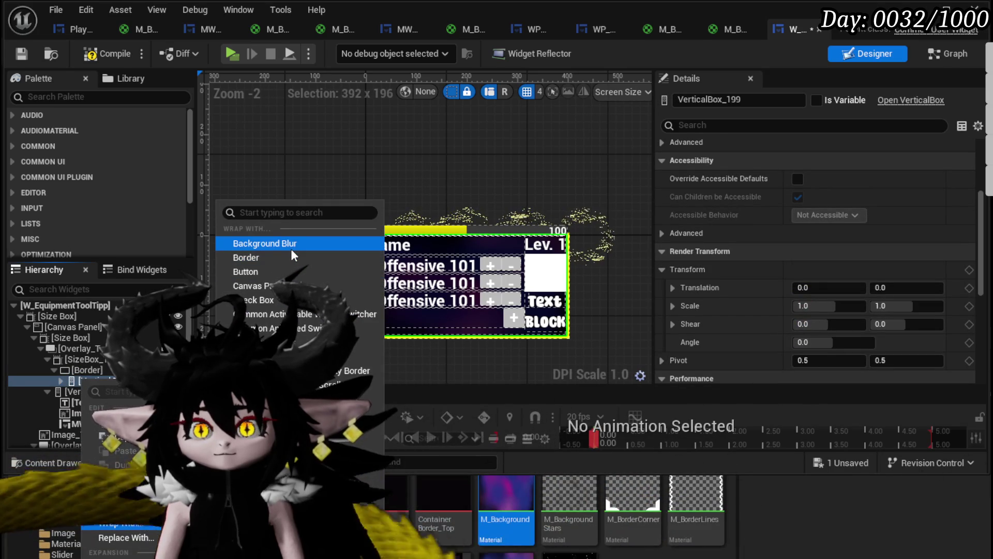
Wrap the Vertical Box in a new Border using M_BackgroundStars as its brush image, and save.
left_click(288, 257)
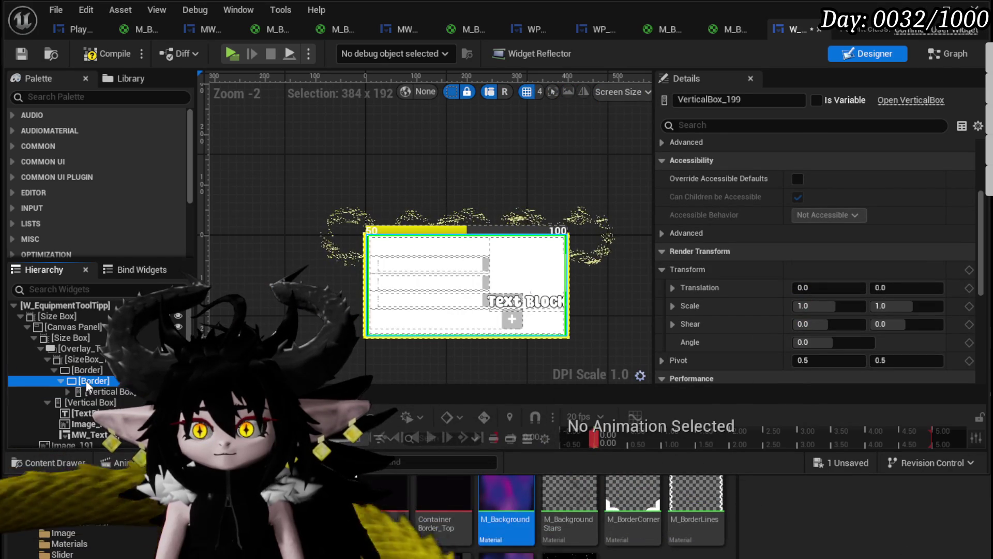
left_click_drag(569, 499, 844, 287)
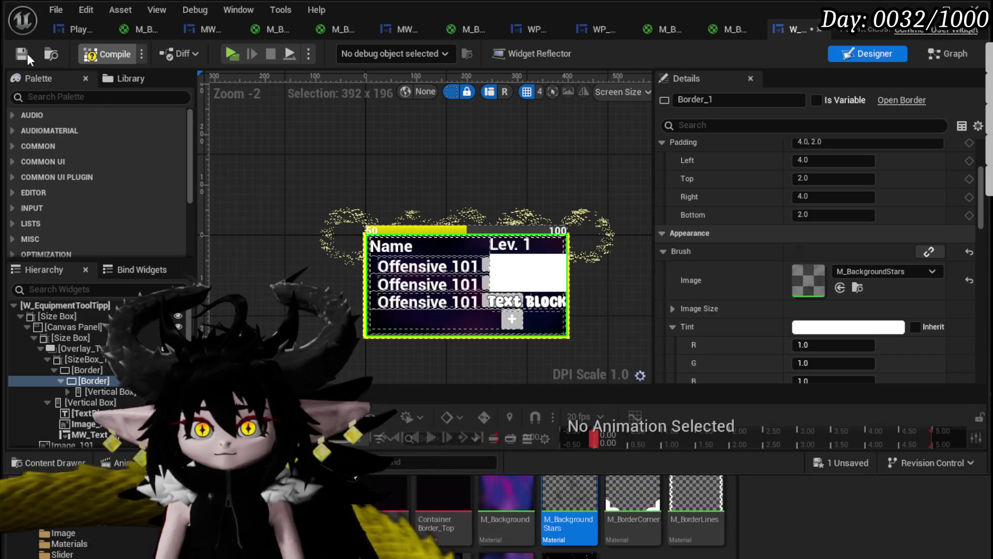
left_click(20, 53)
Zoom and pan across the enlarged starry tooltip, then bring up the selected Border's wrapping options.
scroll(439, 313, "up", 3)
scroll(439, 313, "up", 1)
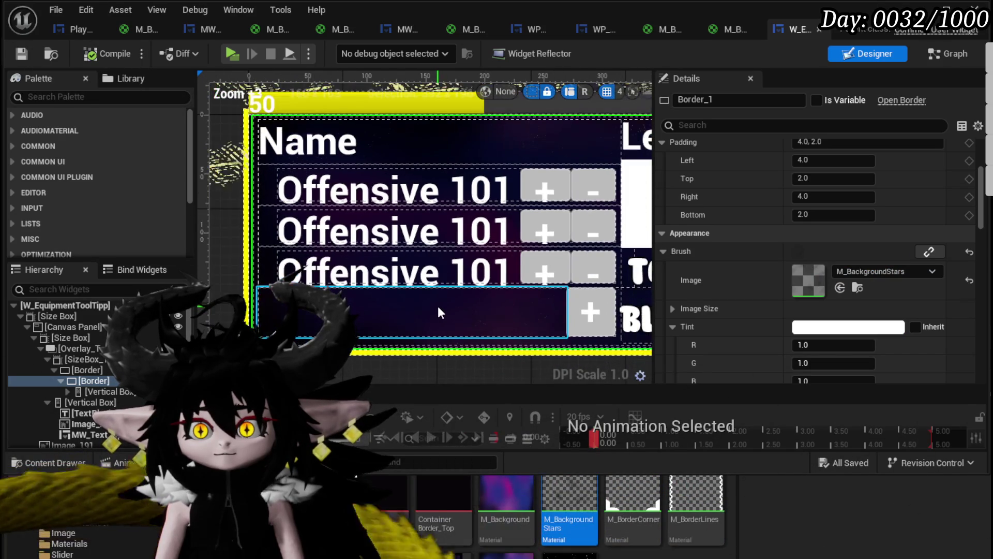
left_click_drag(438, 312, 365, 307)
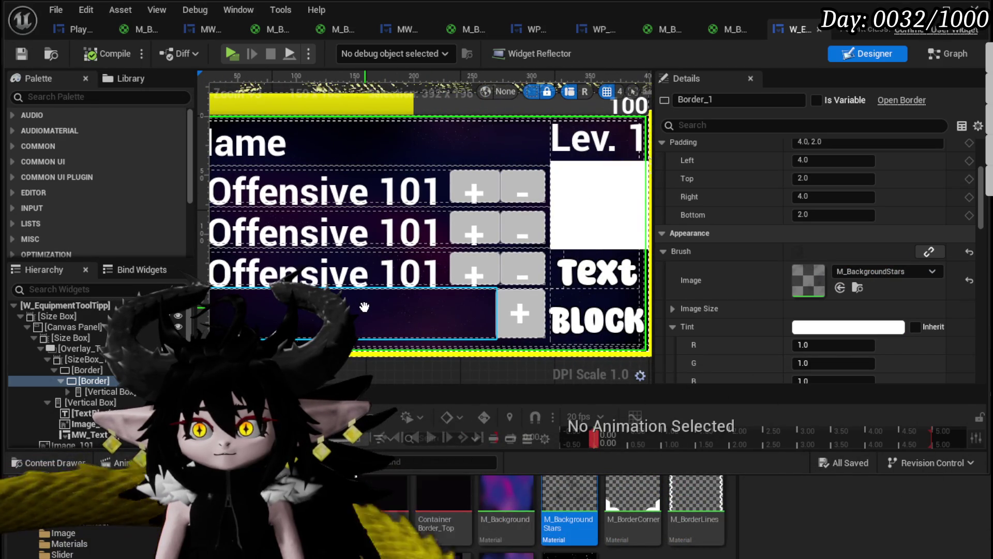
scroll(365, 309, "down", 1)
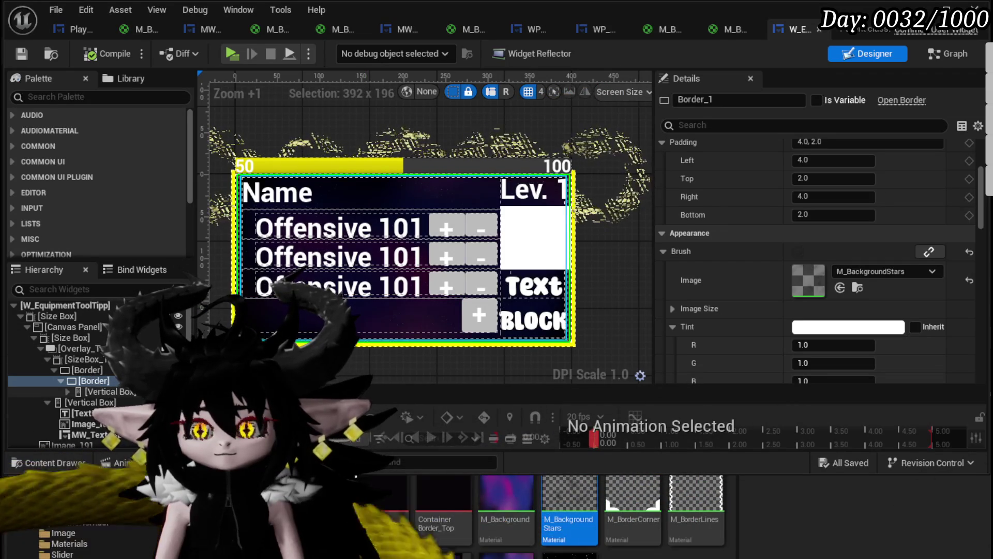
right_click(102, 377)
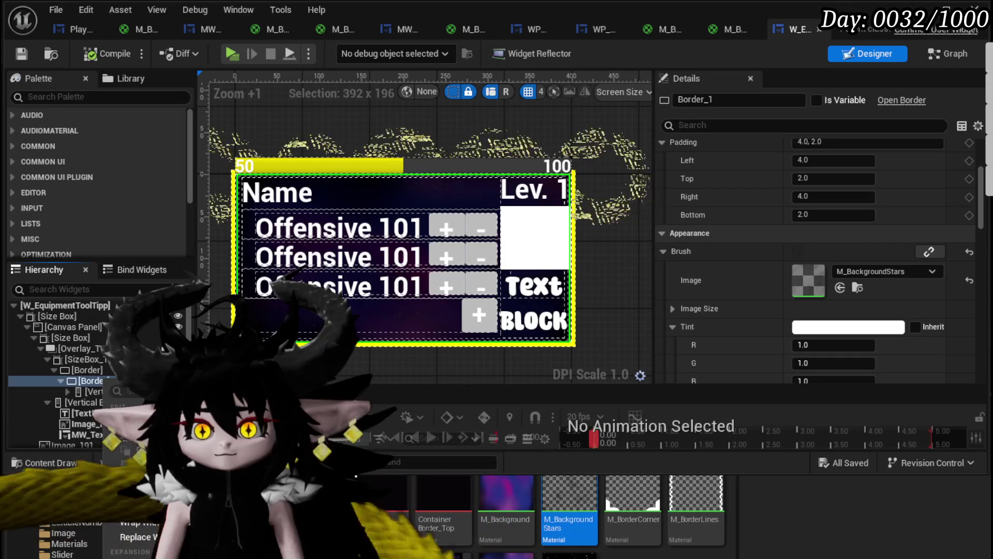
Wrap the inner Border in another Border and give the inner one the M_BorderCorner image.
mouse_move(138, 521)
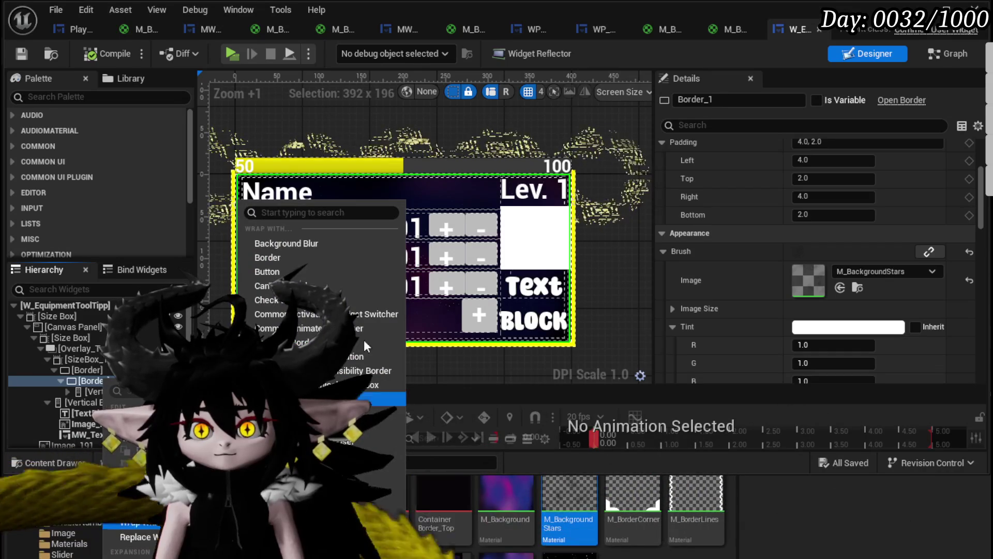
left_click(313, 257)
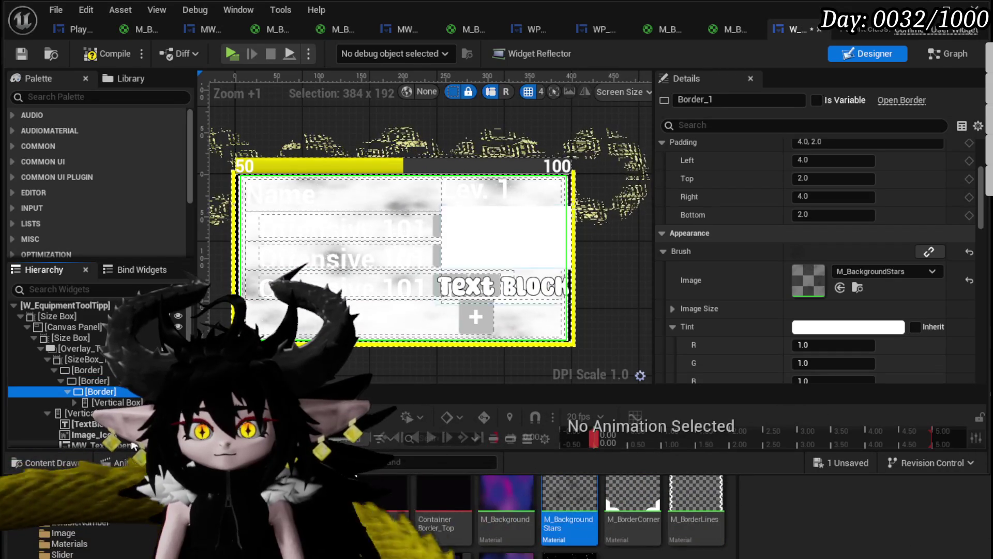
left_click_drag(632, 494, 829, 280)
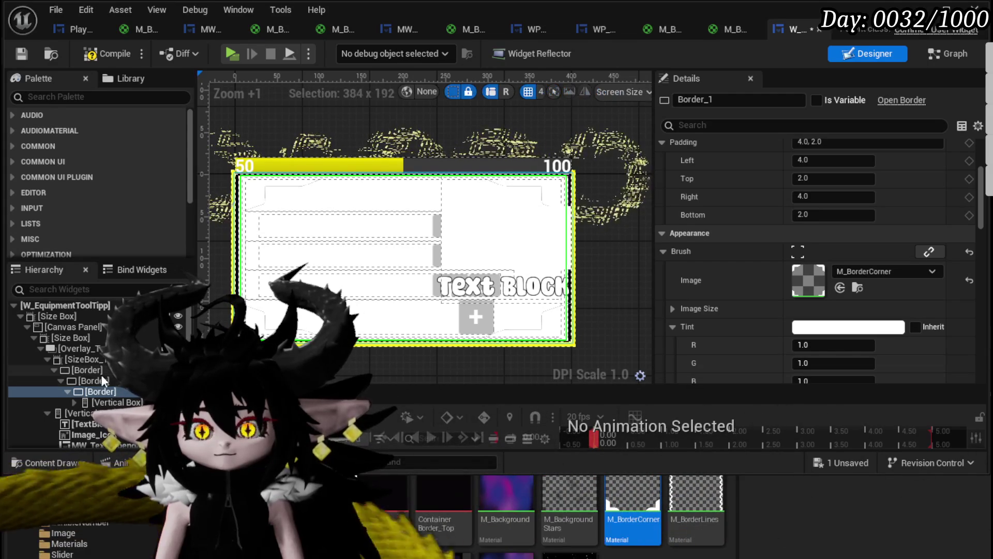
Select the middle Border_2 and set its brush image to the SpaceScreenBackground starry texture.
left_click(98, 370)
left_click(98, 383)
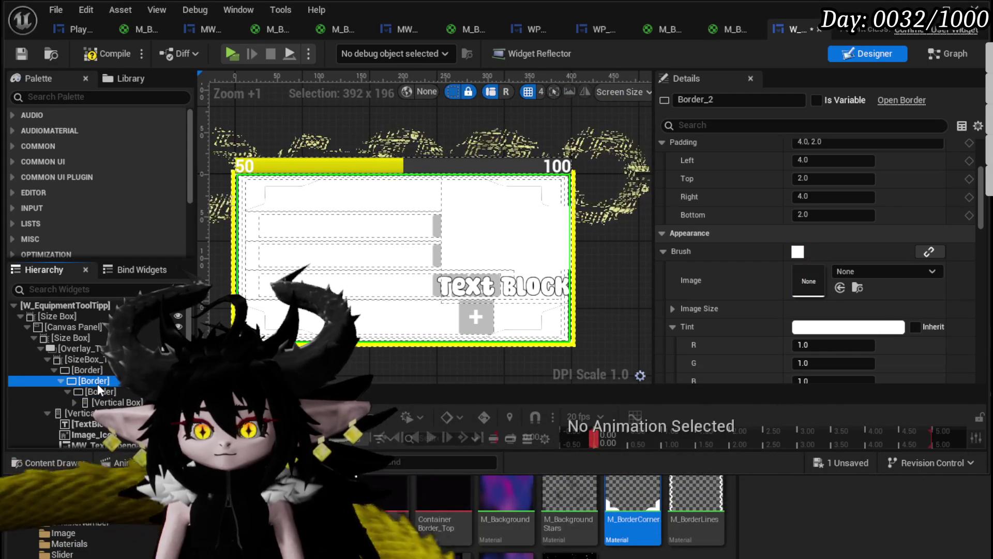
left_click(95, 371)
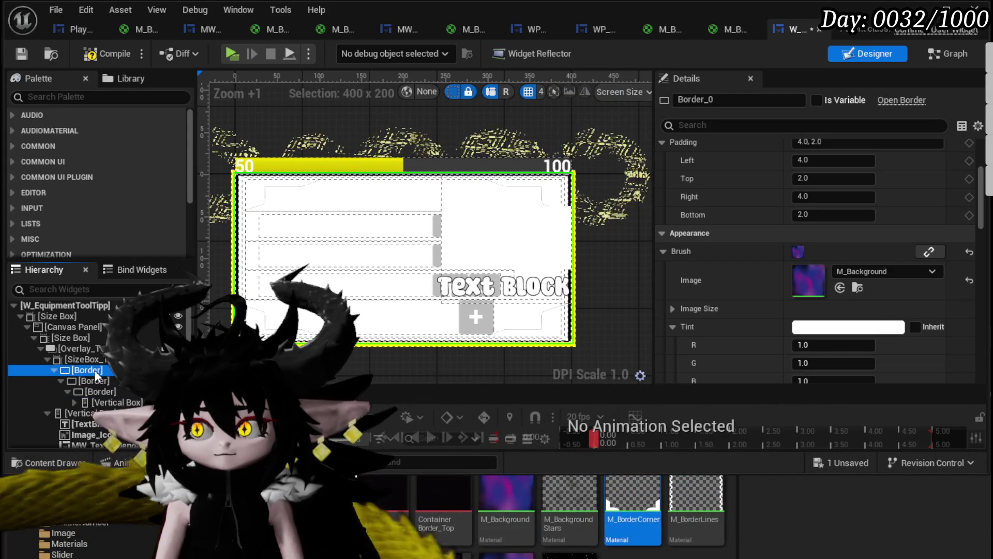
left_click(98, 390)
left_click(97, 379)
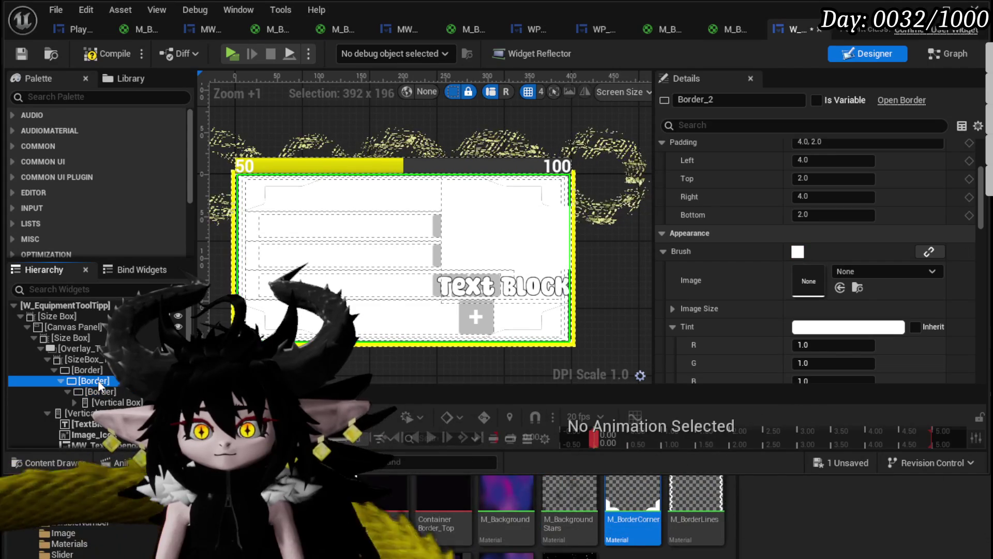
mouse_move(569, 552)
left_mouse_down()
mouse_move(840, 287)
mouse_move(827, 282)
left_mouse_up()
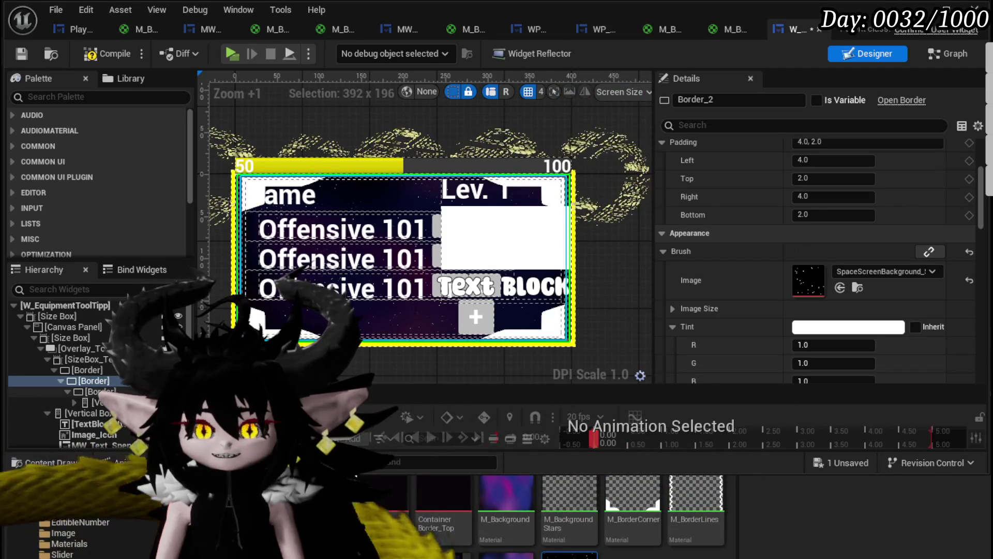
left_click(98, 391)
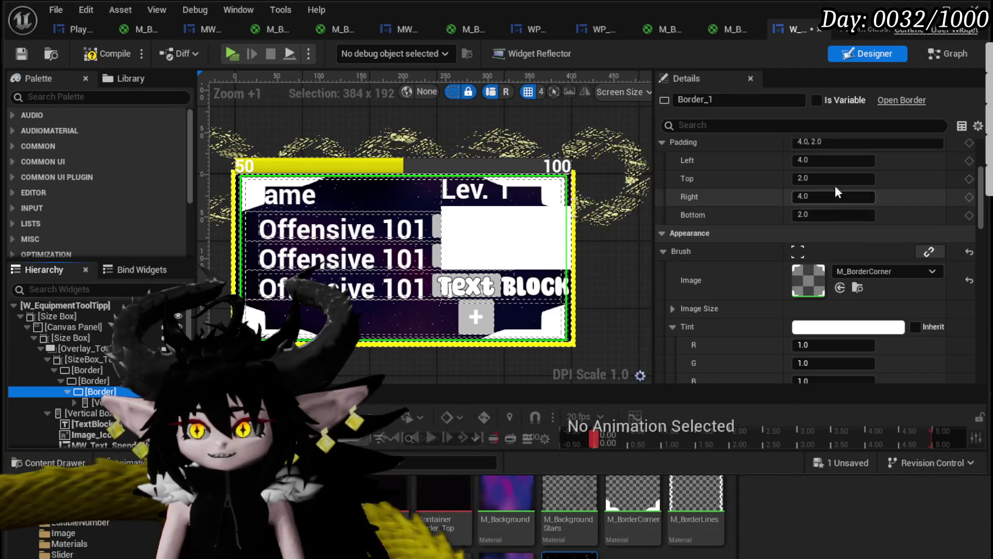
Set the slot padding to -20 left, -10 top, -20 right and -10 bottom.
scroll(729, 184, "up", 2)
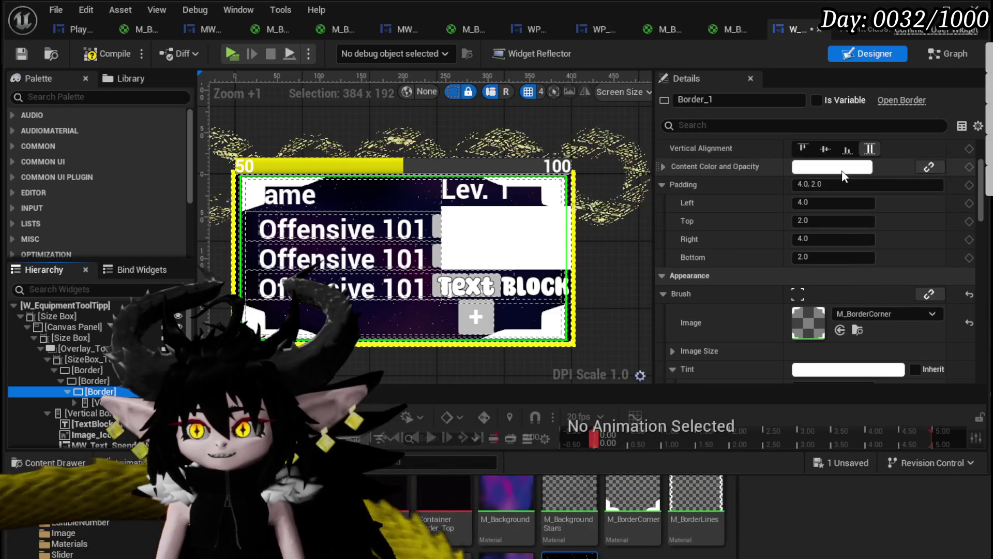
scroll(724, 212, "up", 5)
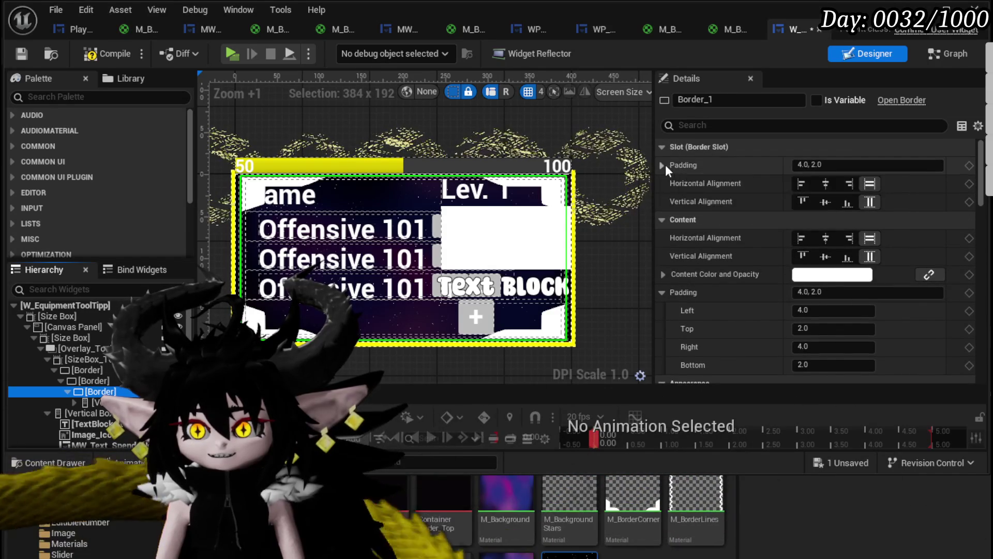
left_click(664, 165)
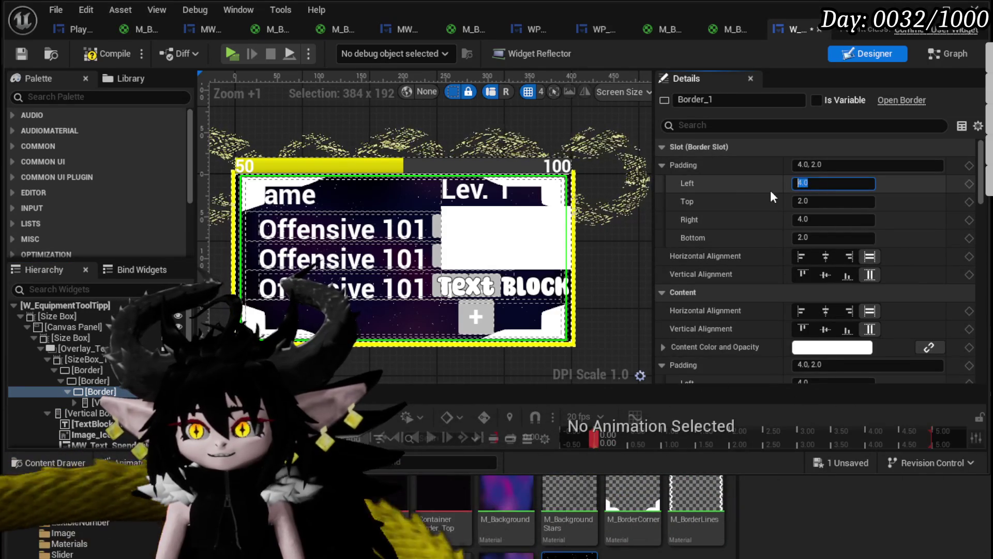
type("-20")
key("Return")
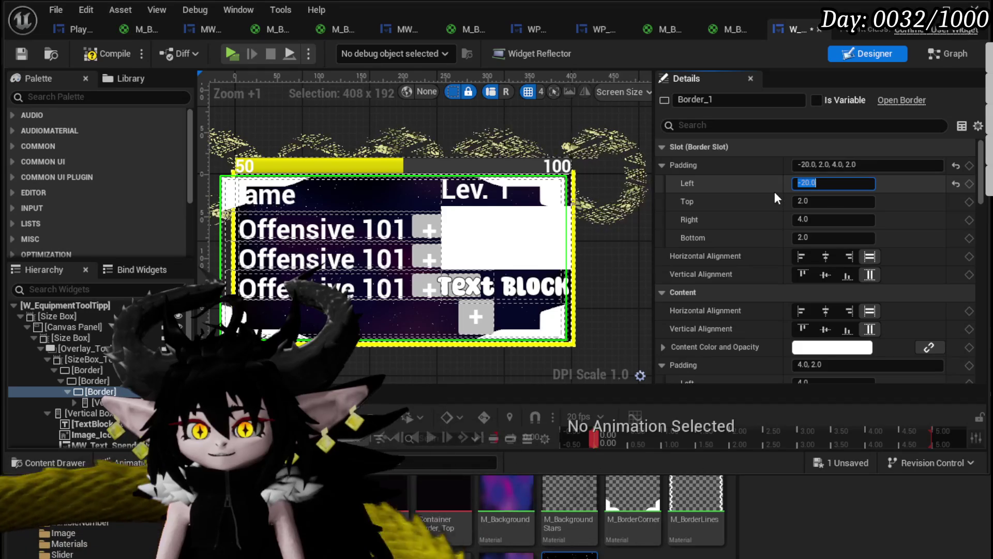
left_click(846, 200)
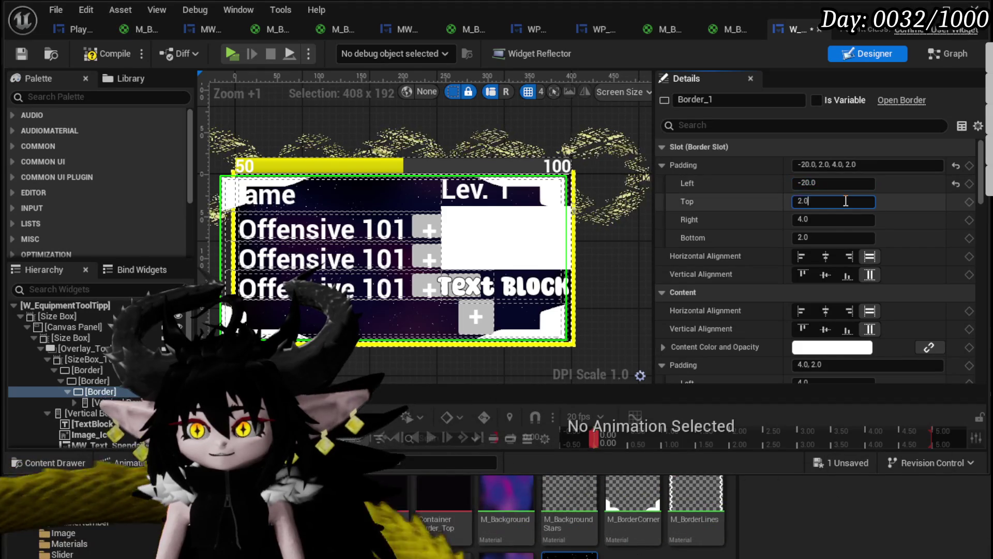
key("BackSpace")
key("BackSpace")
key("BackSpace")
type("-20")
key("Return")
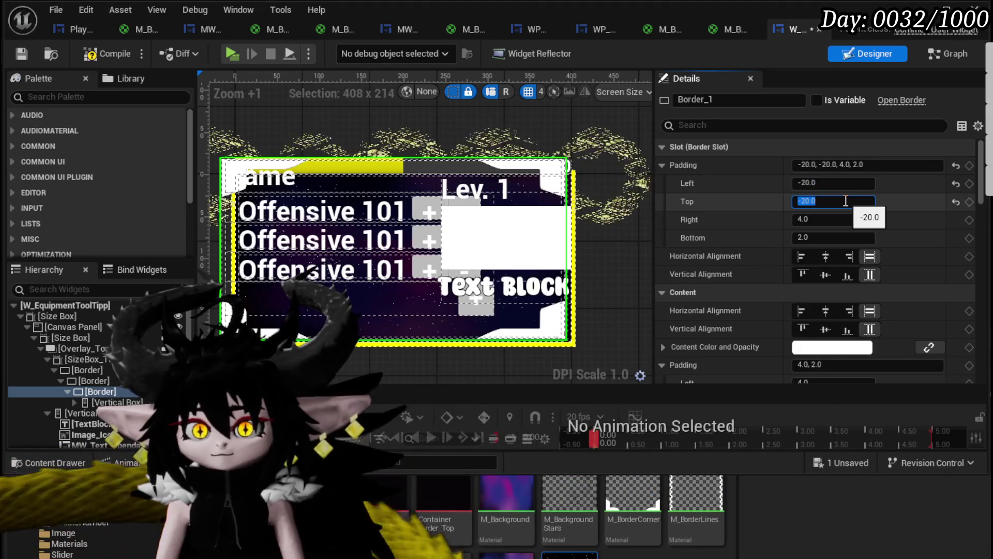
left_click(807, 201)
type("1")
key("Tab")
type("-20")
key("Tab")
type("-10")
key("Return")
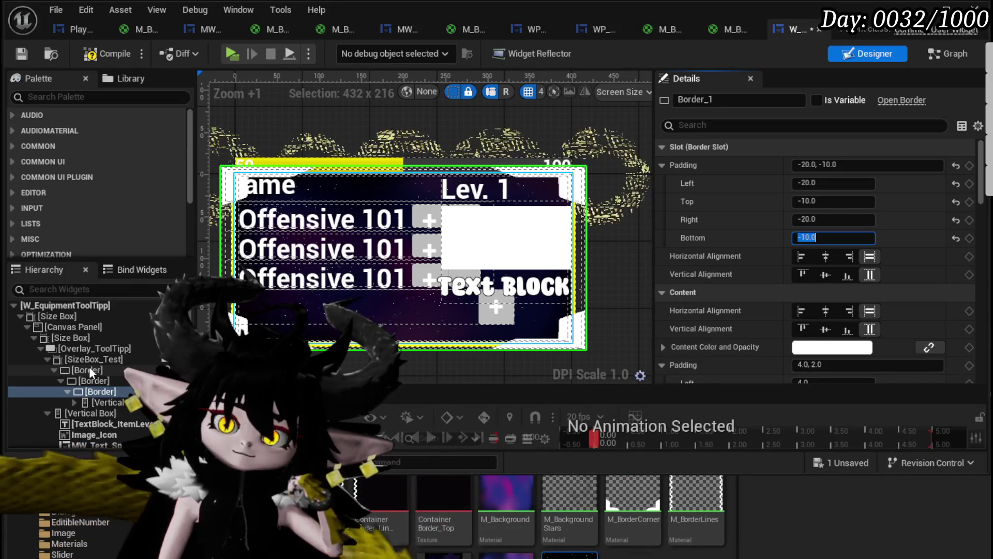
Replace the corner border with its child Vertical Box, removing the border.
right_click(89, 391)
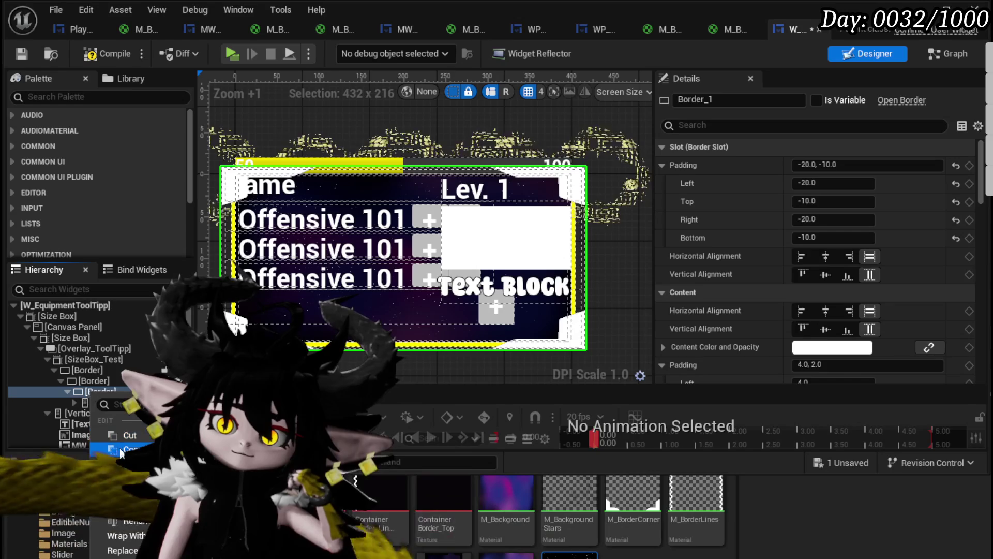
right_click(101, 391)
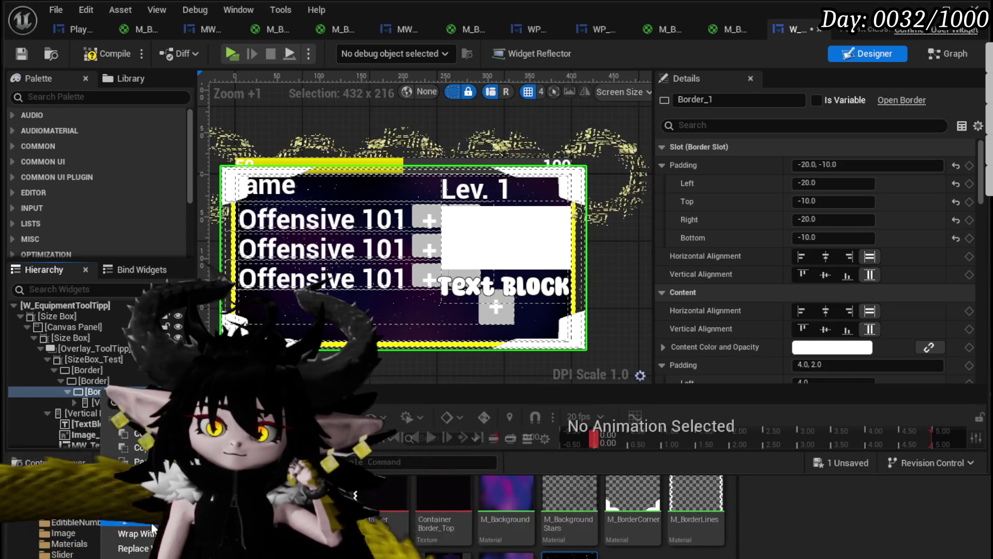
mouse_move(129, 548)
left_click(445, 455)
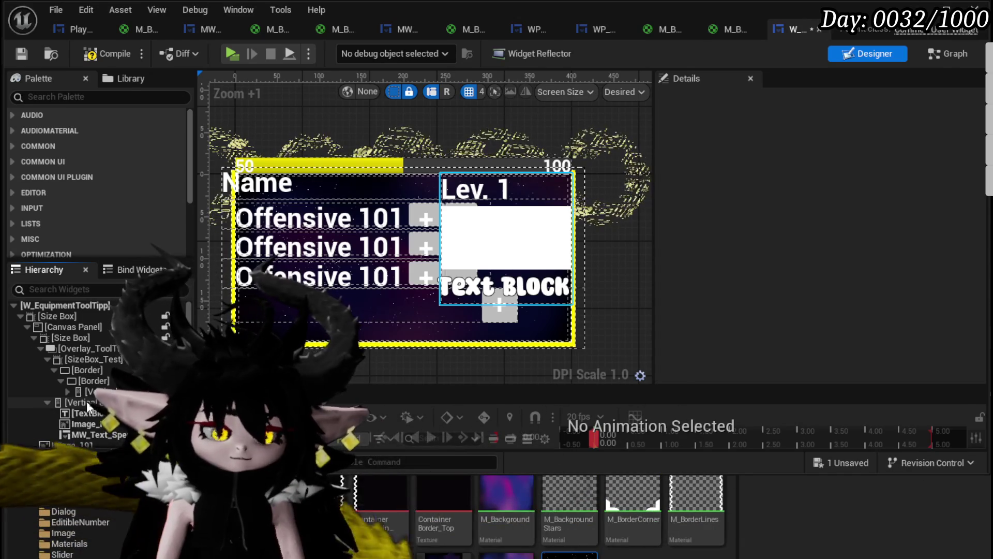
key("ctrl+z")
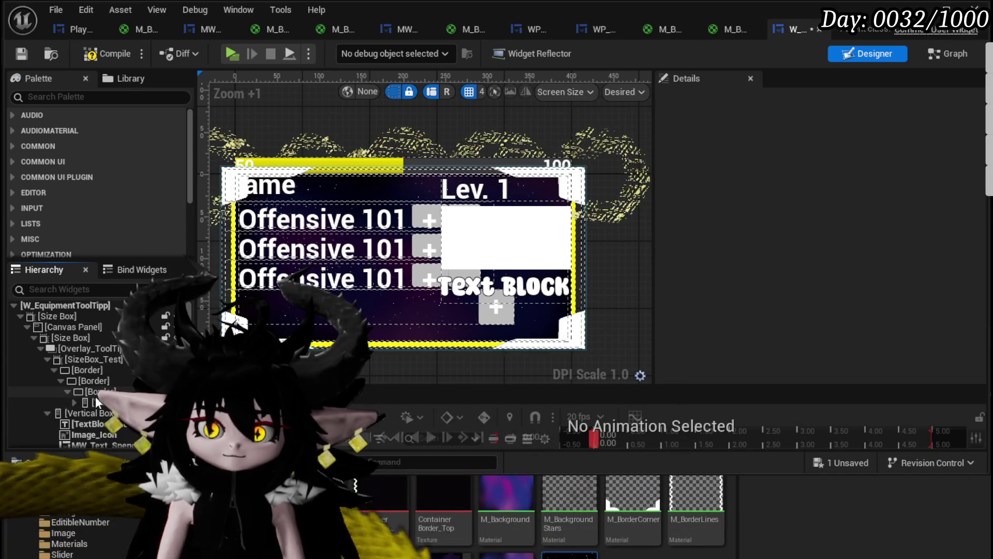
right_click(95, 393)
mouse_move(124, 539)
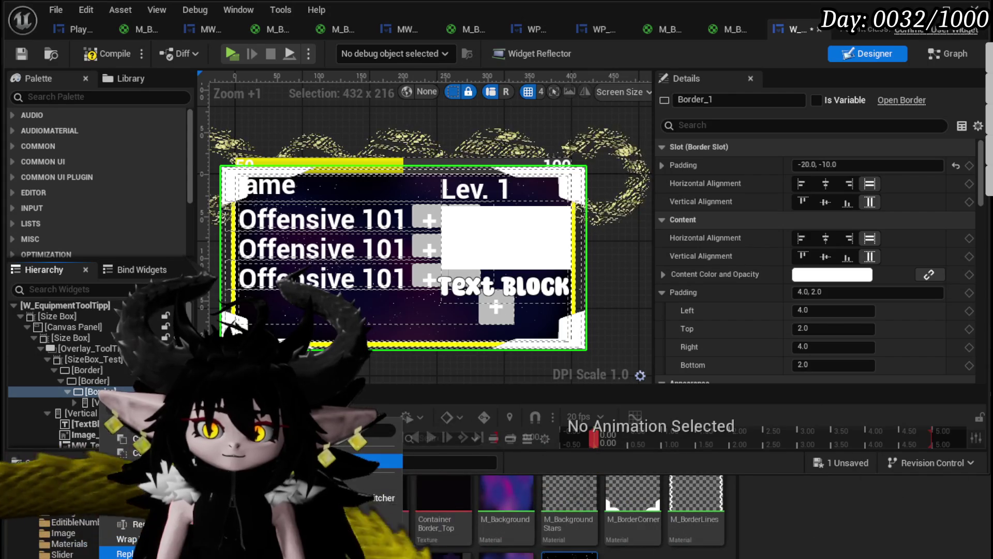
left_click(394, 460)
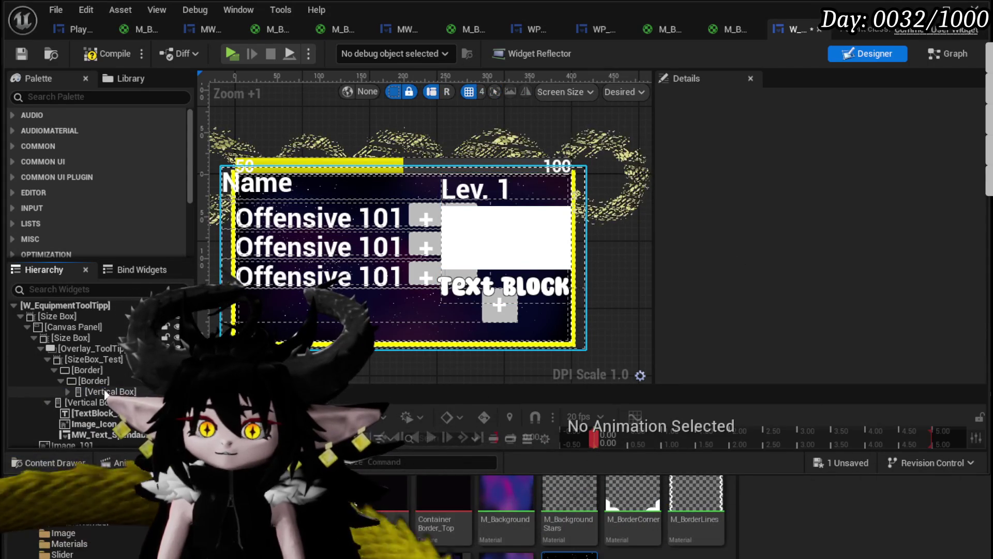
left_click(105, 391)
Reset the Vertical Box's padding to 0 and select the tooltip's outer border.
left_click(853, 164)
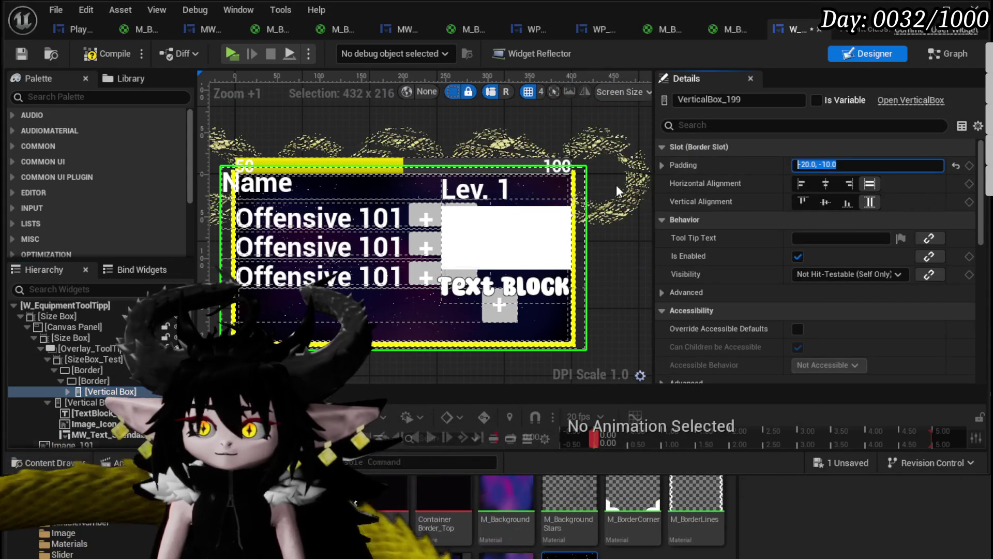
type("0")
key("Return")
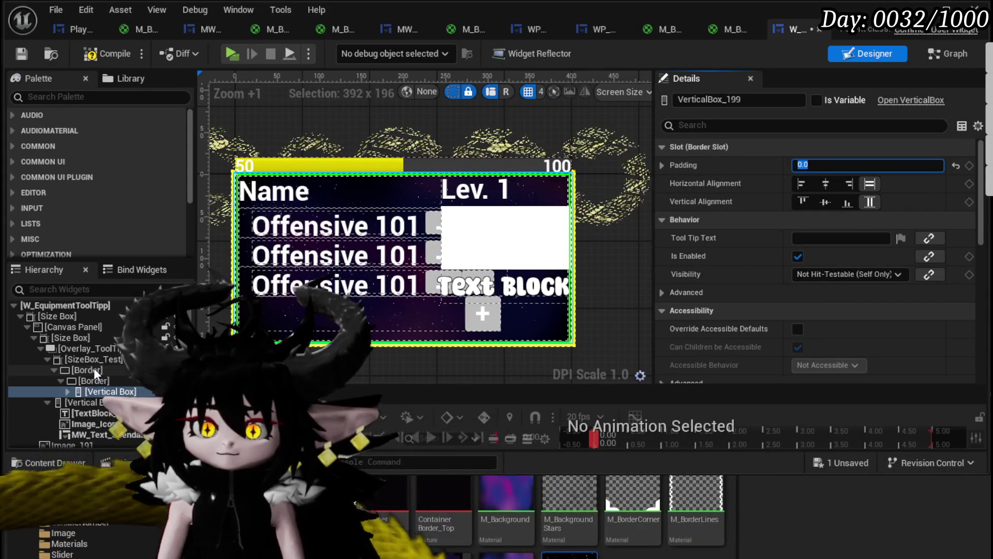
left_click(94, 368)
Wrap the outer Border in a new Border_3 with M_BorderCorner as its brush image.
right_click(94, 368)
mouse_move(132, 512)
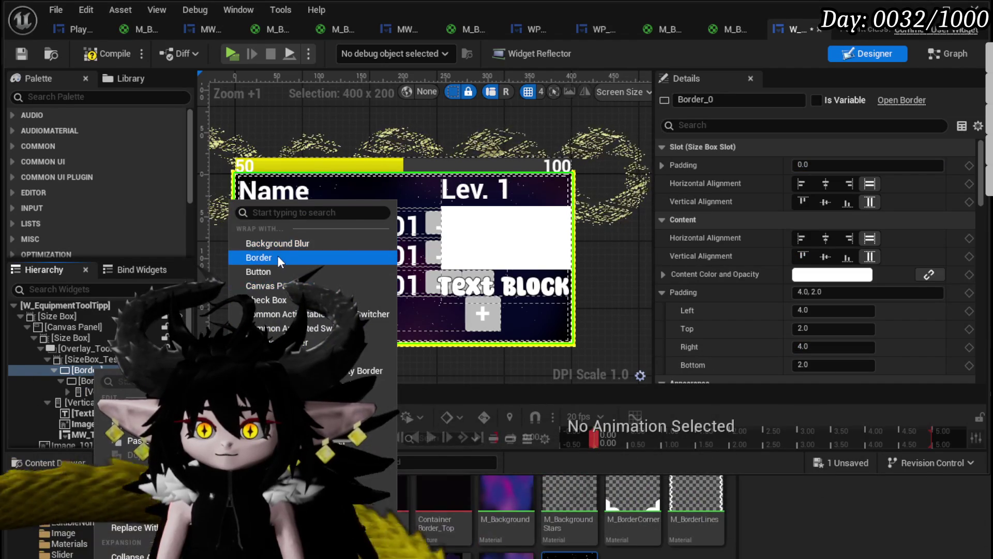
left_click(277, 256)
left_click(100, 369)
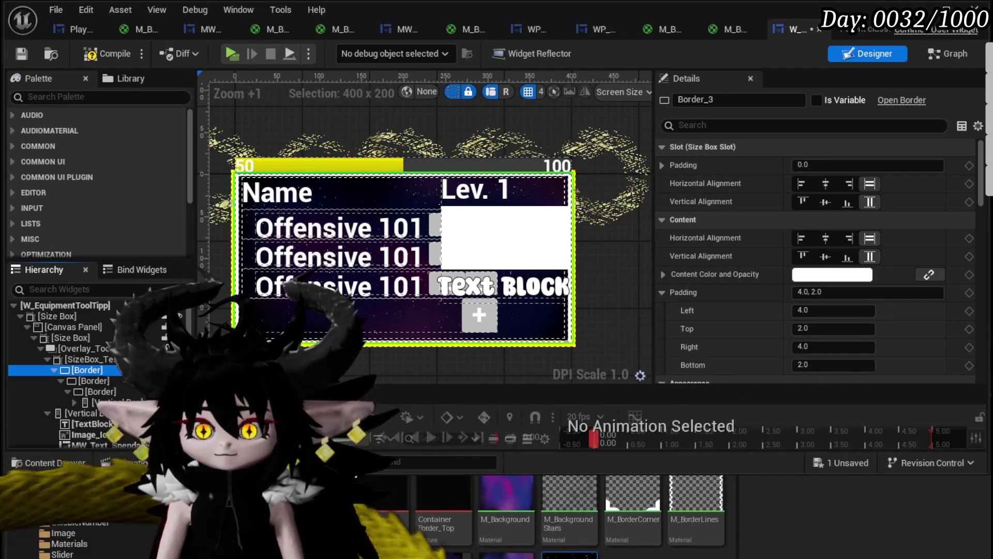
scroll(806, 323, "down", 5)
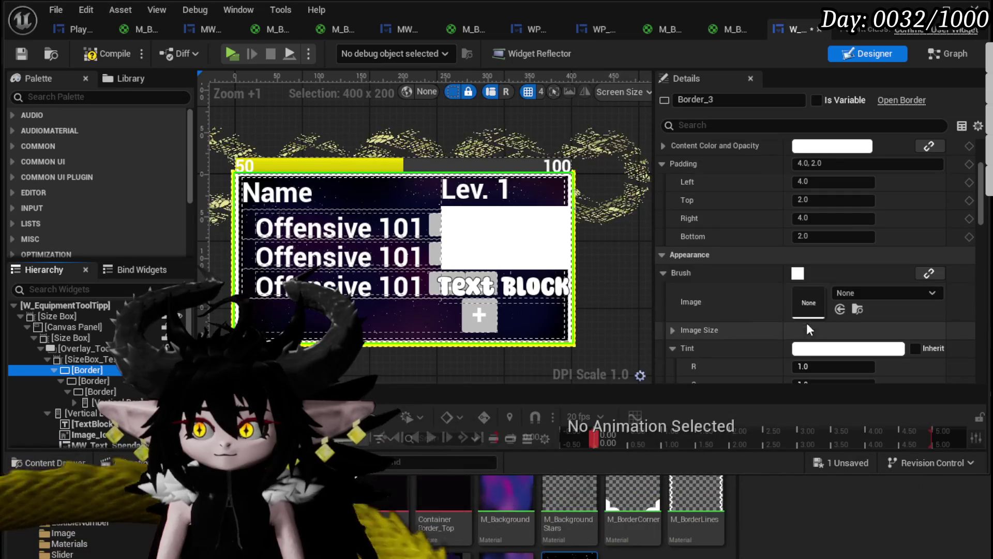
mouse_move(632, 496)
left_mouse_down()
mouse_move(853, 300)
mouse_move(828, 302)
left_mouse_up()
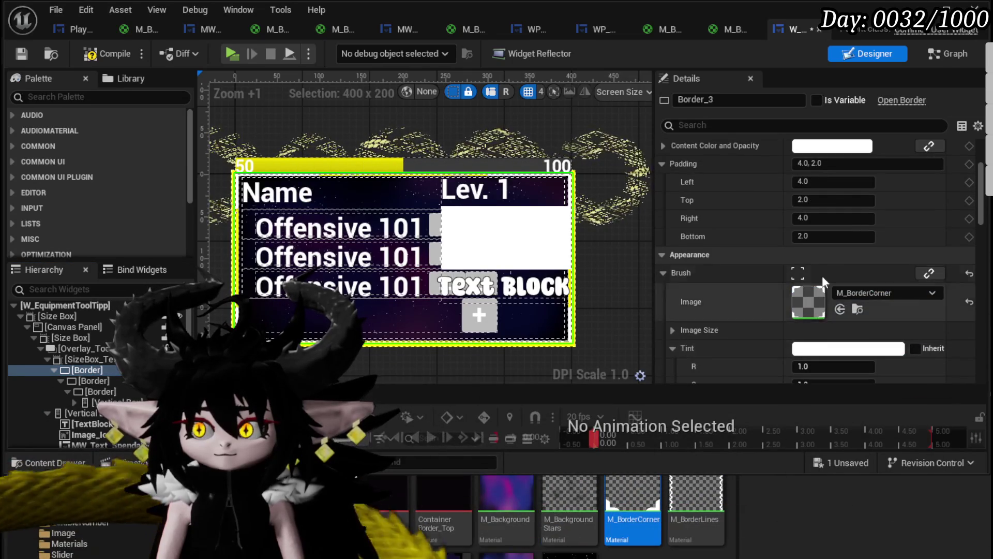
scroll(807, 290, "up", 5)
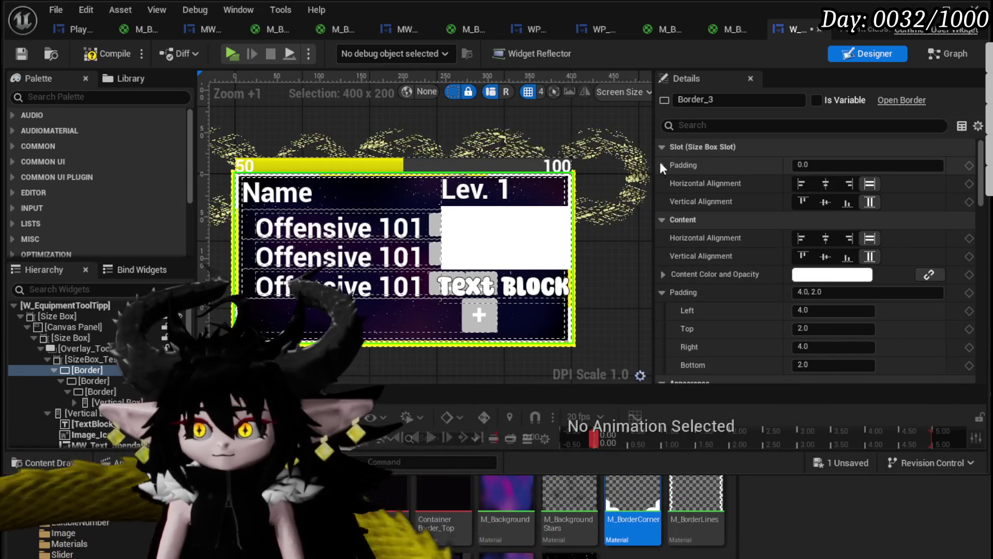
Set Border_3's right slot padding to -20, after trying -4 and -40.
left_click(661, 166)
left_click(825, 201)
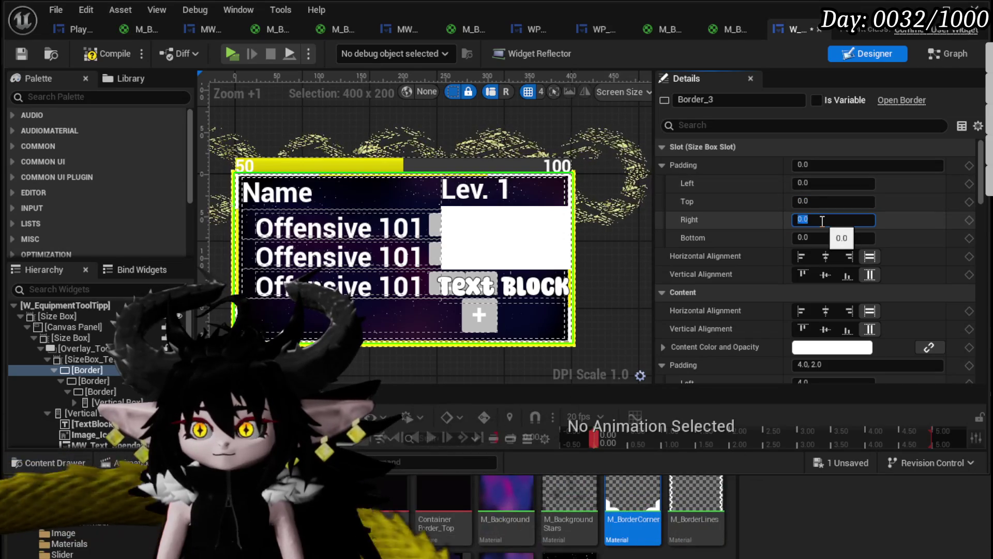
type("20")
key("Return")
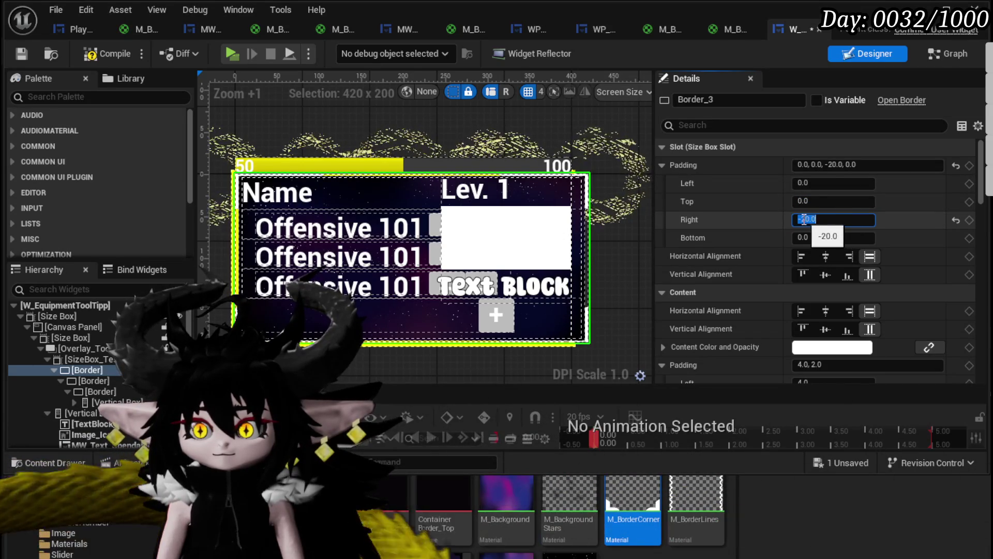
type("4")
key("Return")
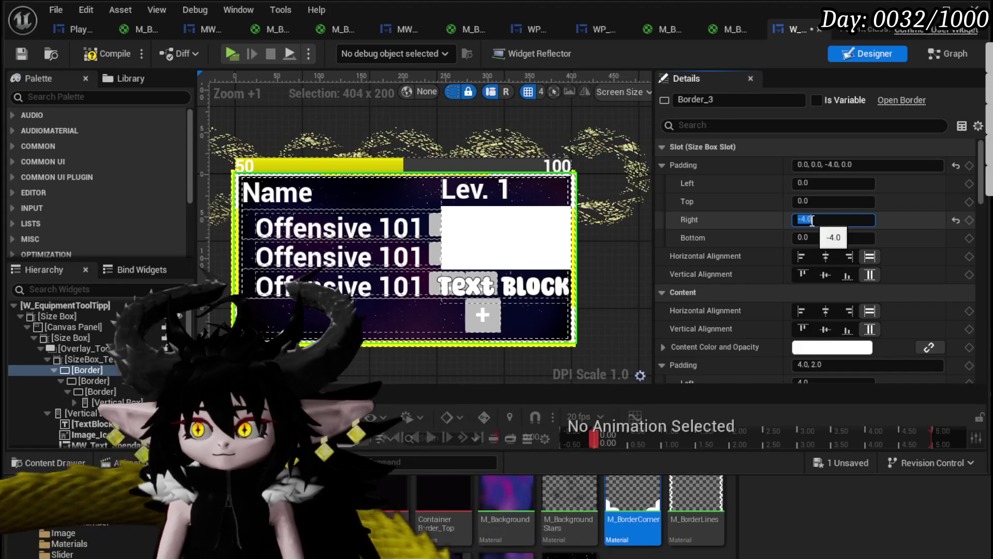
type("-40")
key("Return")
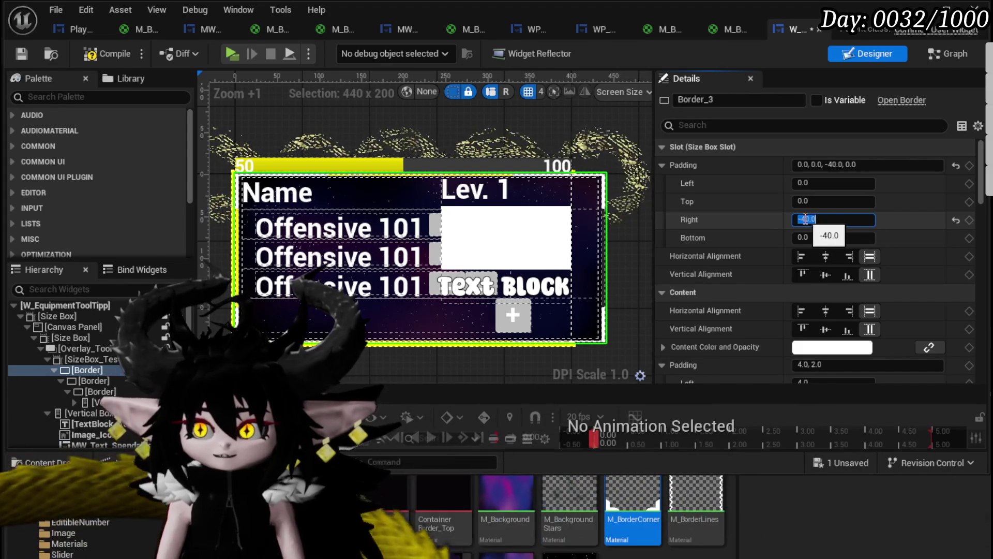
type("-20")
key("Return")
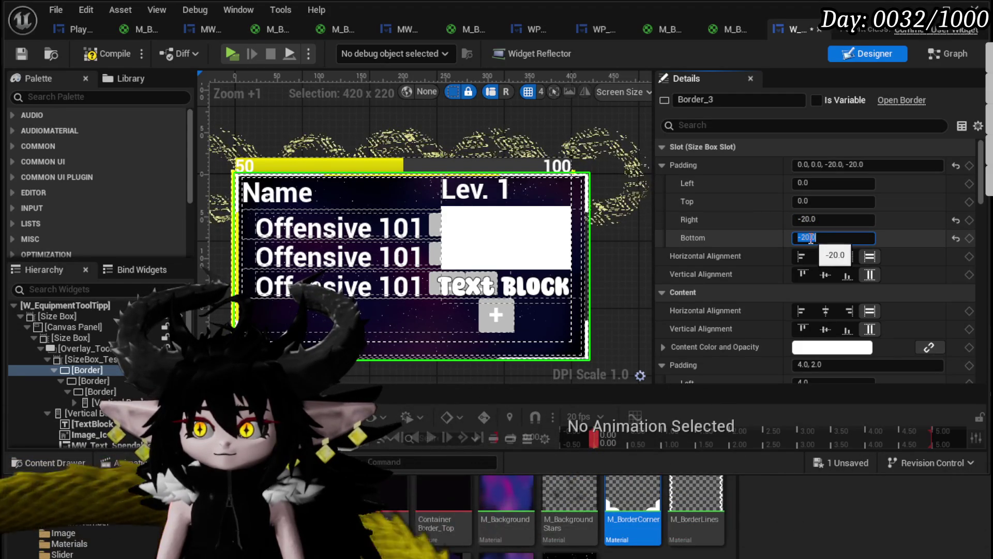
Set Border_3's bottom and top padding to -10 and left padding to -20.
type("-10")
key("Return")
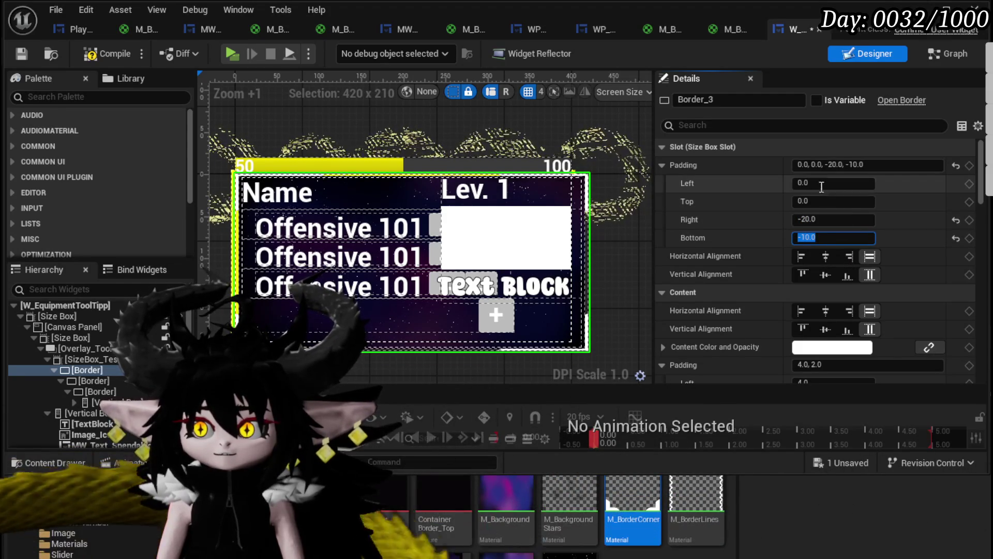
type("-10")
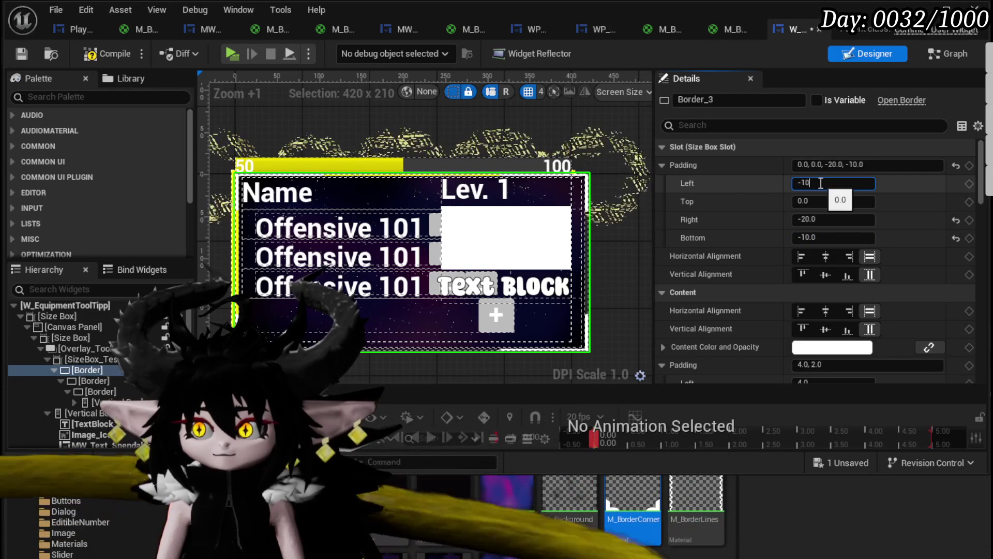
key("Return")
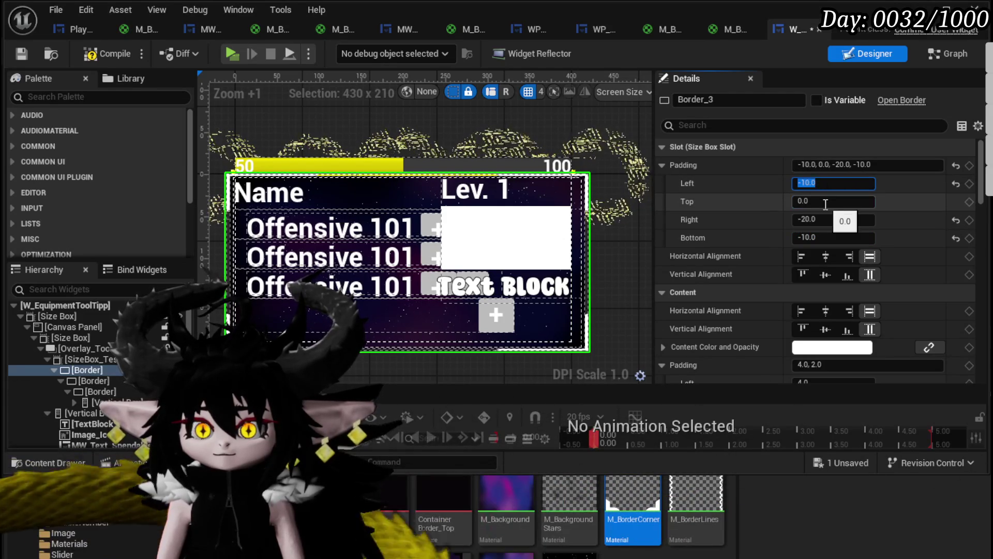
type("-1")
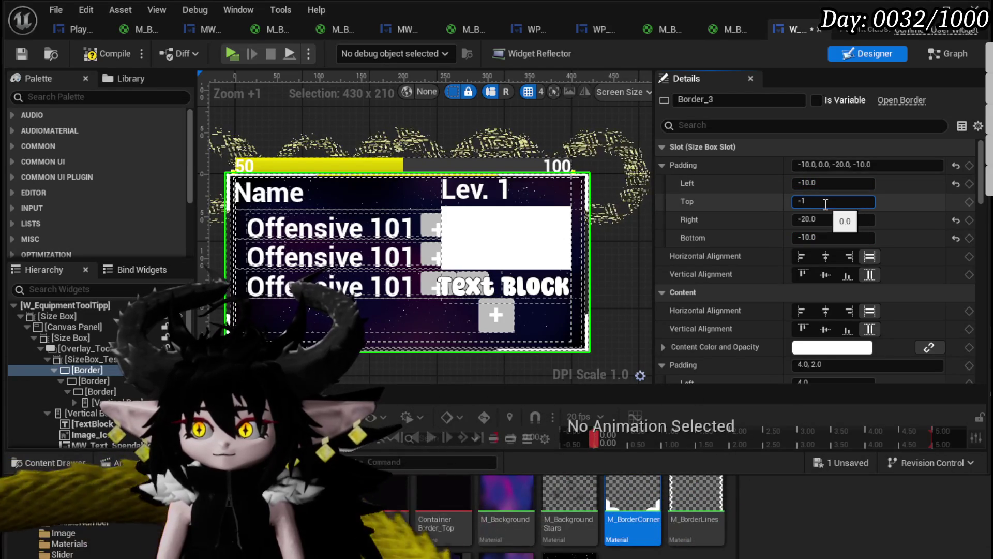
type("0")
key("Return")
key("shift+Tab")
type("-20")
key("Return")
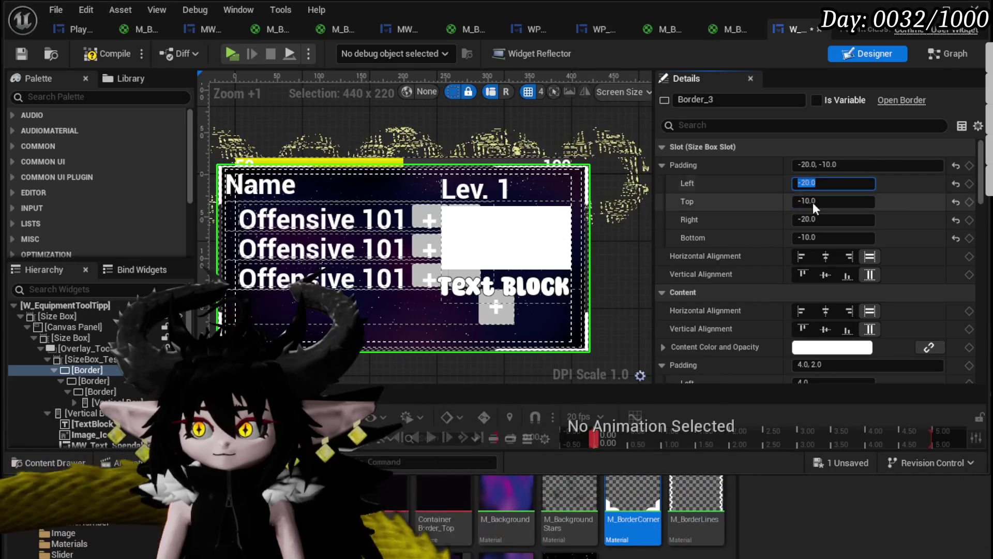
Give the inner Border_0 slot padding of 20 left, 10 top and 20 right.
left_click(94, 380)
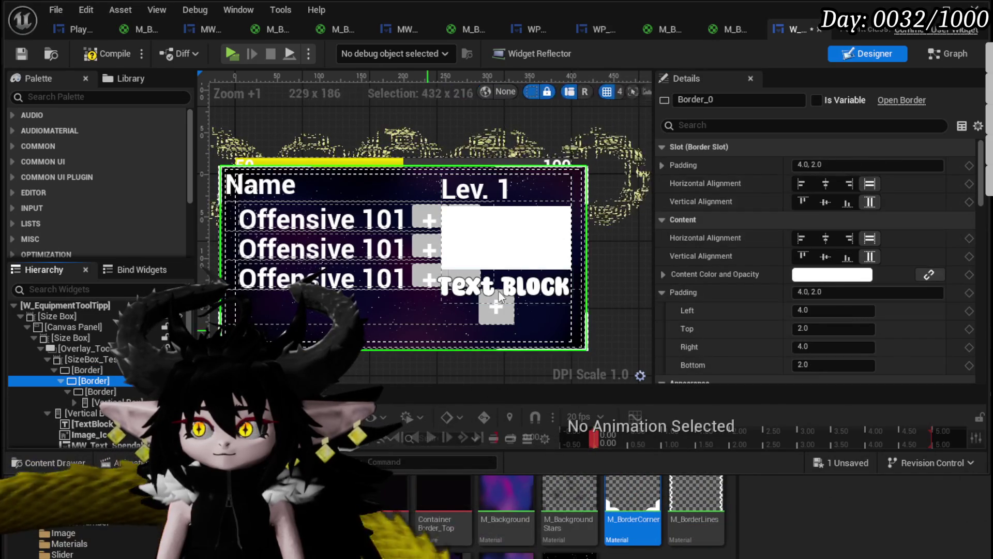
left_click(662, 164)
left_click(826, 183)
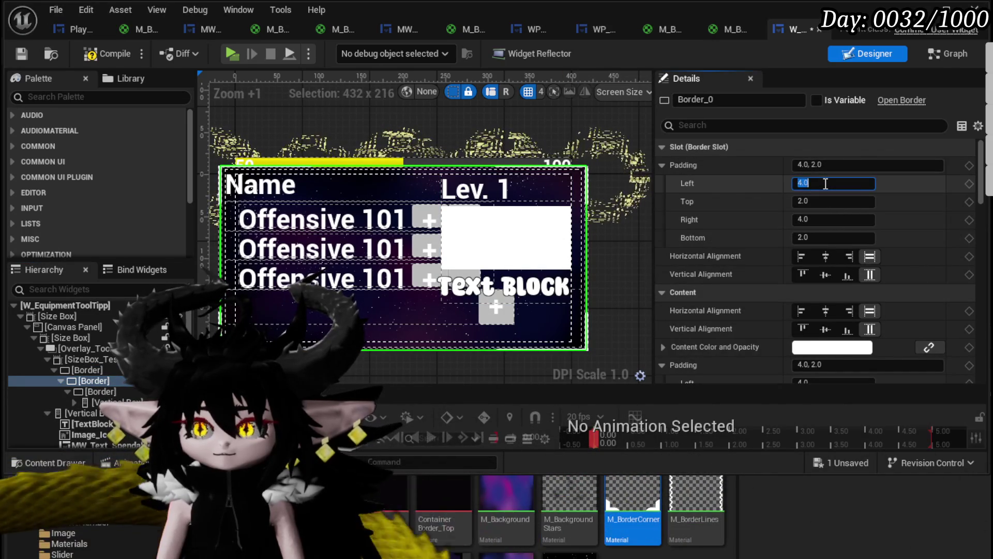
type("20")
key("Return")
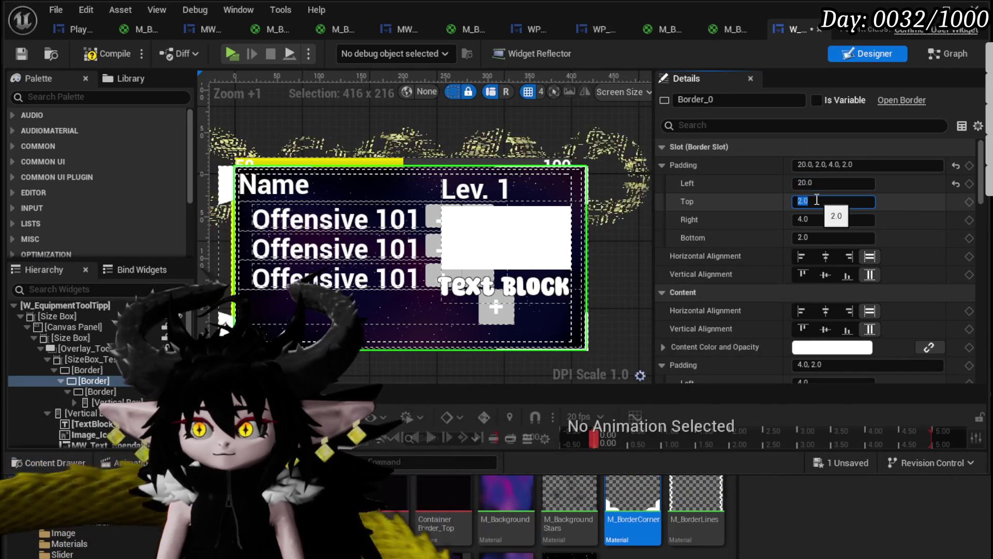
type("10")
key("Return")
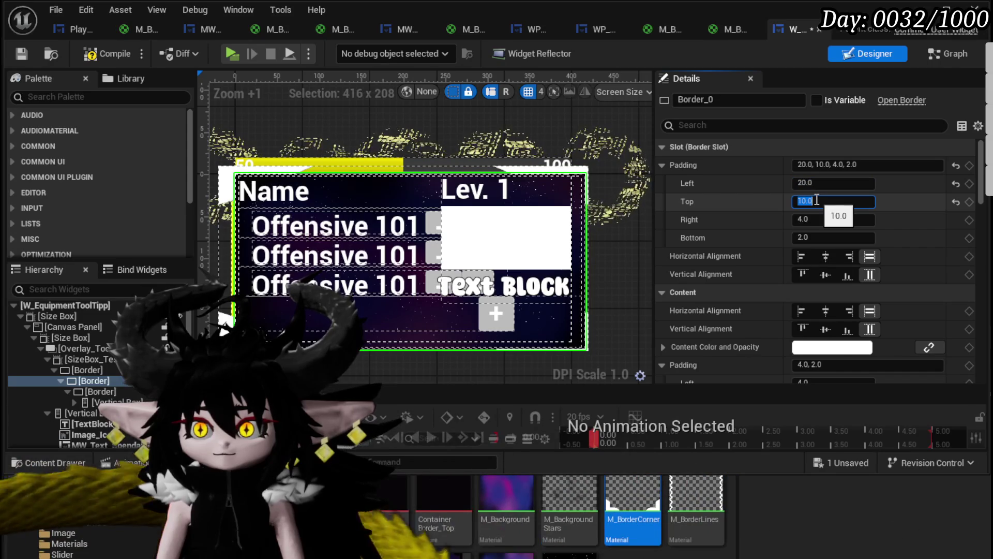
left_click(817, 220)
type("20")
key("Return")
Set Border_0's bottom padding to 10, briefly trying 20, then select the outer frame.
left_click(815, 238)
type("10")
key("Return")
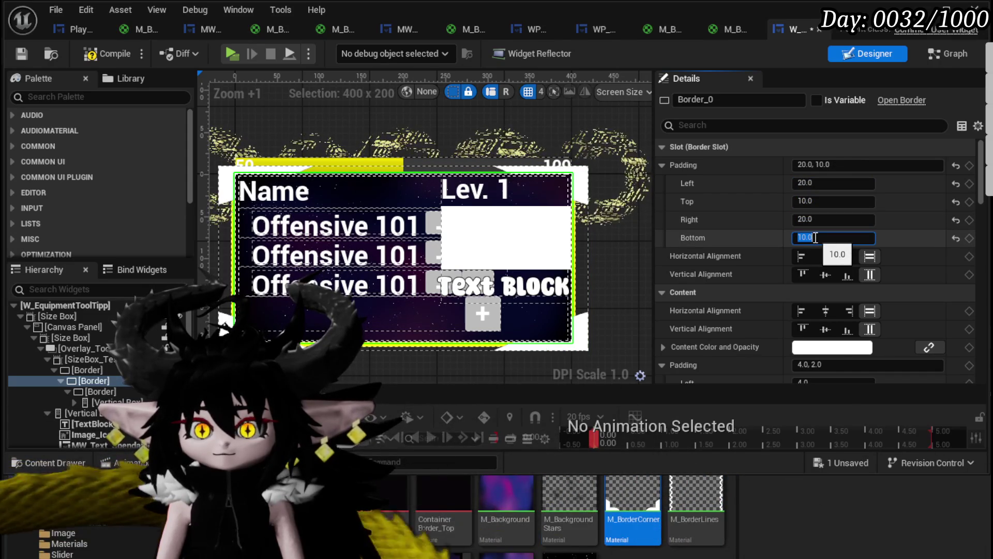
type("20")
key("Return")
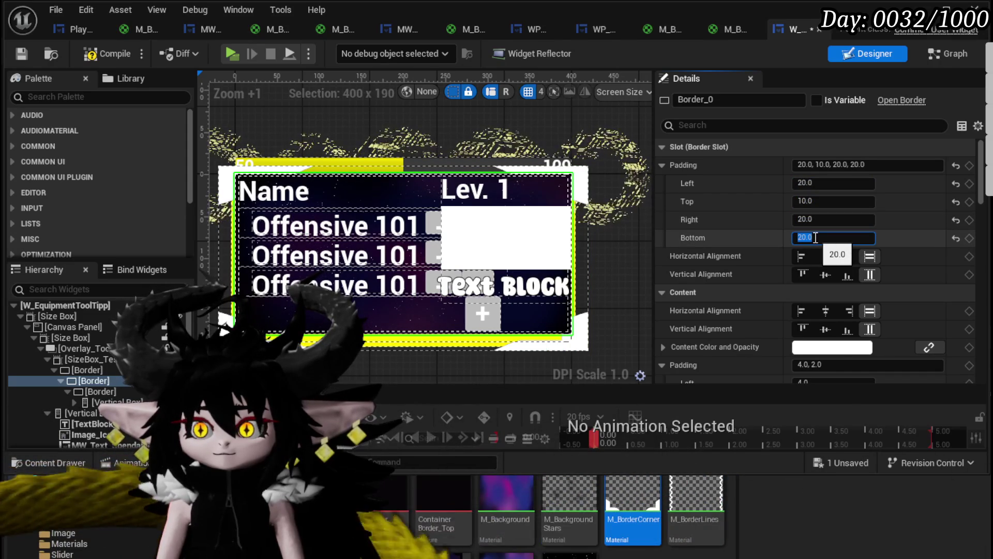
type("10")
key("Return")
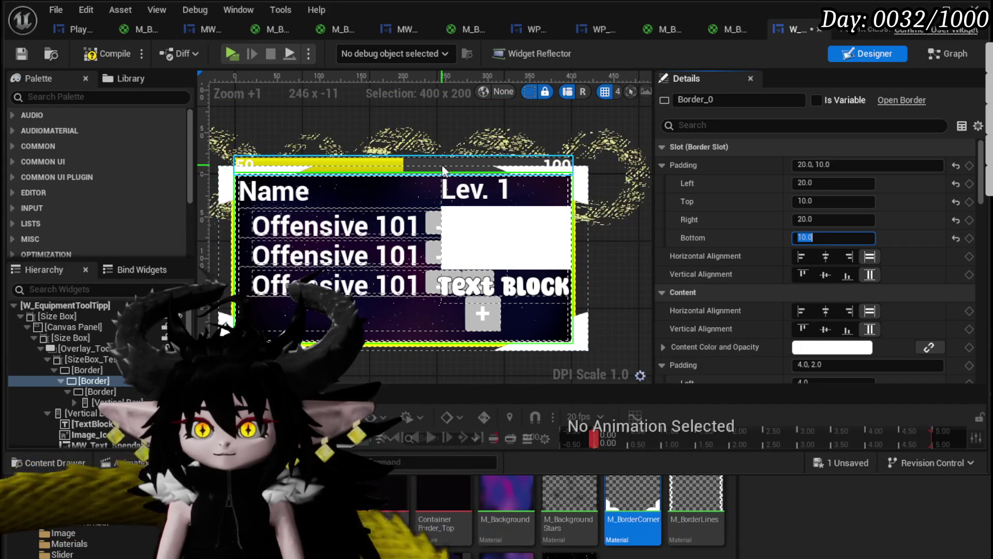
left_click(579, 176)
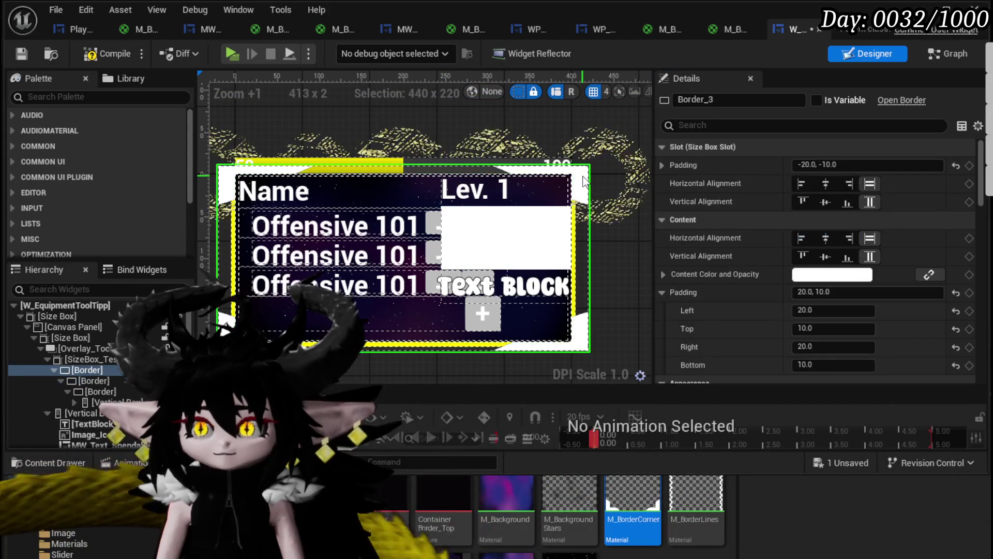
Raise the gear progression bar's Overlay_2 ZOrder from -1 to 1.
scroll(781, 193, "down", 2)
scroll(800, 192, "down", 4)
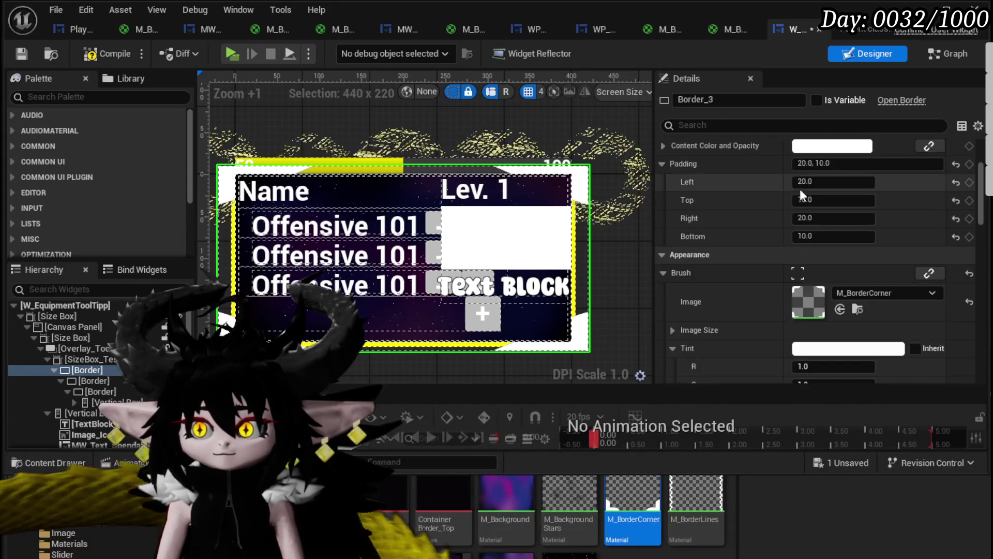
scroll(801, 194, "down", 4)
scroll(801, 194, "up", 5)
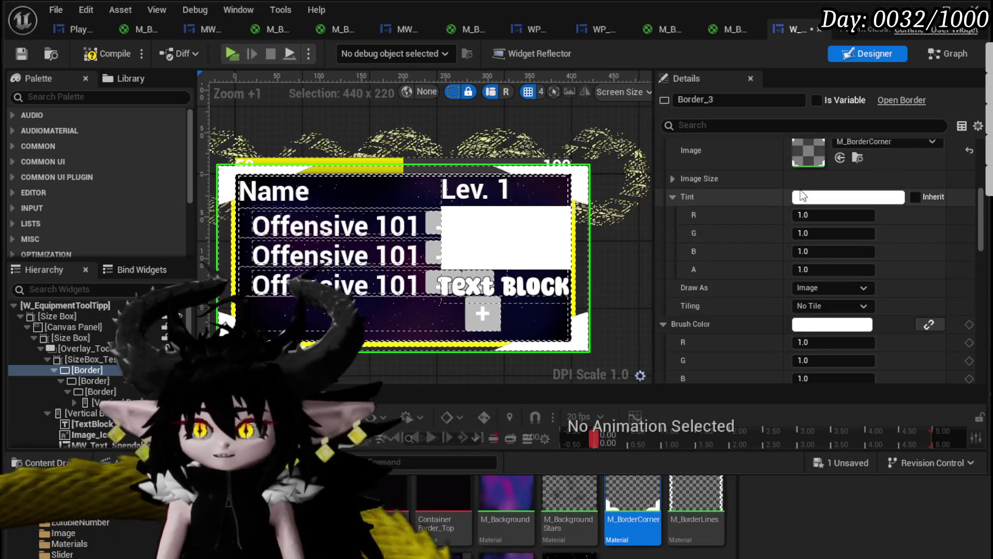
scroll(800, 194, "up", 5)
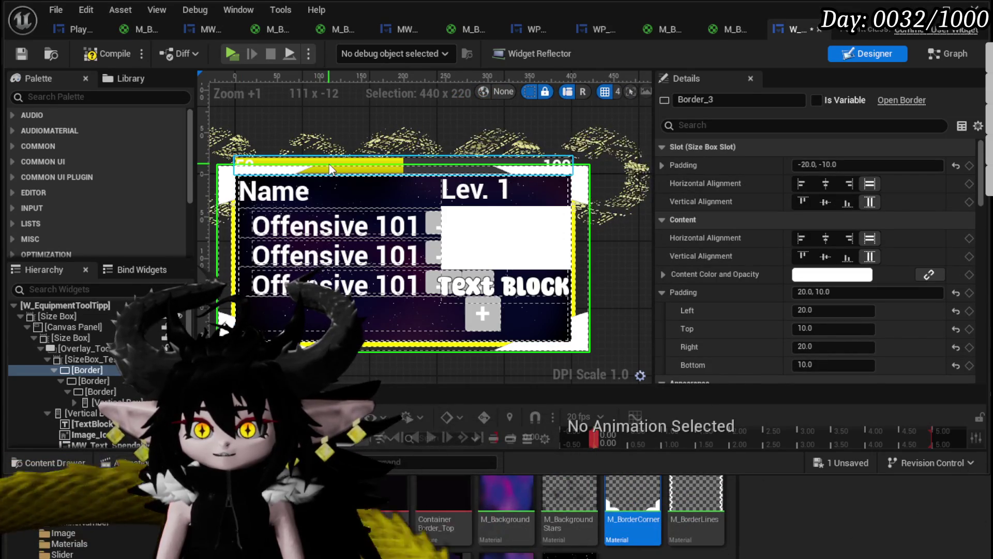
left_click(330, 169)
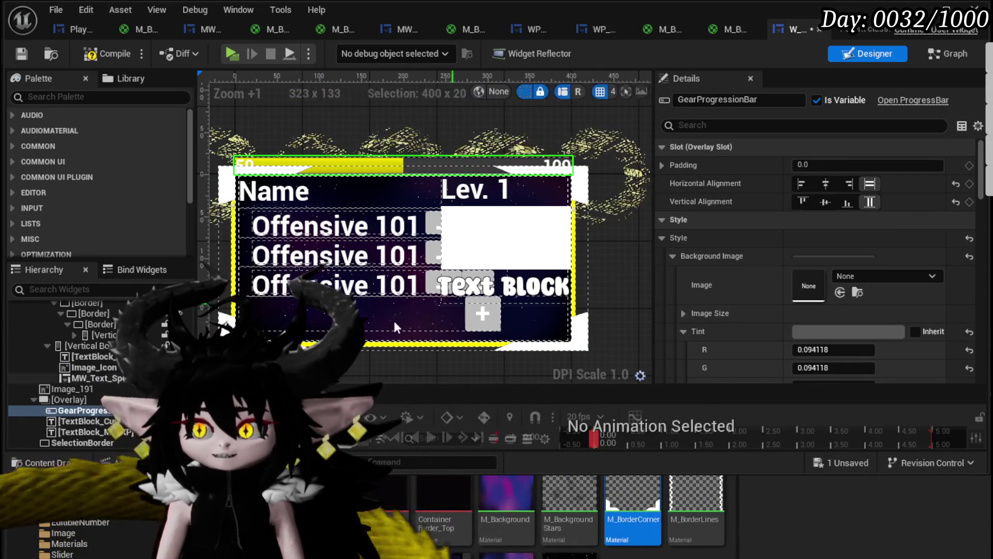
left_click(89, 398)
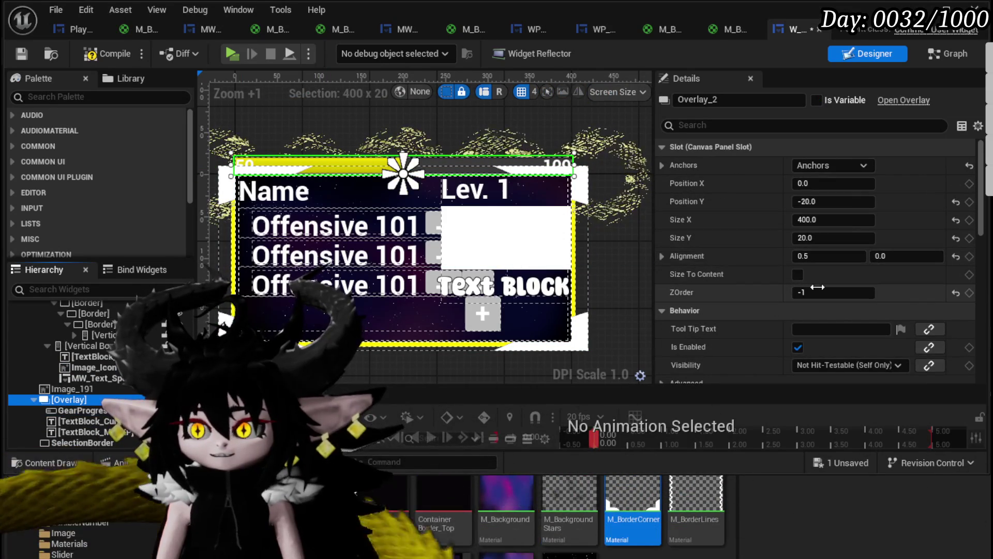
left_click_drag(817, 287, 824, 287)
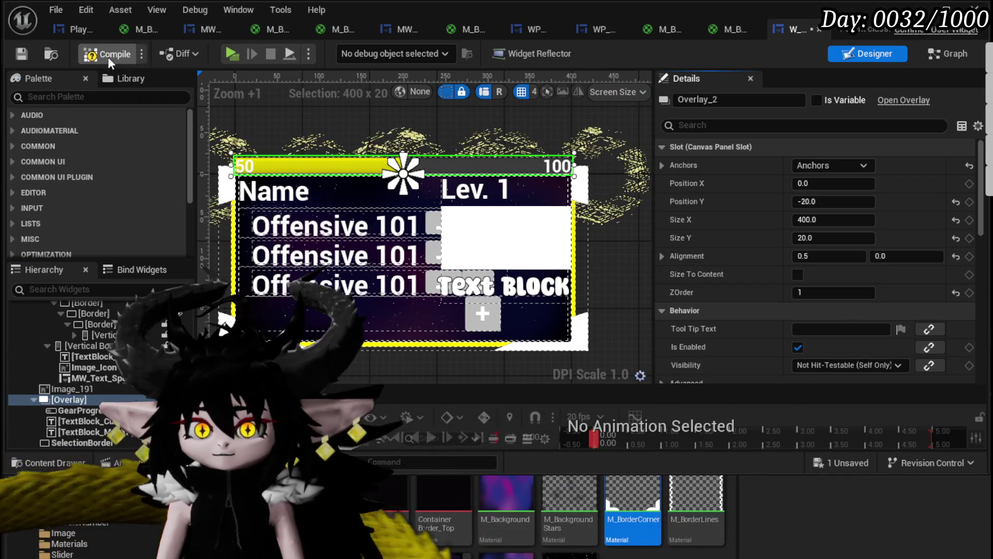
Compile and save W_EquipmentToolTipp, then re-center the canvas on the tooltip.
left_click(108, 54)
left_click(21, 54)
scroll(356, 179, "down", 2)
left_click_drag(356, 179, 395, 228)
scroll(56, 370, "up", 2)
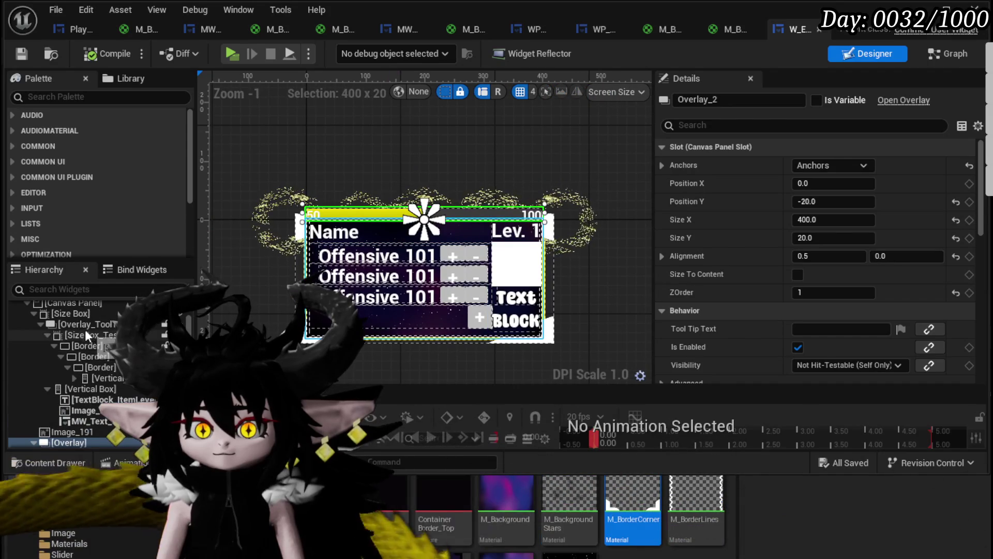
scroll(85, 327, "up", 1)
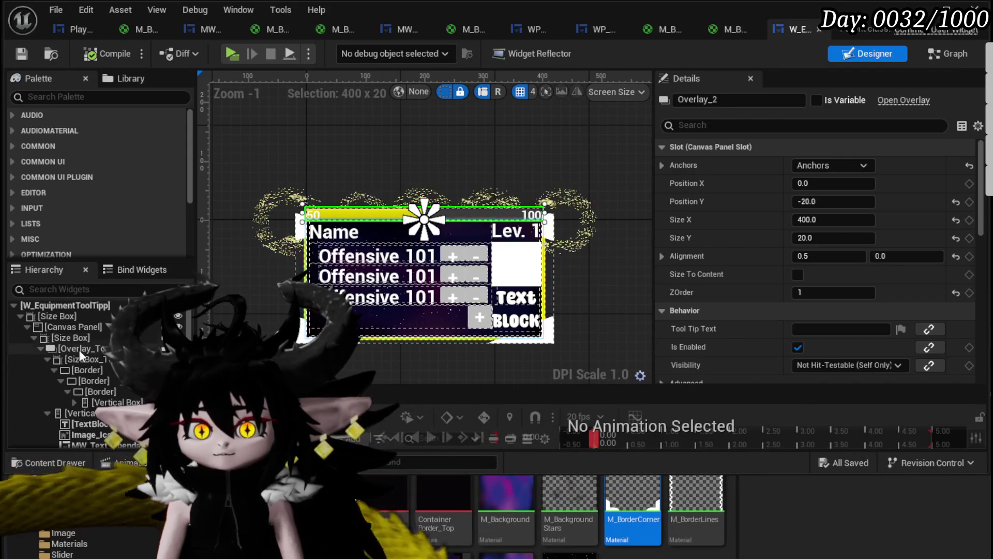
Set Border_3's brush colour to black (0,0,0), then compile and save the widget.
left_click(88, 371)
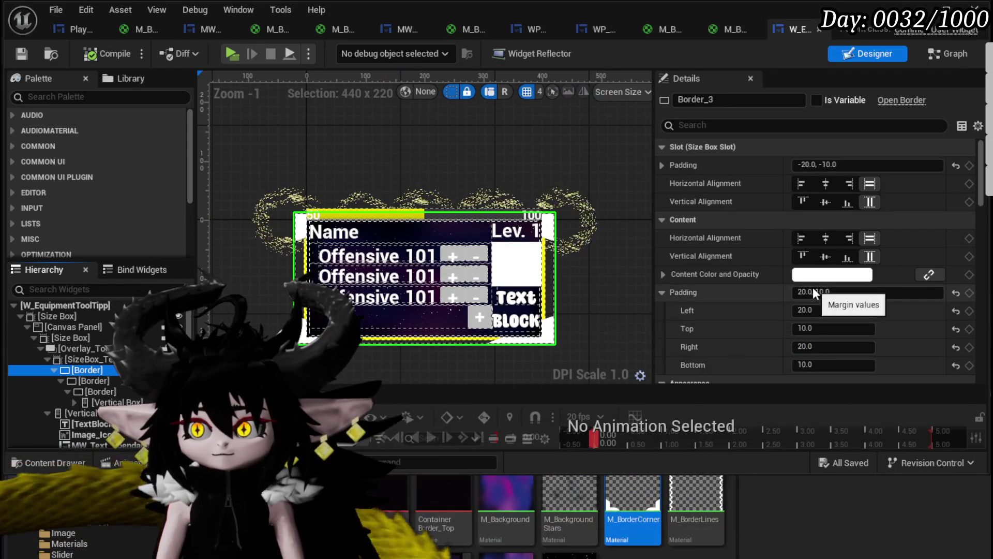
scroll(814, 294, "down", 3)
scroll(814, 292, "down", 5)
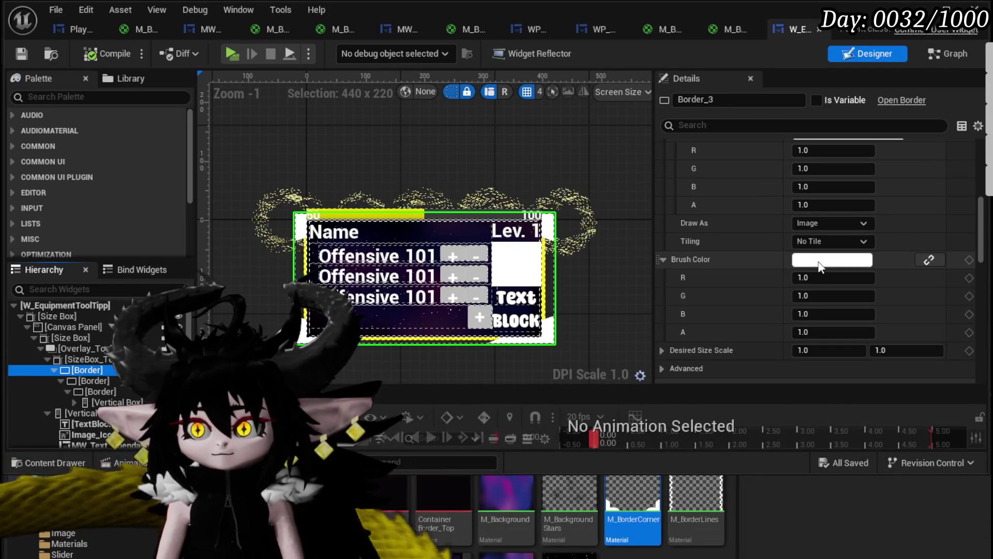
left_click(821, 261)
left_click_drag(984, 516, 984, 517)
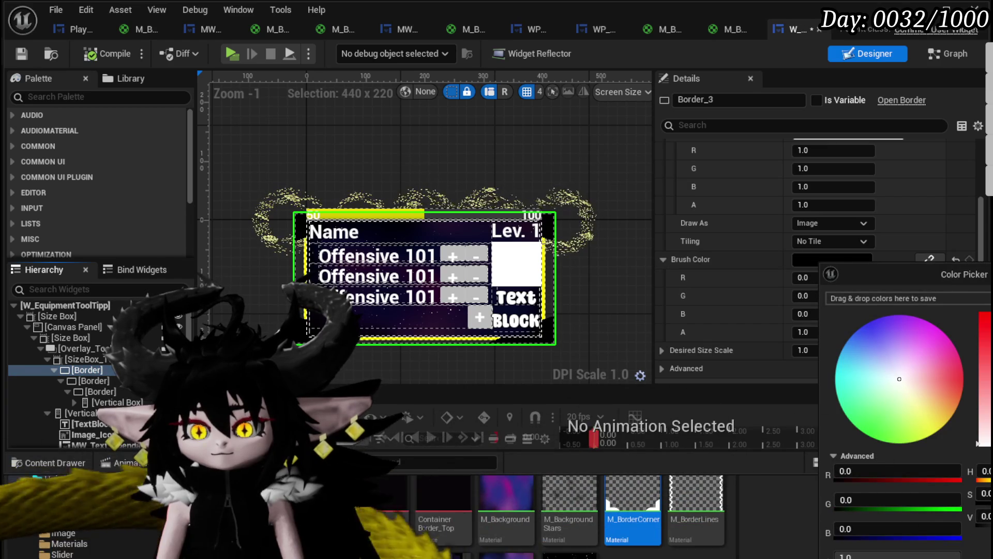
left_click(128, 82)
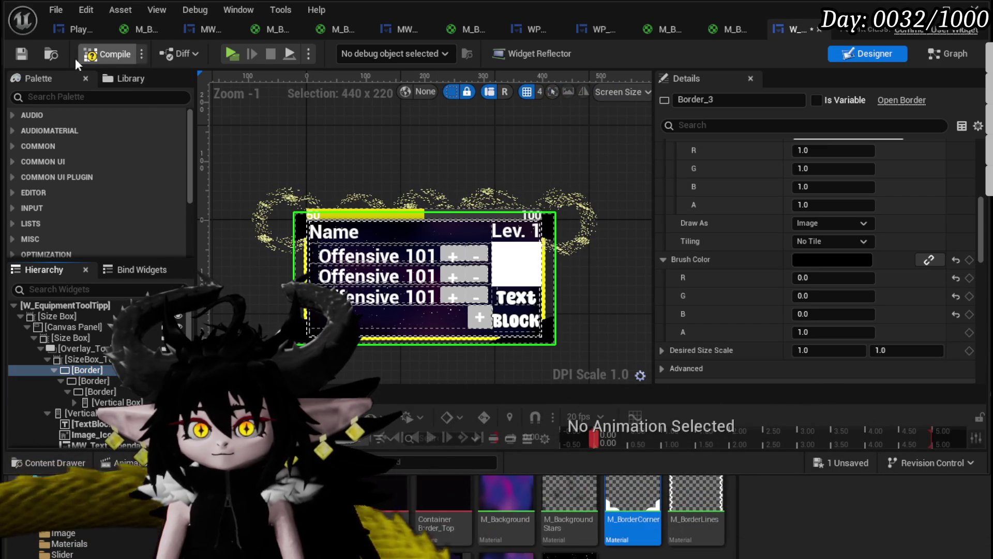
left_click(23, 52)
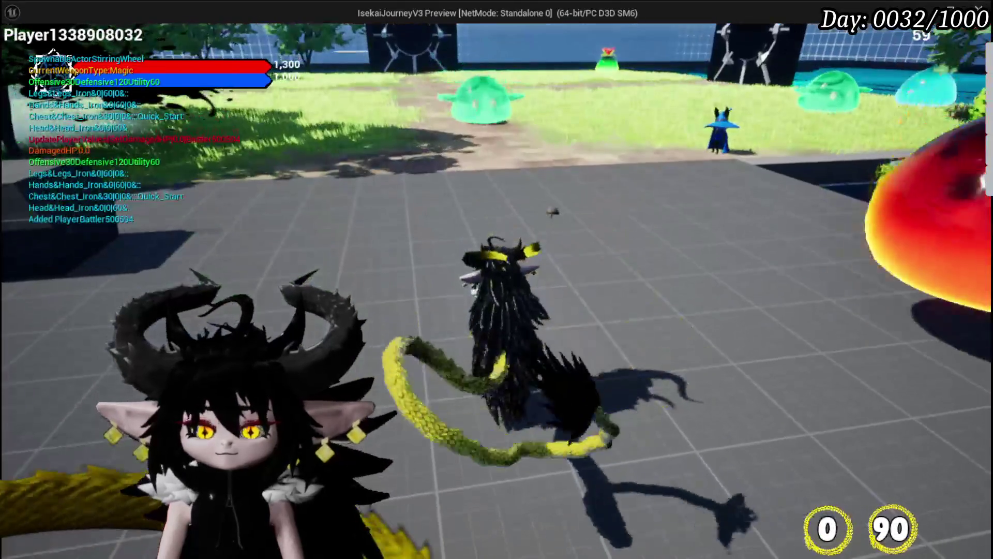
In play mode, open the equipment menu, view the helmet tooltips, then stop the preview.
key("Tab")
left_click(667, 163)
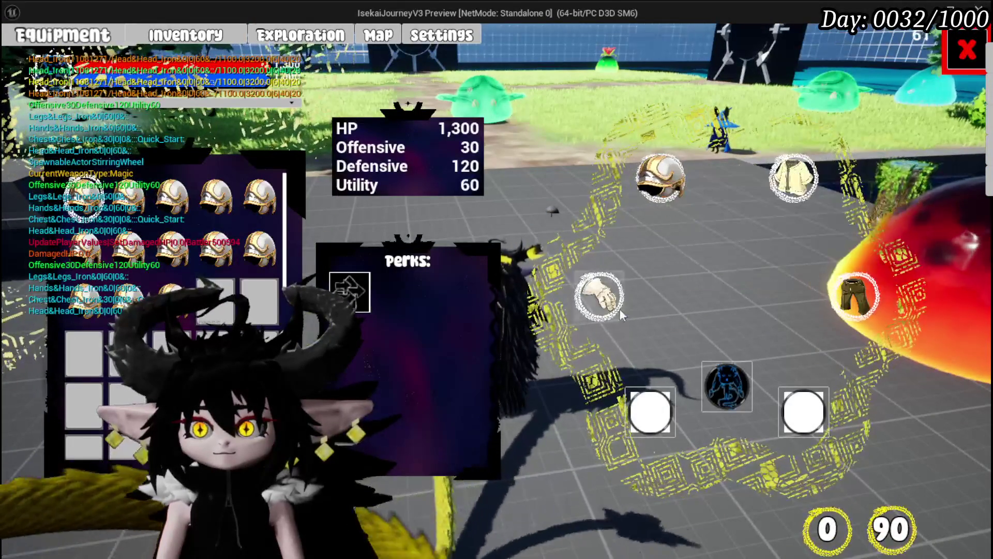
mouse_move(600, 295)
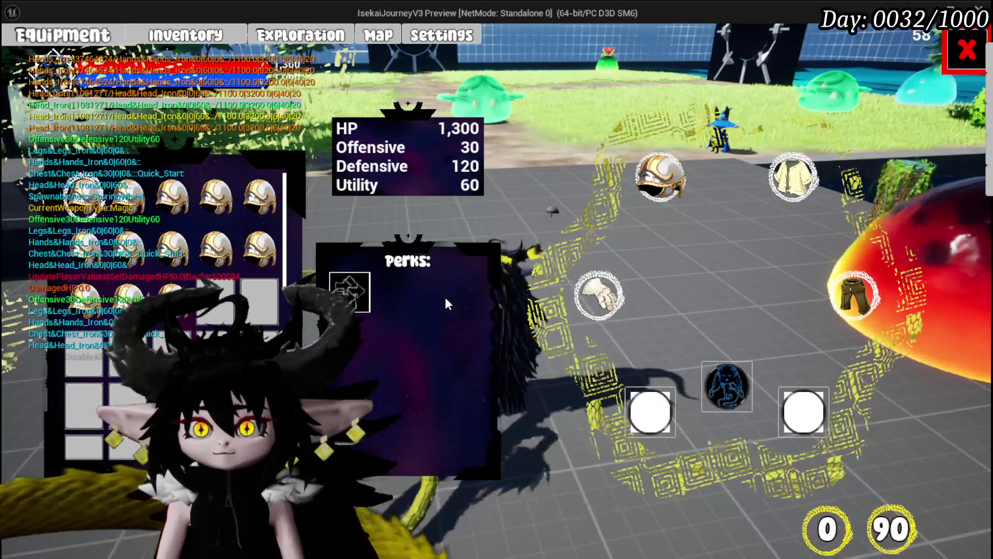
mouse_move(245, 230)
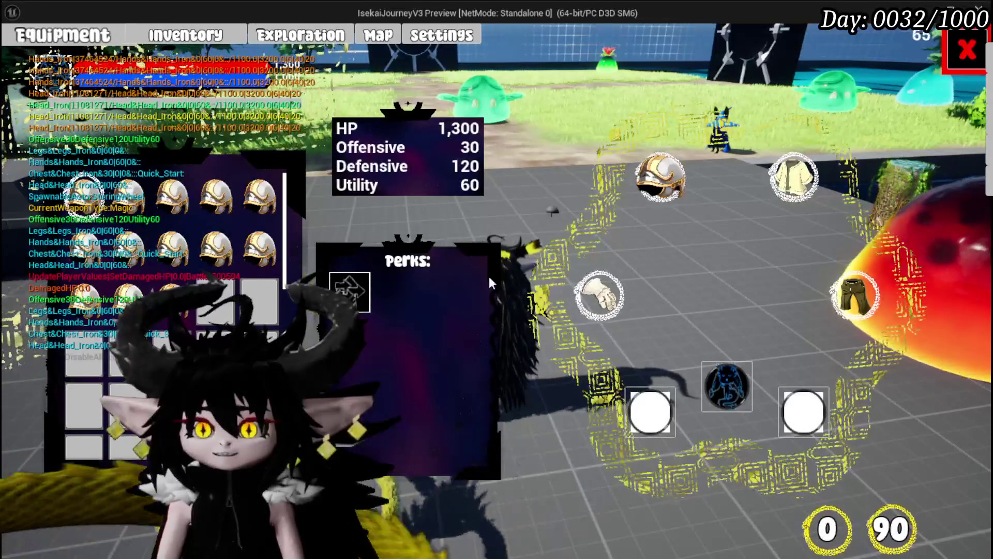
mouse_move(667, 178)
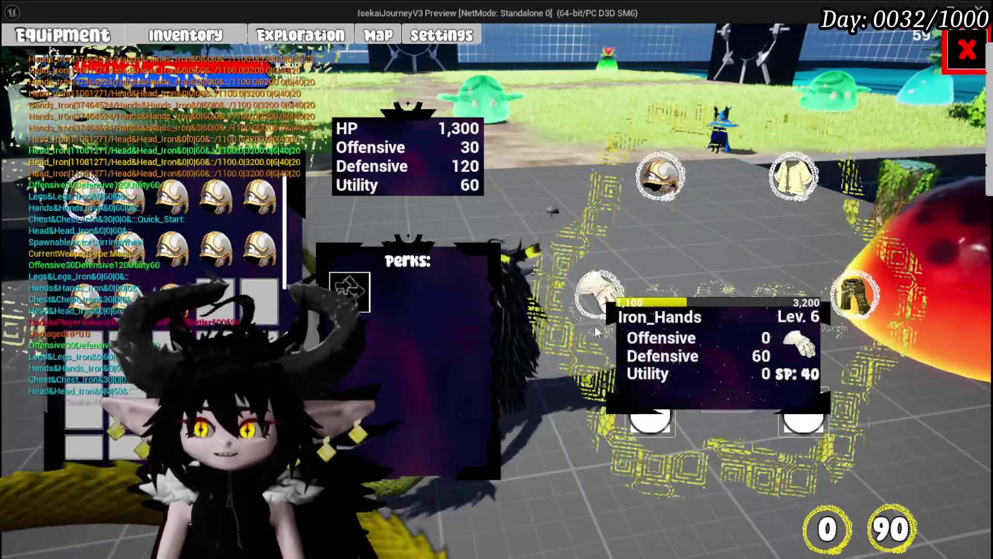
key("Escape")
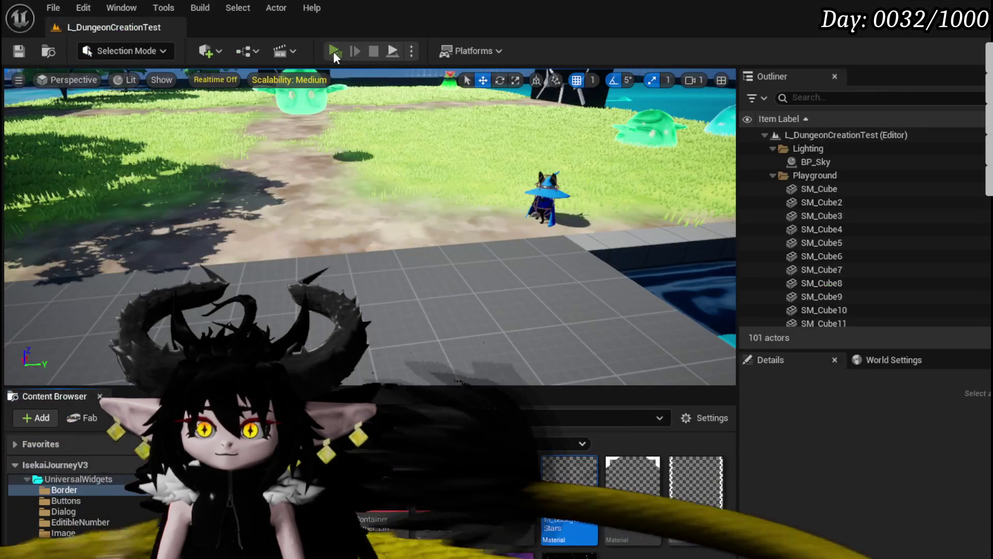
Relaunch the game, check item tooltips on the inventory ring, then close the inventory.
left_click(334, 50)
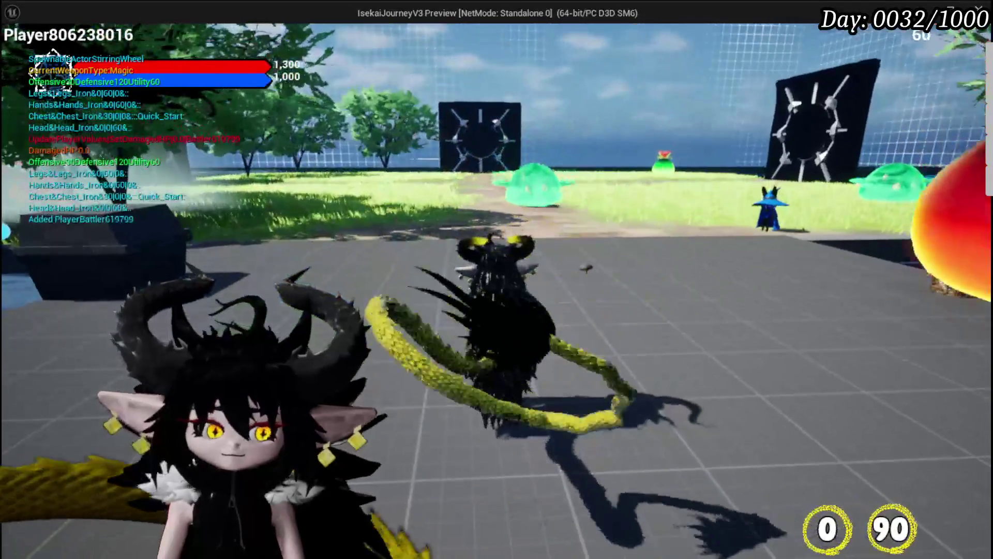
left_click(178, 44)
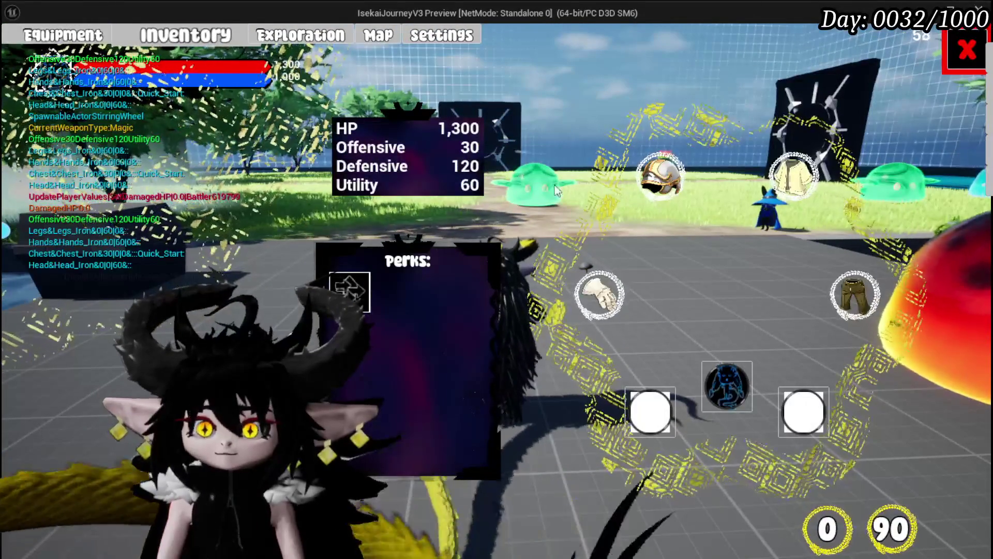
mouse_move(188, 190)
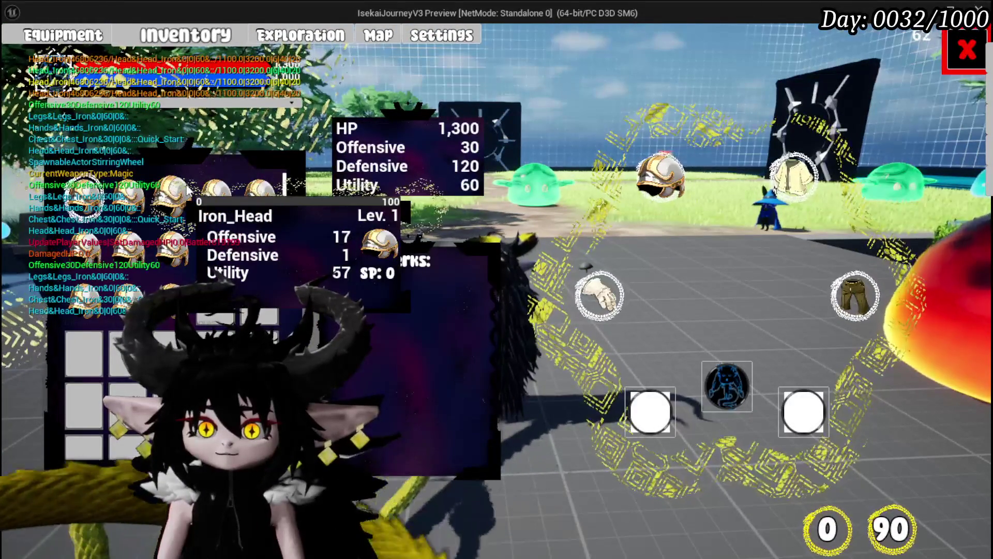
mouse_move(263, 193)
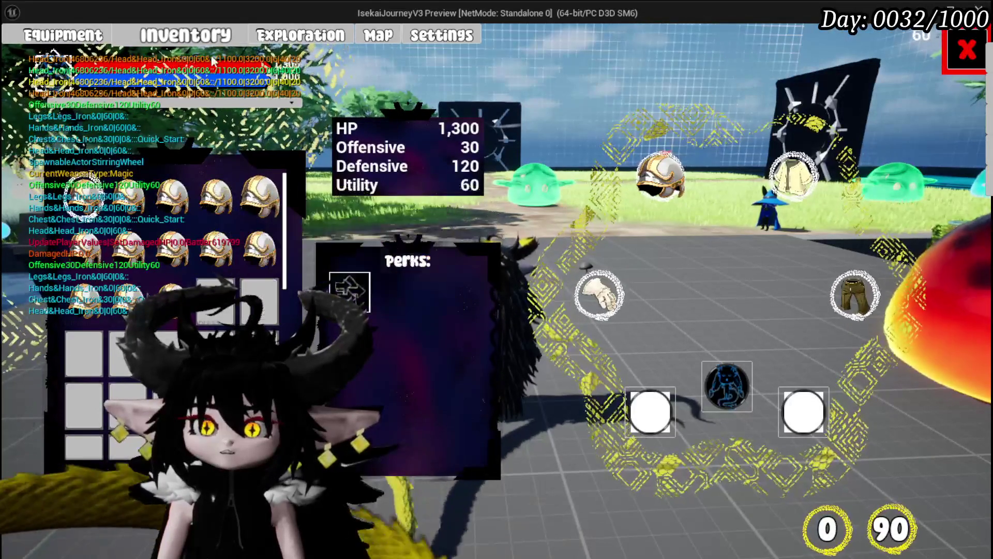
key("Escape")
Check tooltips in the Materials and Equipment grids, then list hand items for the gloves slot.
left_click(489, 143)
mouse_move(532, 212)
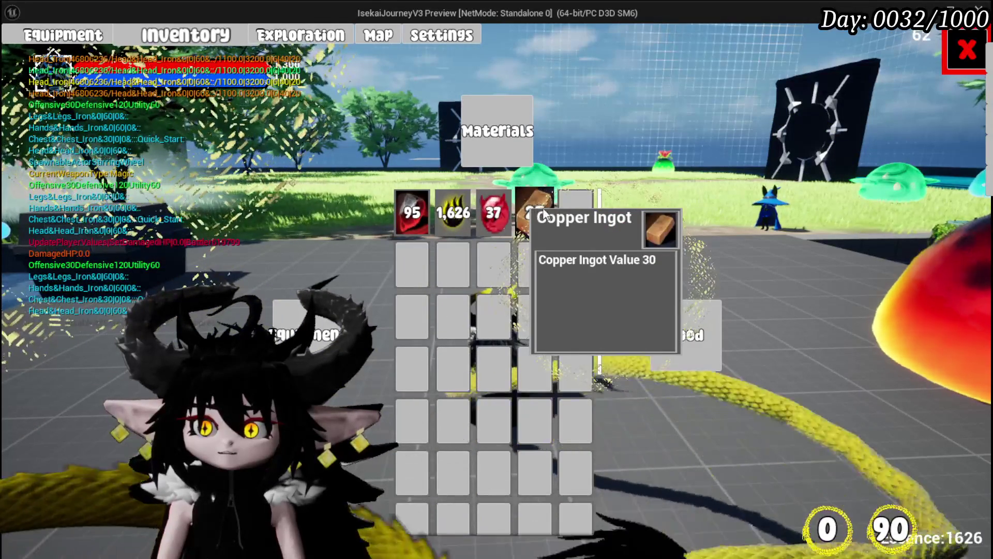
mouse_move(451, 211)
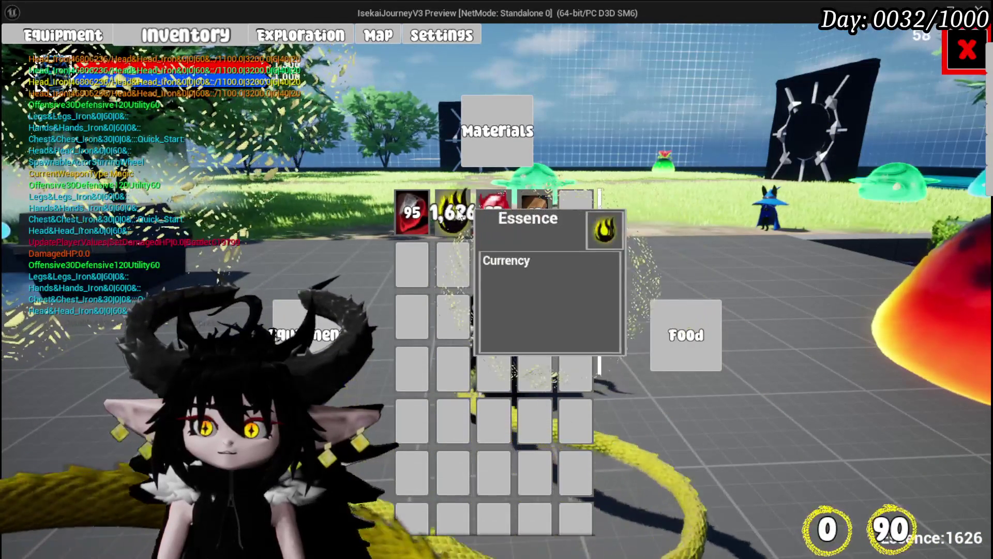
left_click(305, 333)
mouse_move(441, 217)
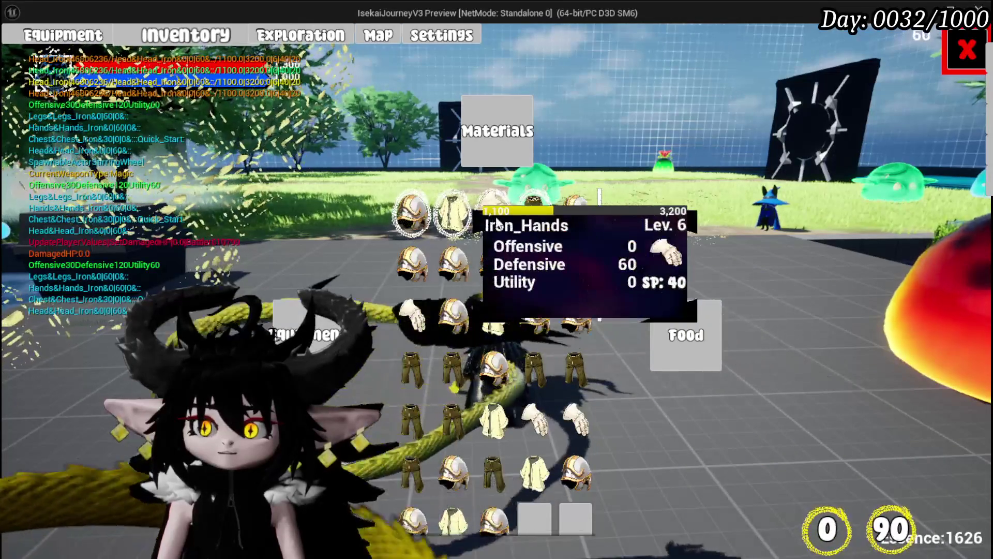
left_click(491, 150)
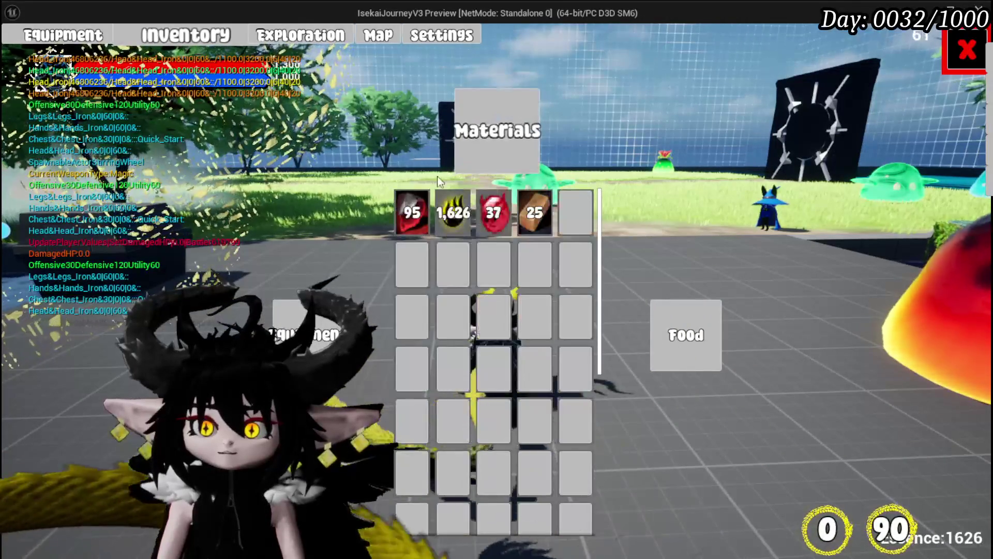
left_click(78, 35)
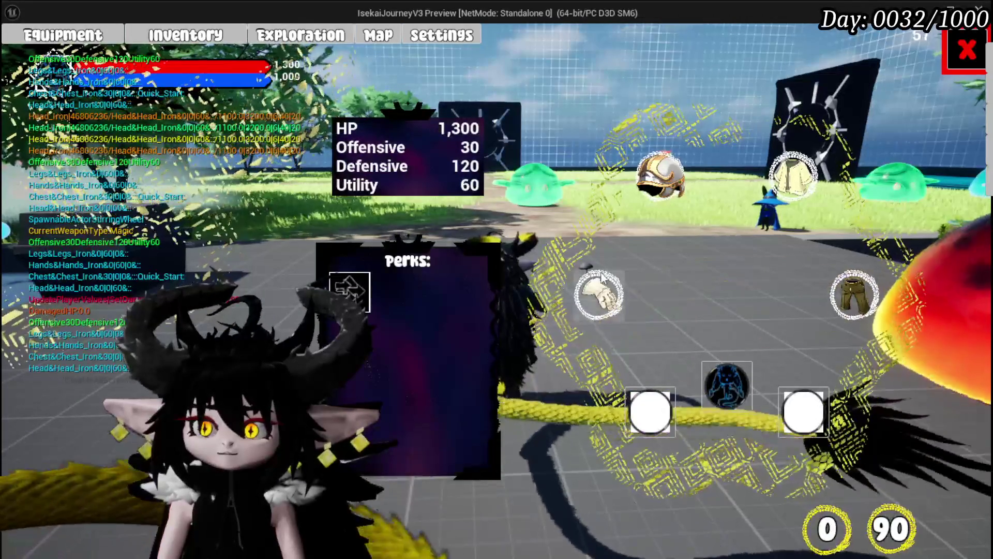
left_click(599, 294)
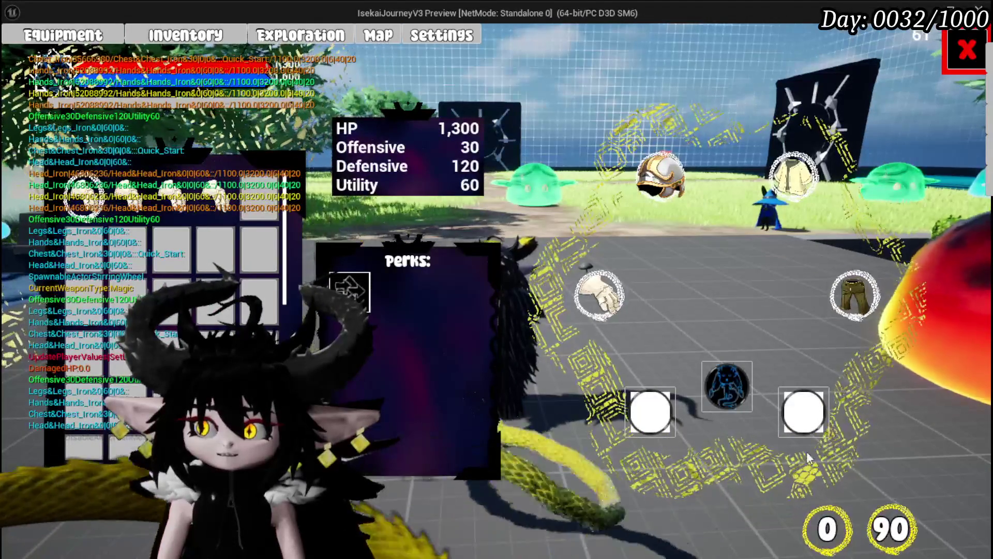
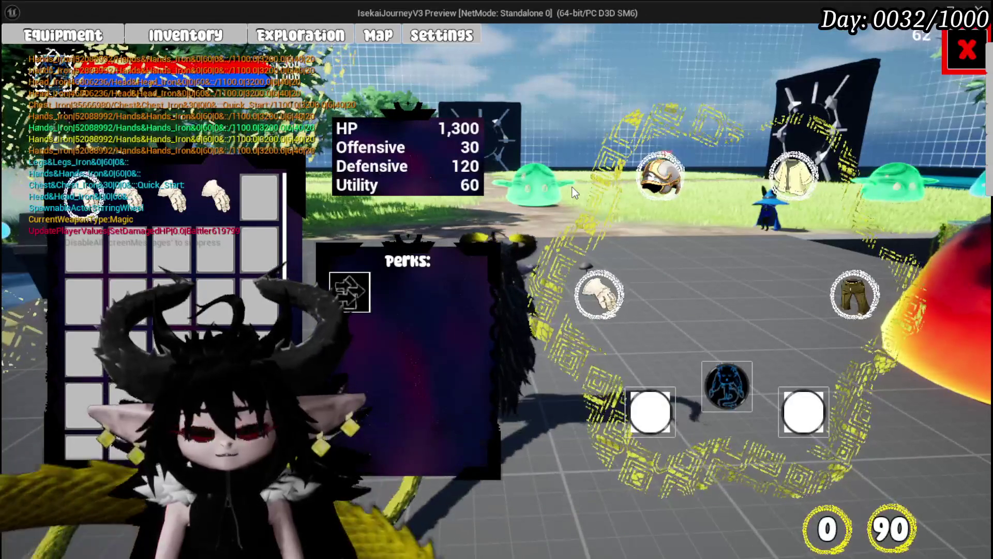
End the play test and save all modified assets.
key("Escape")
key("ctrl+s")
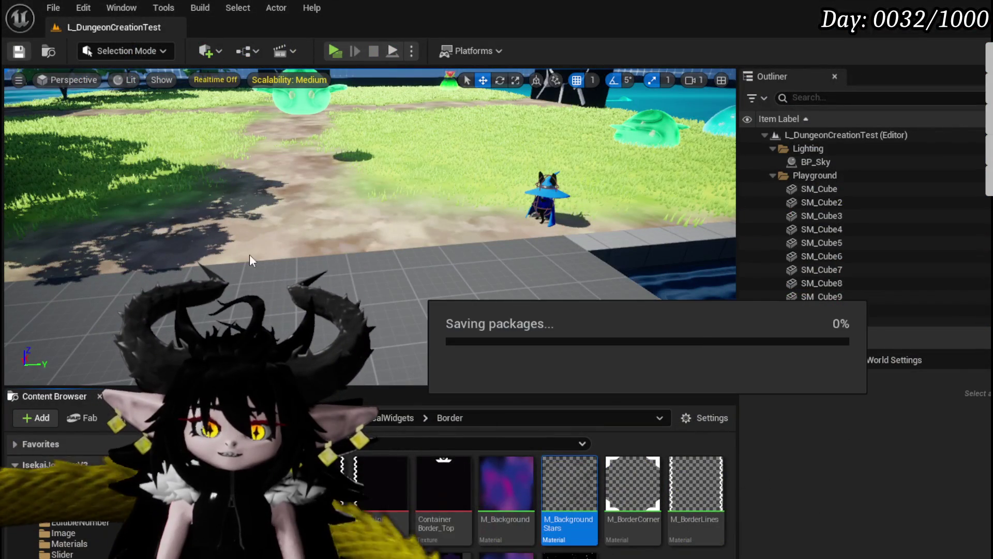
scroll(118, 523, "up", 10)
scroll(89, 526, "down", 5)
scroll(116, 529, "up", 5)
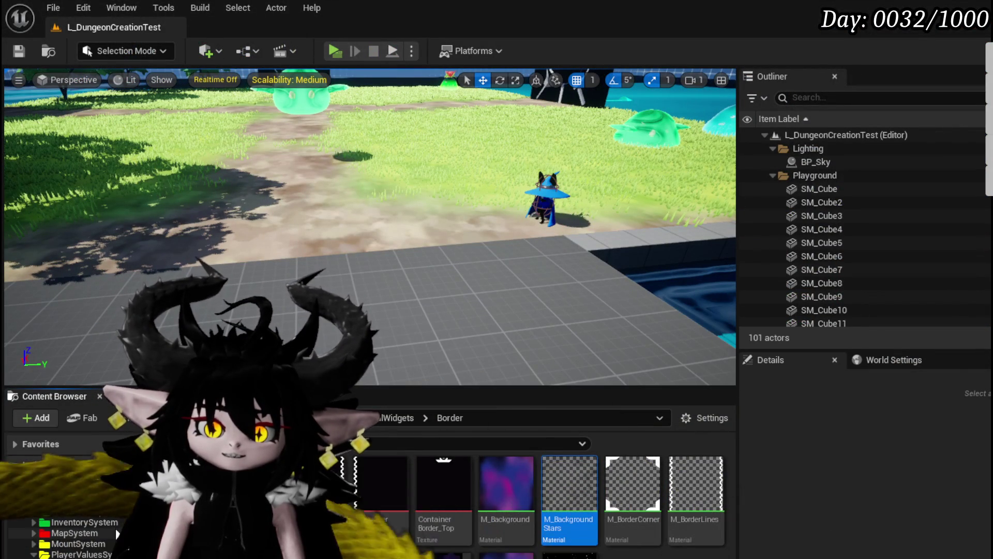
scroll(117, 533, "down", 3)
Browse the Content Browser to InventorySystem > UI and open W_InventoryHUD in the designer.
left_click(83, 543)
scroll(103, 533, "up", 3)
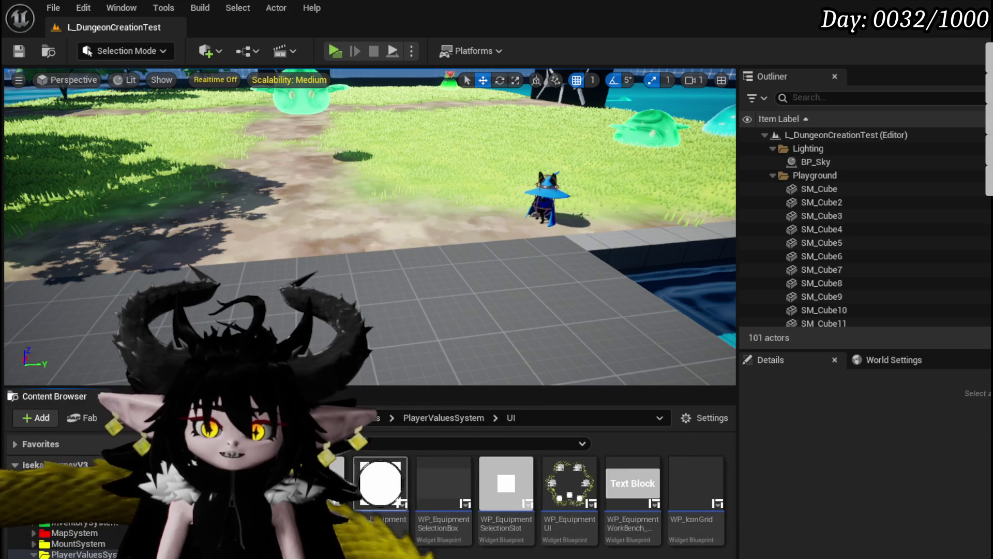
scroll(103, 518, "up", 2)
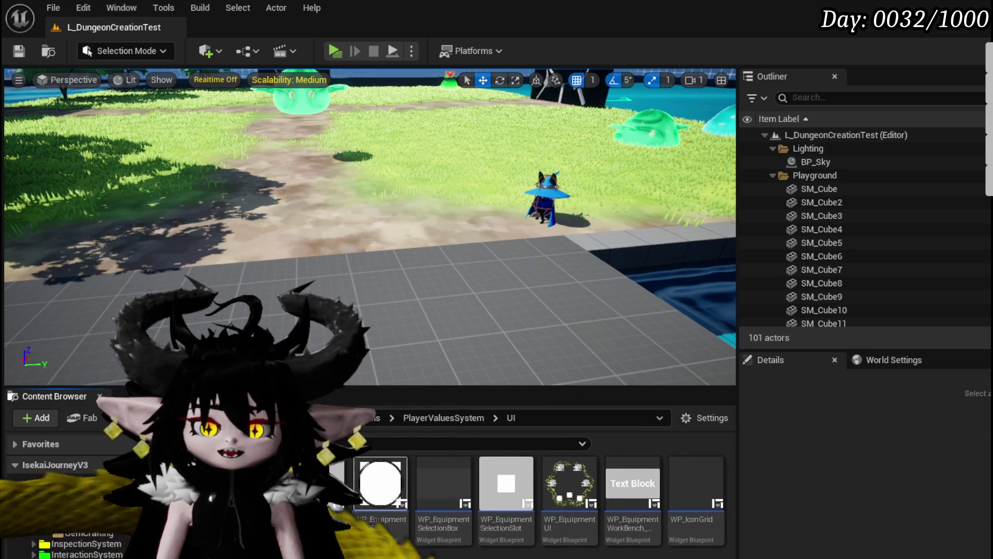
scroll(77, 517, "up", 3)
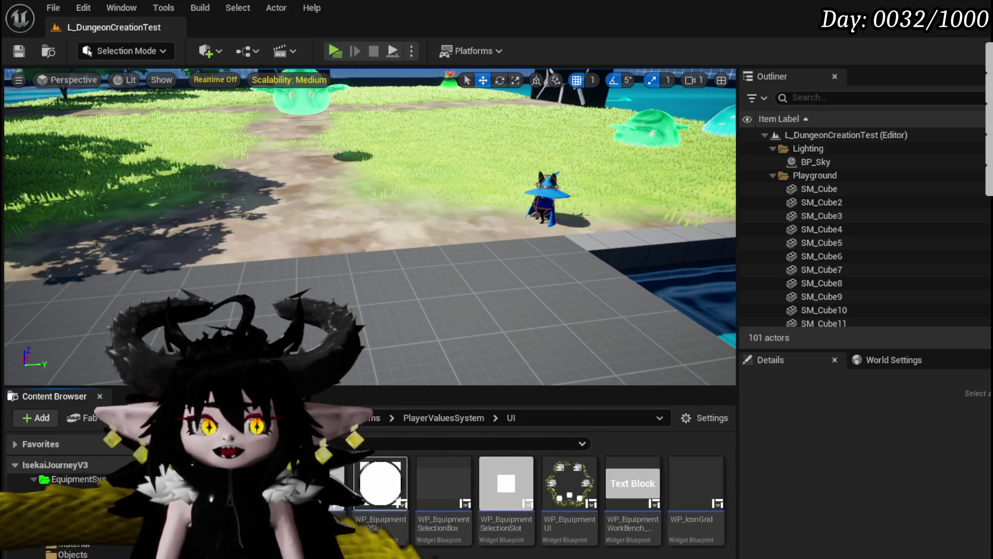
scroll(78, 518, "up", 1)
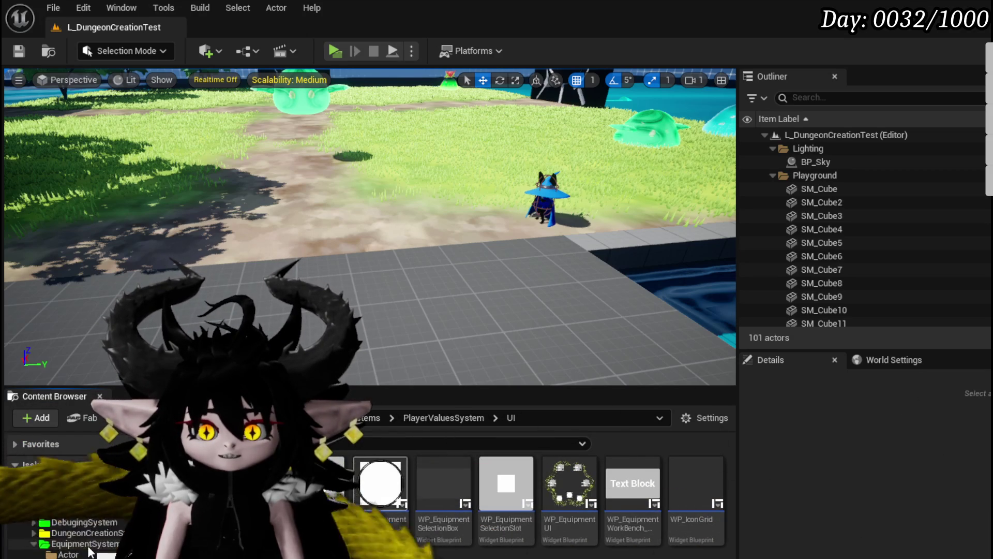
scroll(89, 551, "down", 5)
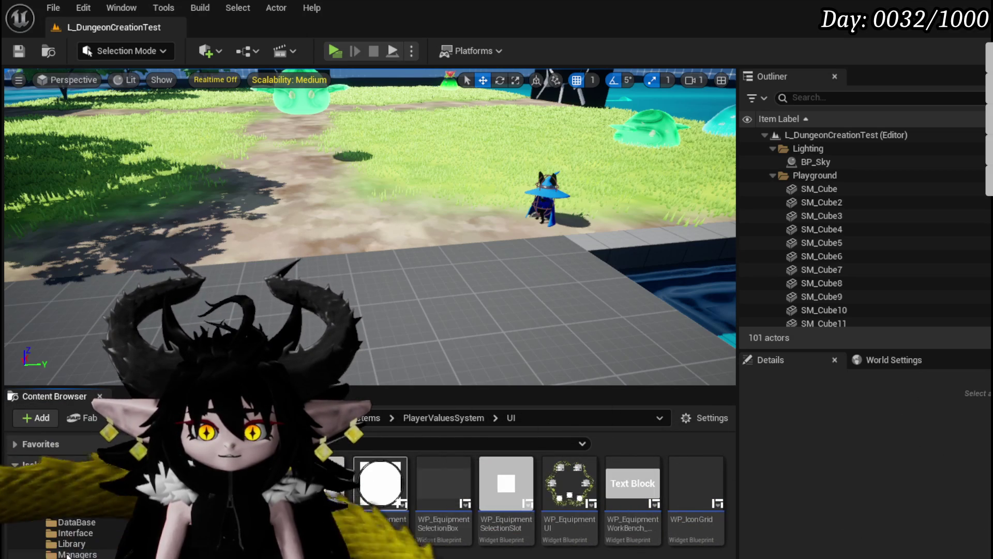
scroll(78, 538, "down", 3)
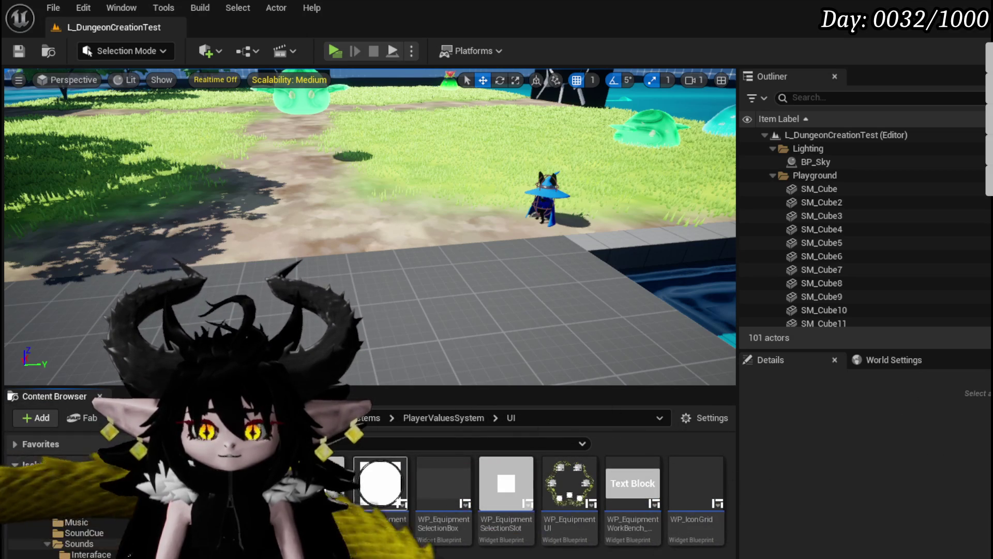
scroll(78, 535, "down", 2)
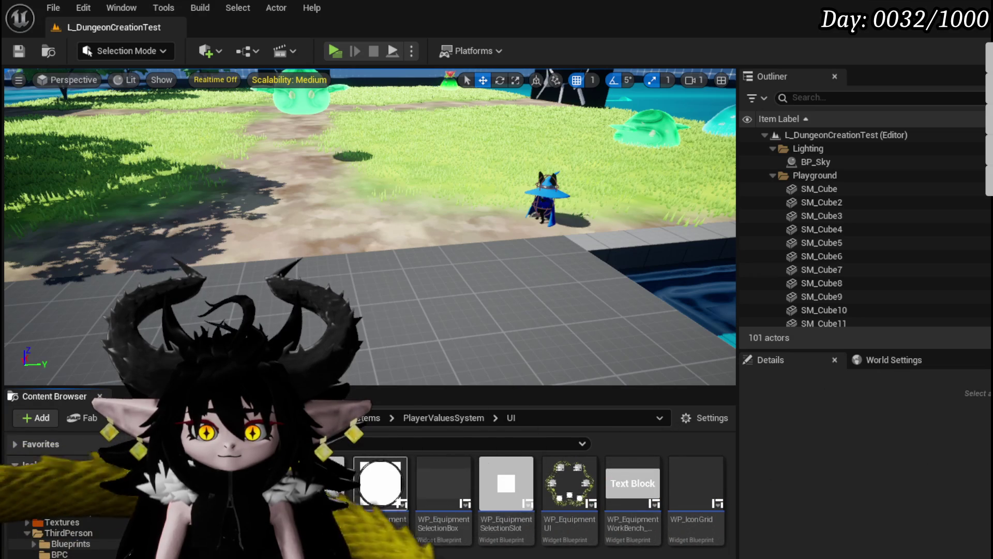
scroll(77, 536, "down", 5)
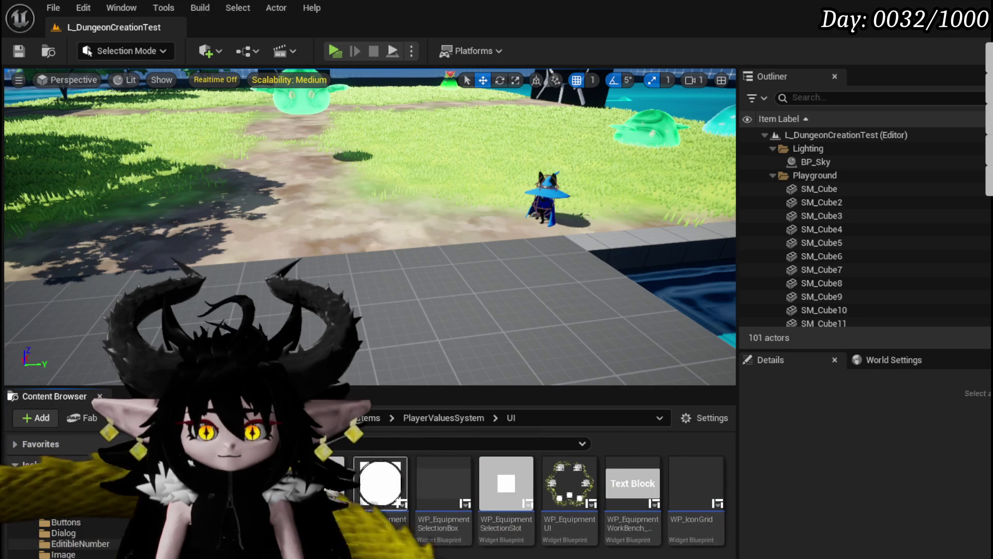
scroll(78, 517, "up", 10)
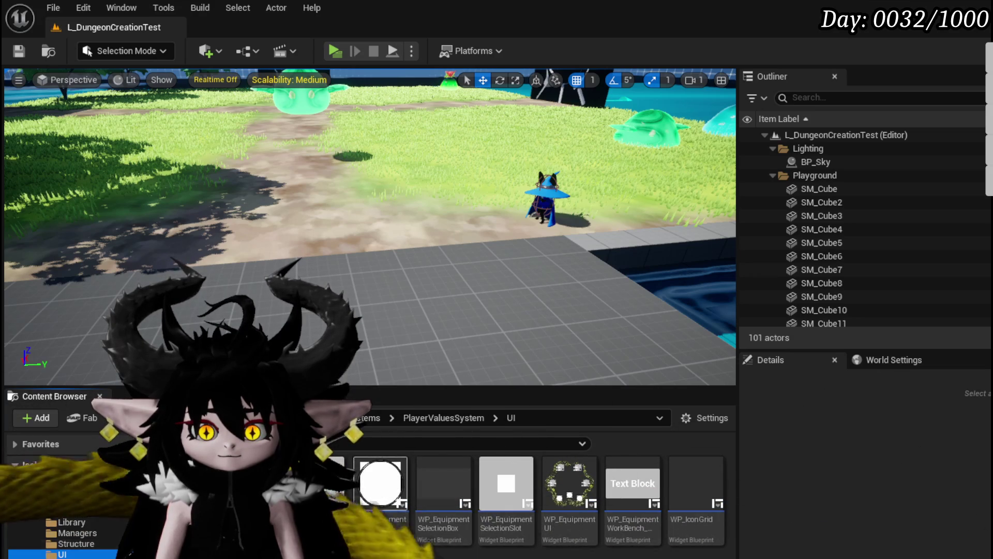
scroll(78, 533, "up", 5)
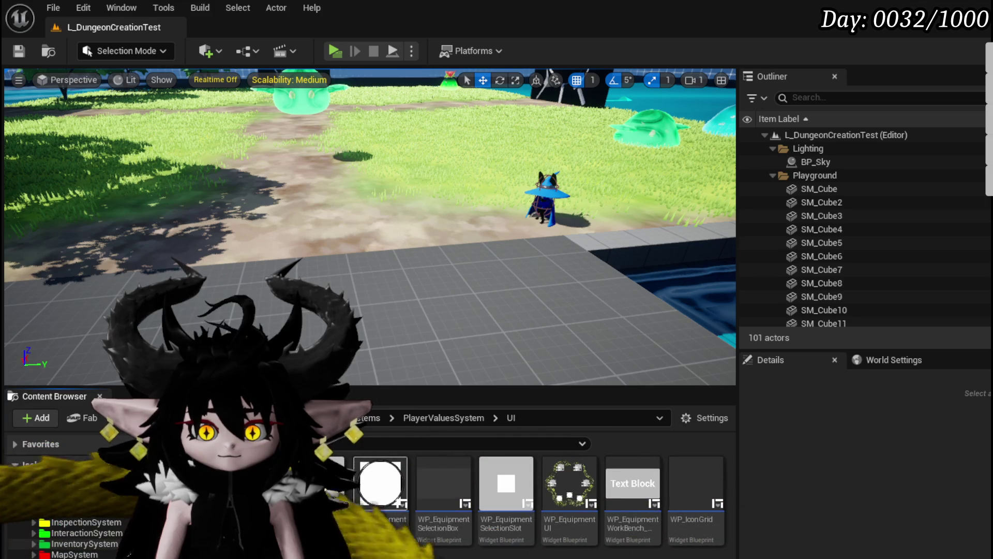
left_click(33, 544)
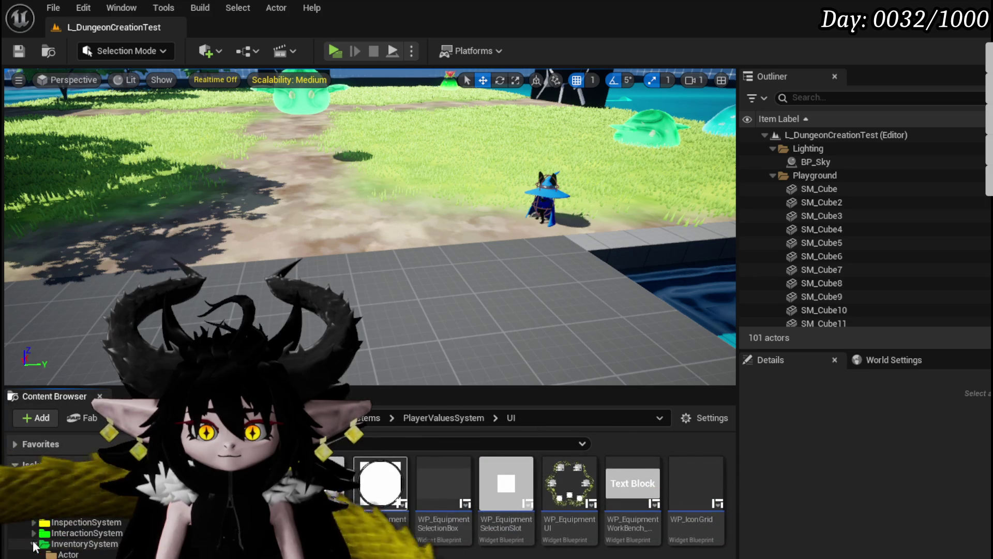
scroll(77, 538, "down", 3)
left_click(67, 553)
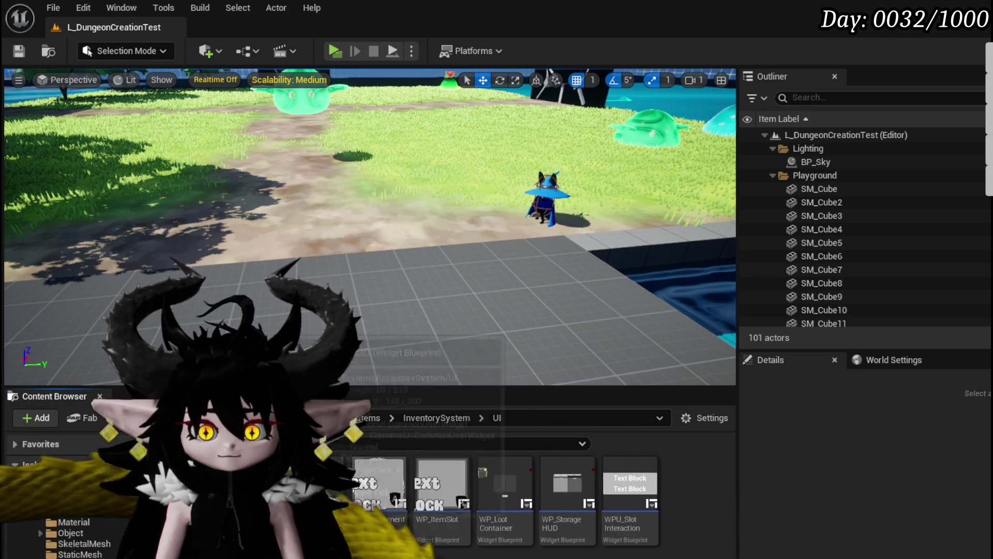
double_click(262, 491)
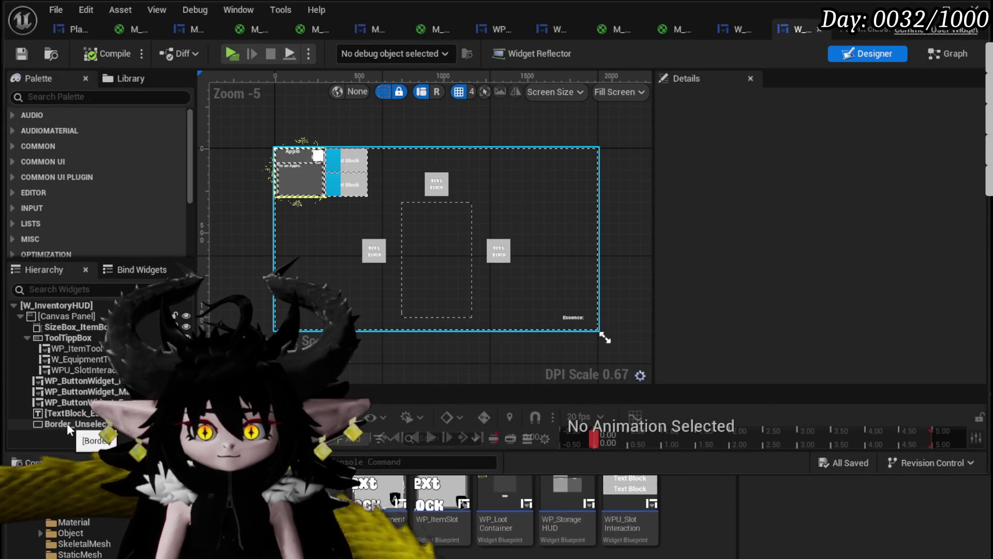
Insert an Overlay (Overlay_84) under the Canvas Panel and enlarge it to about 612 × 927.
right_click(85, 331)
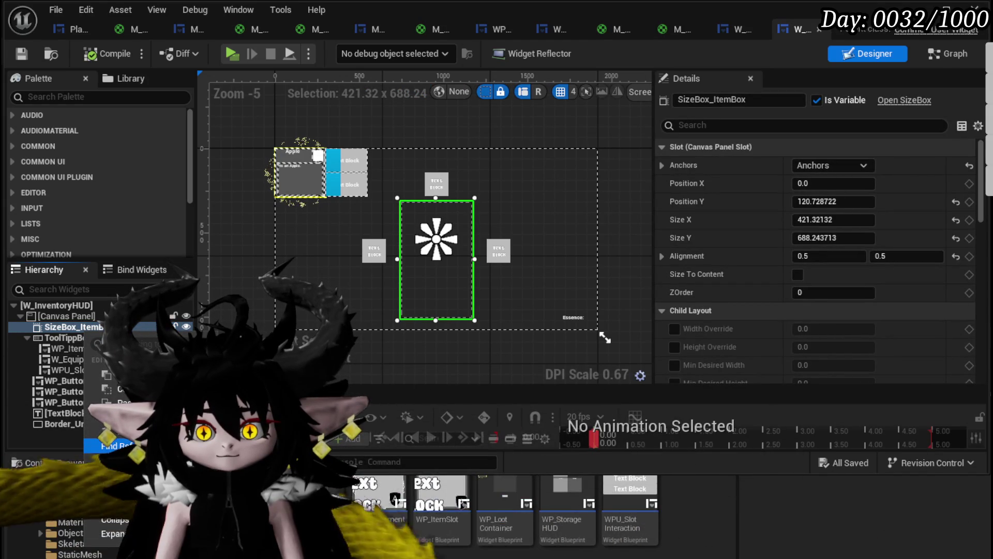
left_click(104, 96)
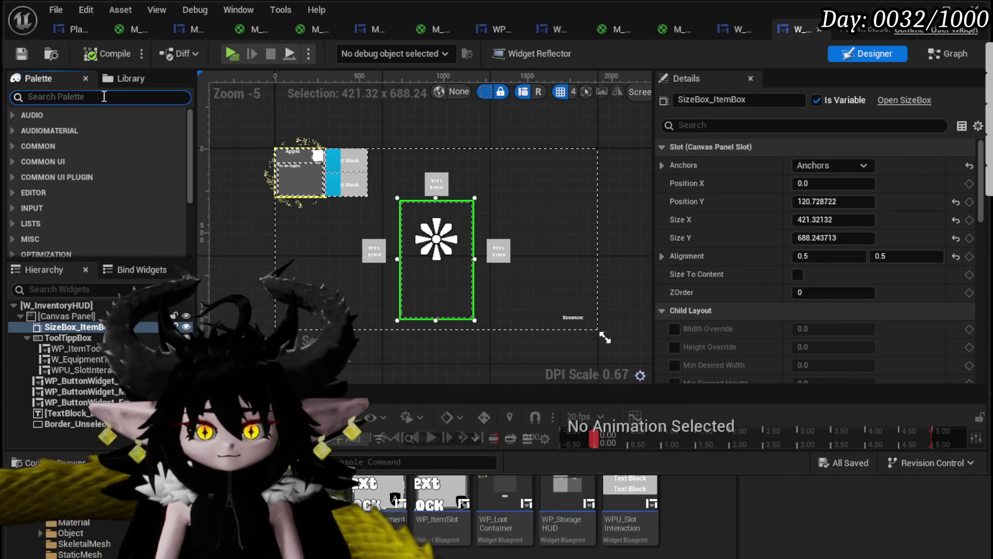
type("Overlay")
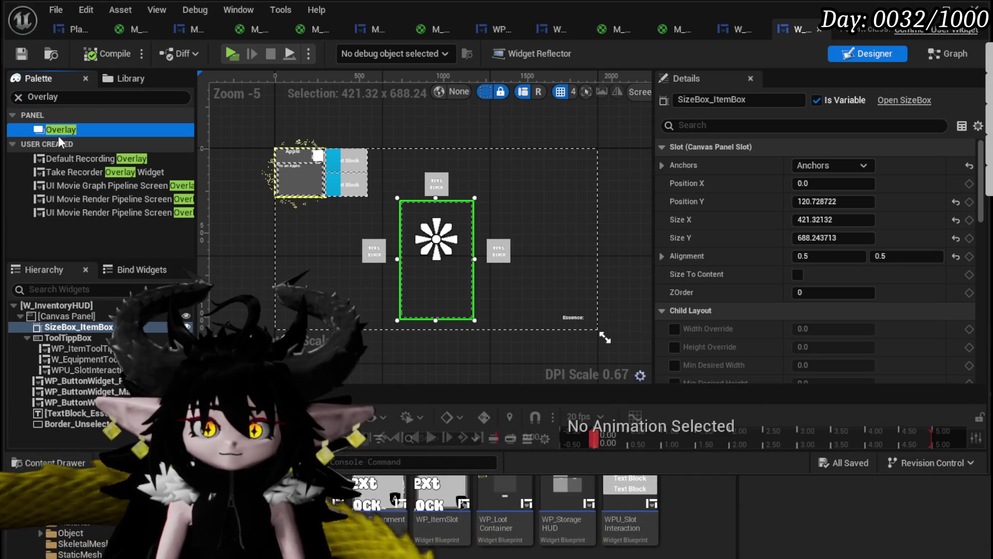
left_click_drag(85, 317, 76, 325)
left_click_drag(76, 329, 82, 328)
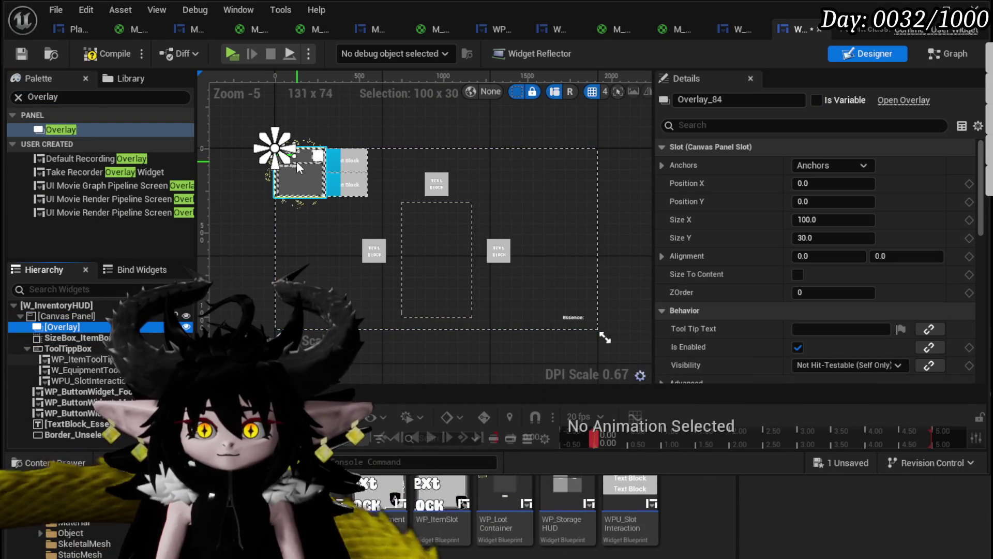
left_click_drag(326, 197, 376, 270)
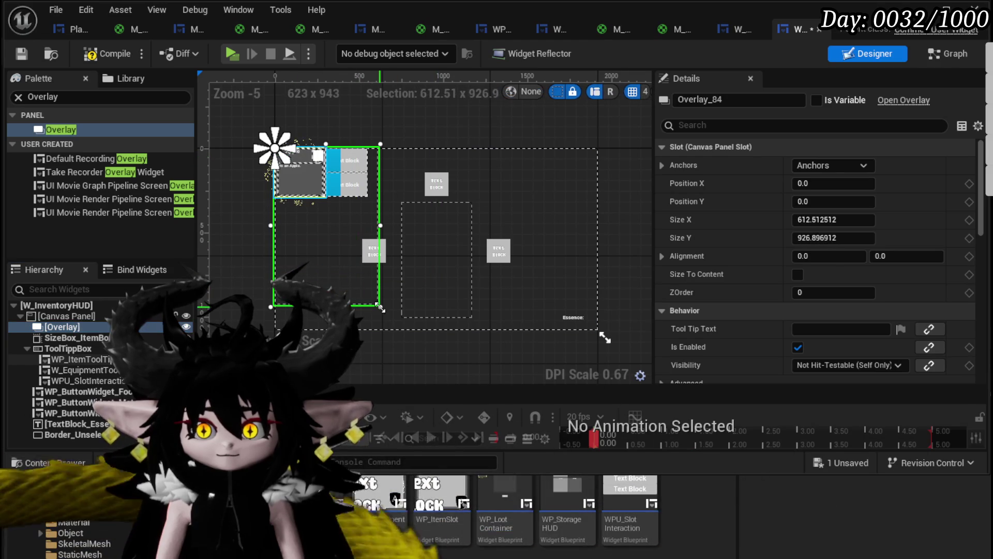
scroll(830, 284, "down", 10)
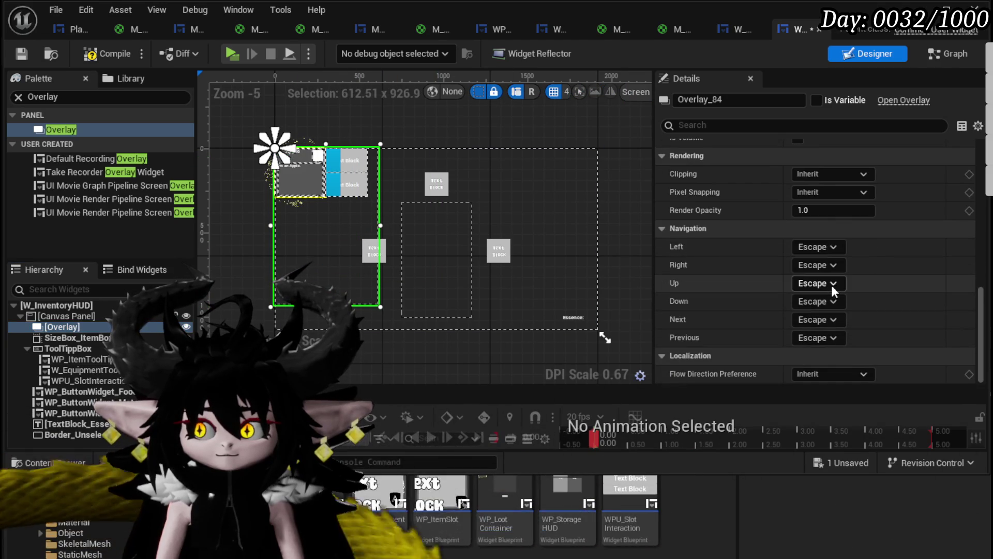
scroll(826, 316, "up", 5)
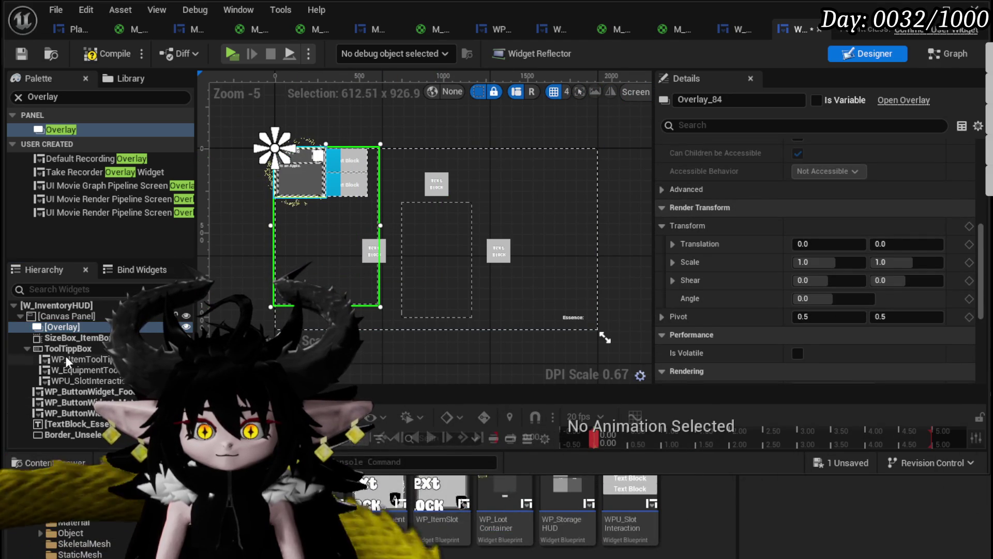
left_click(63, 102)
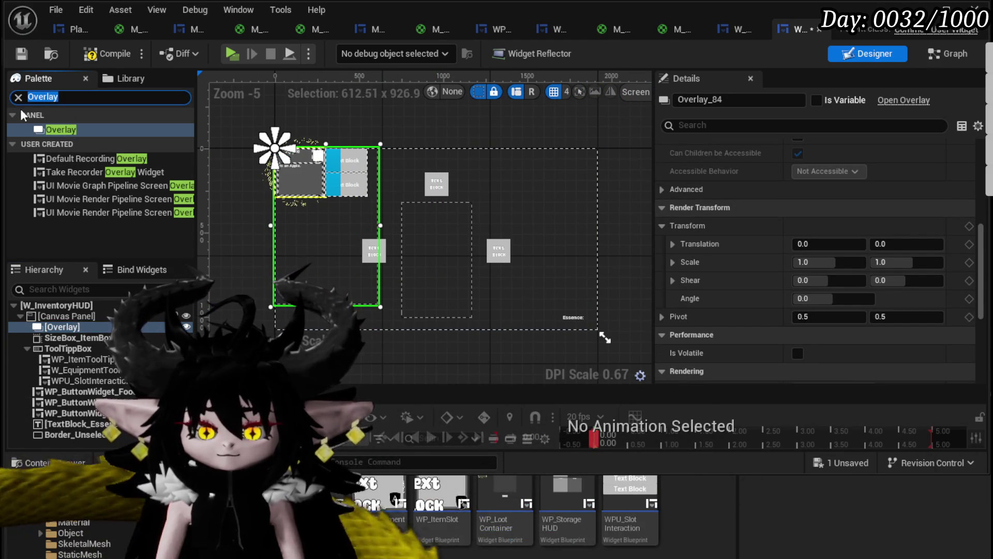
Place an MW Container Border Big inside Overlay_84 and drag the overlay toward the HUD centre.
type("Border")
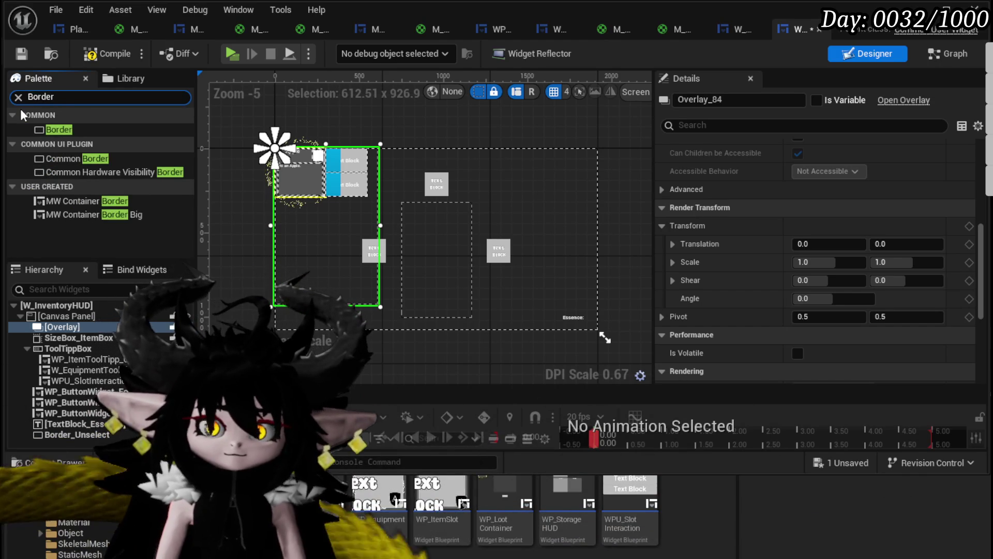
mouse_move(98, 215)
left_mouse_down()
mouse_move(86, 316)
mouse_move(54, 327)
left_mouse_up()
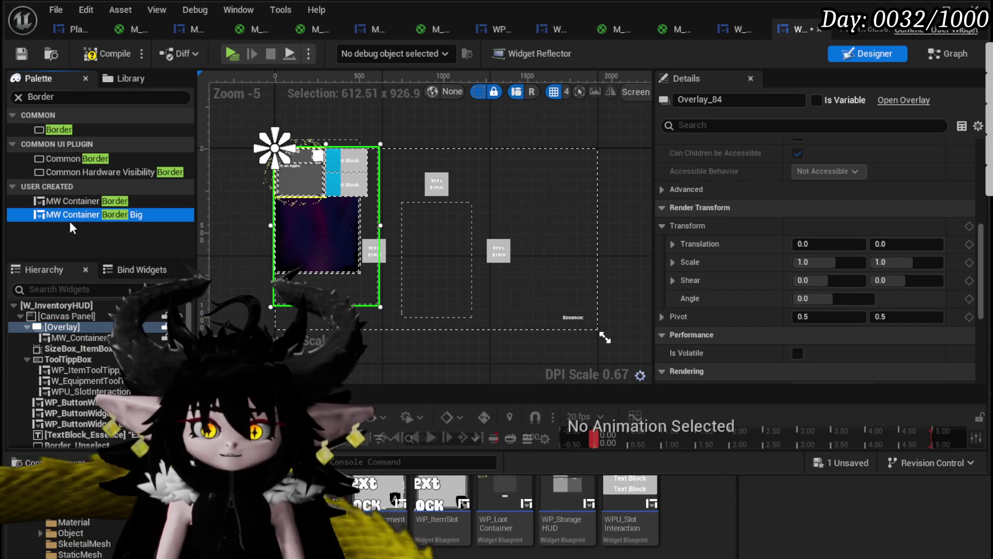
left_click(70, 327)
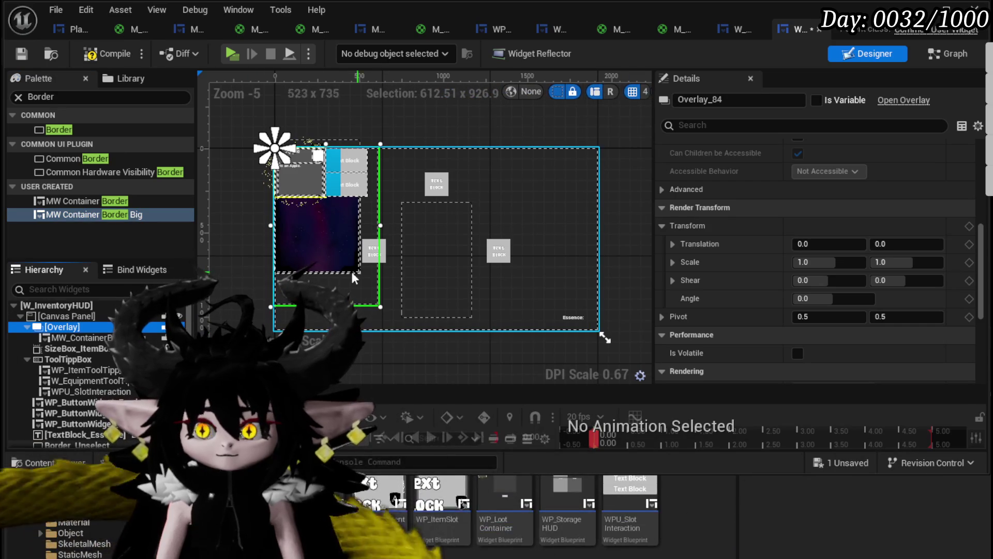
mouse_move(322, 239)
left_mouse_down()
mouse_move(386, 262)
mouse_move(376, 216)
mouse_move(339, 247)
left_mouse_up()
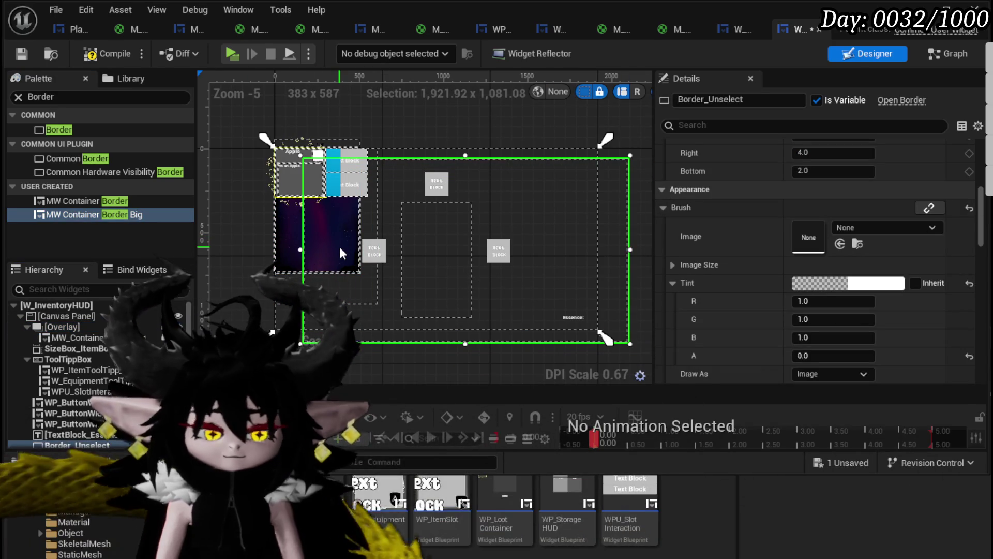
left_click(73, 327)
left_click(342, 248)
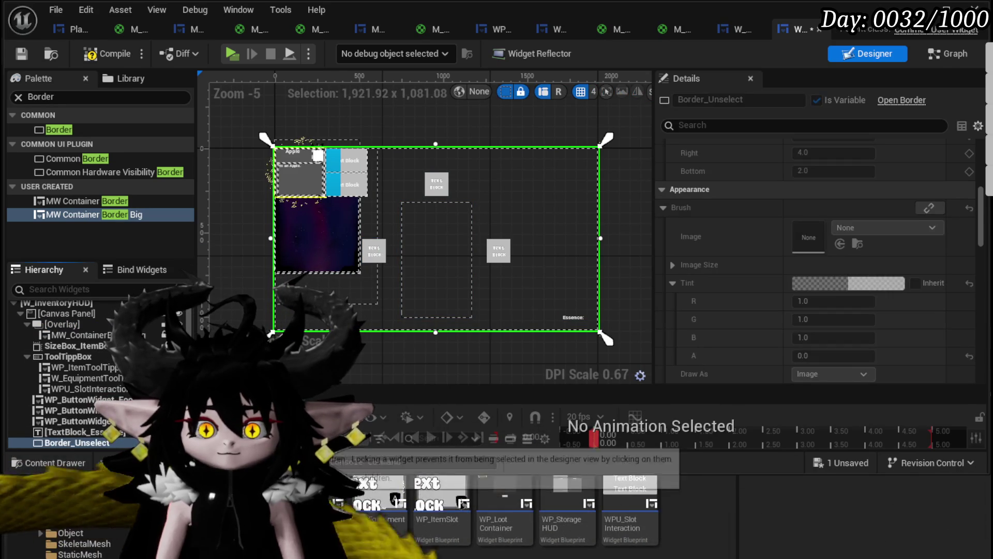
mouse_move(300, 246)
left_mouse_down()
mouse_move(300, 238)
mouse_move(425, 300)
mouse_move(416, 297)
mouse_move(423, 287)
left_mouse_up()
Set Overlay_84's slot Size X to 480 and Size Y to 700.
scroll(424, 284, "up", 4)
mouse_move(430, 194)
left_mouse_down()
mouse_move(410, 348)
mouse_move(401, 248)
left_mouse_up()
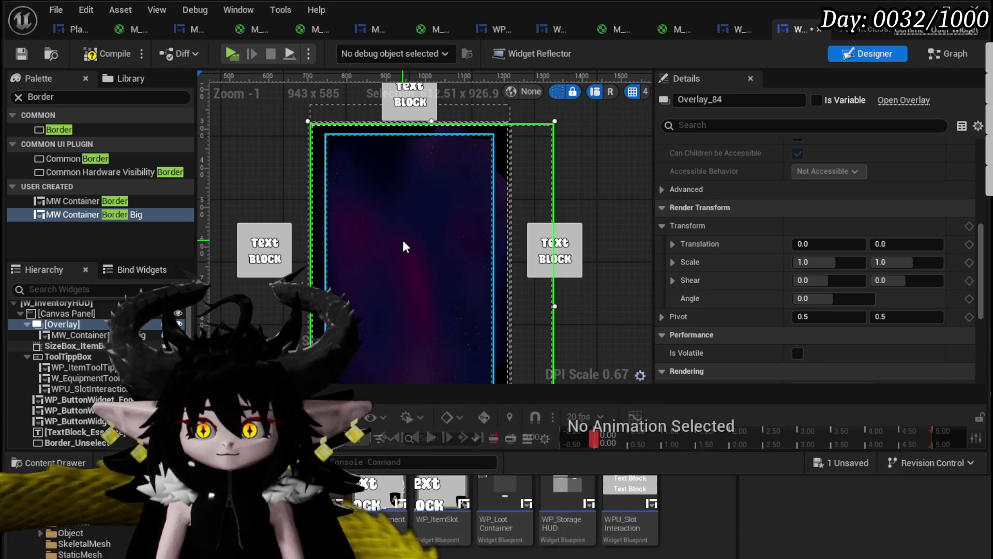
left_click_drag(403, 242, 420, 146)
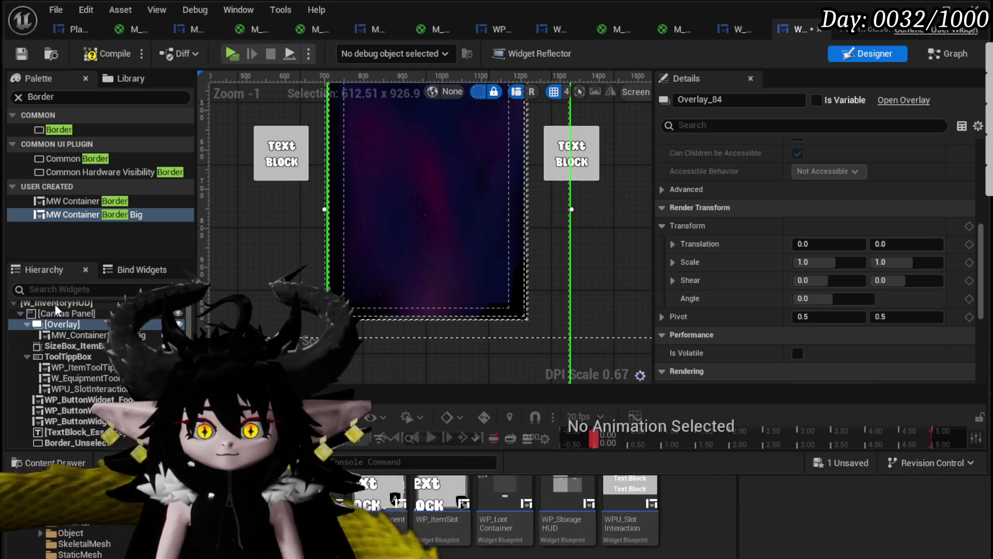
scroll(821, 254, "up", 10)
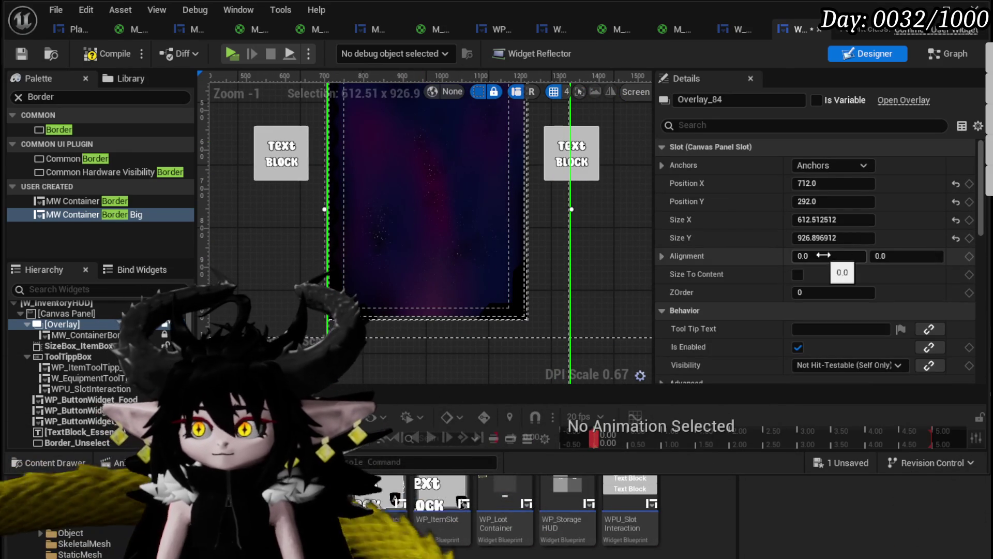
left_click(859, 222)
type("480")
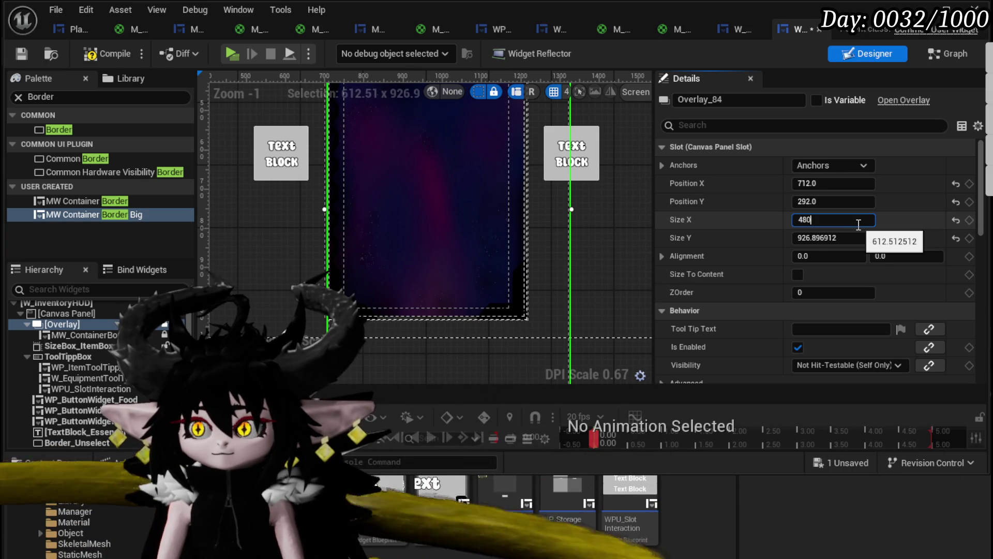
key("Return")
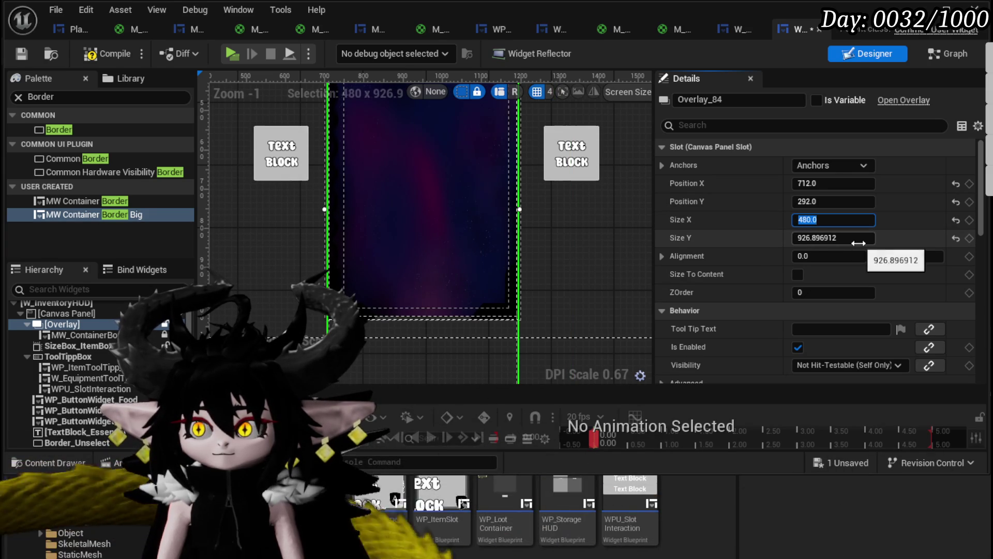
type("380")
key("Return")
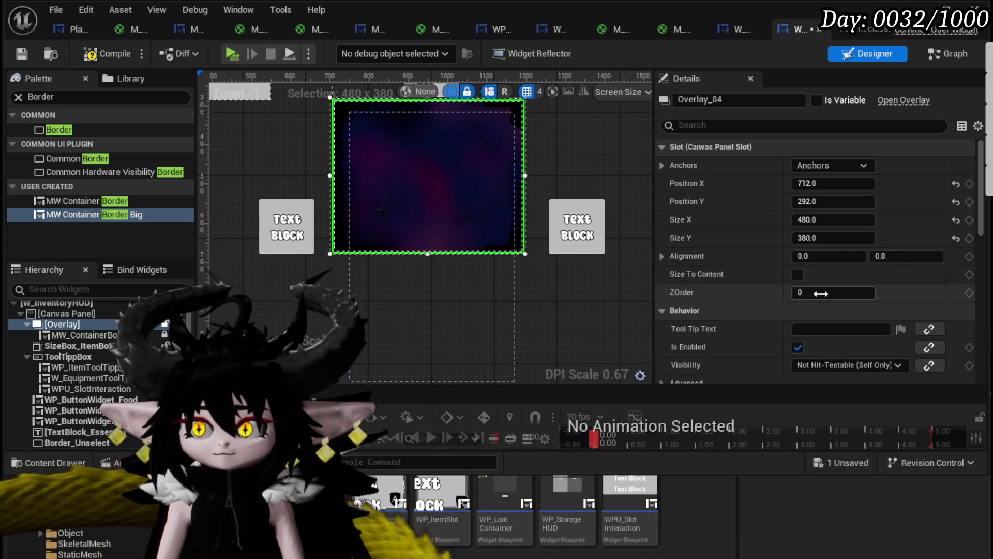
left_click(850, 235)
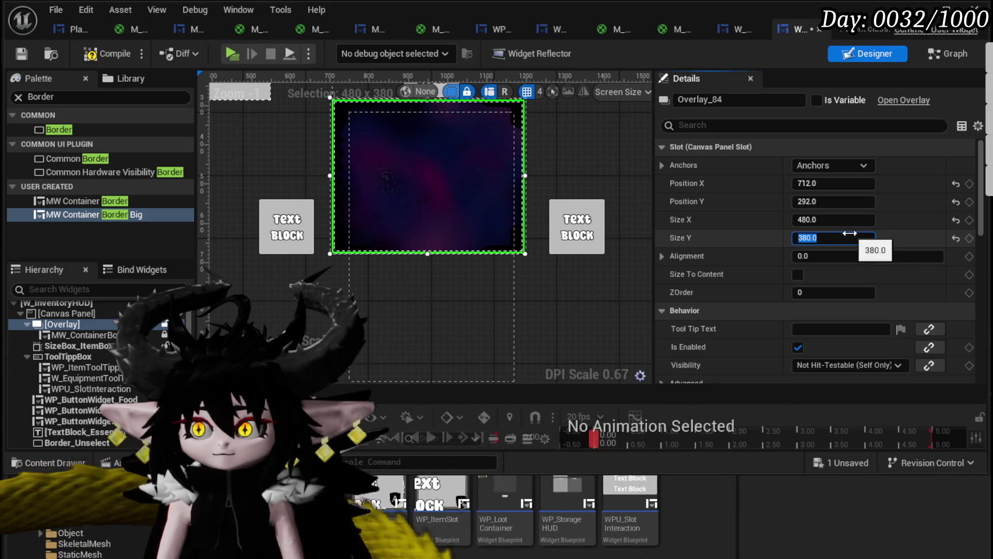
type("480")
key("Return")
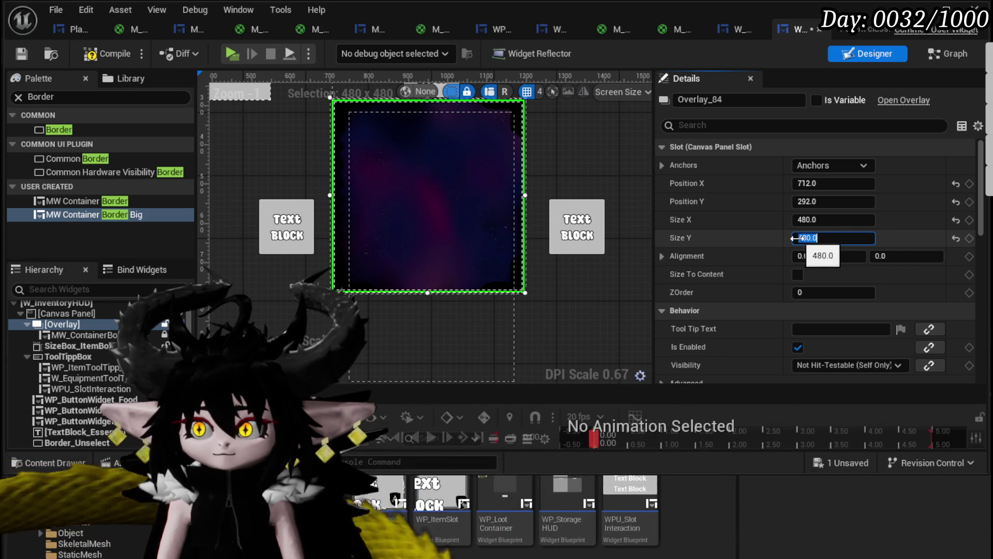
type("700")
key("Return")
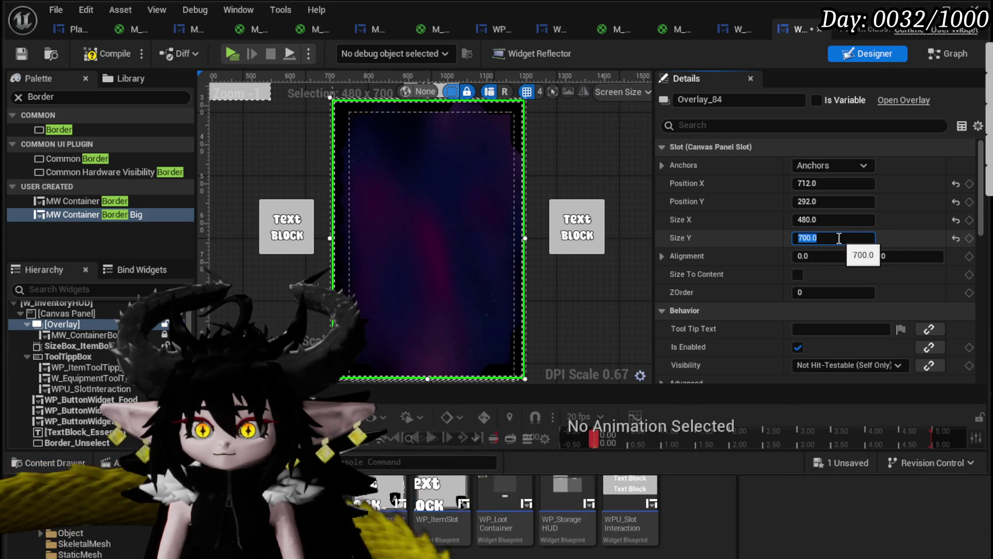
left_click(433, 280)
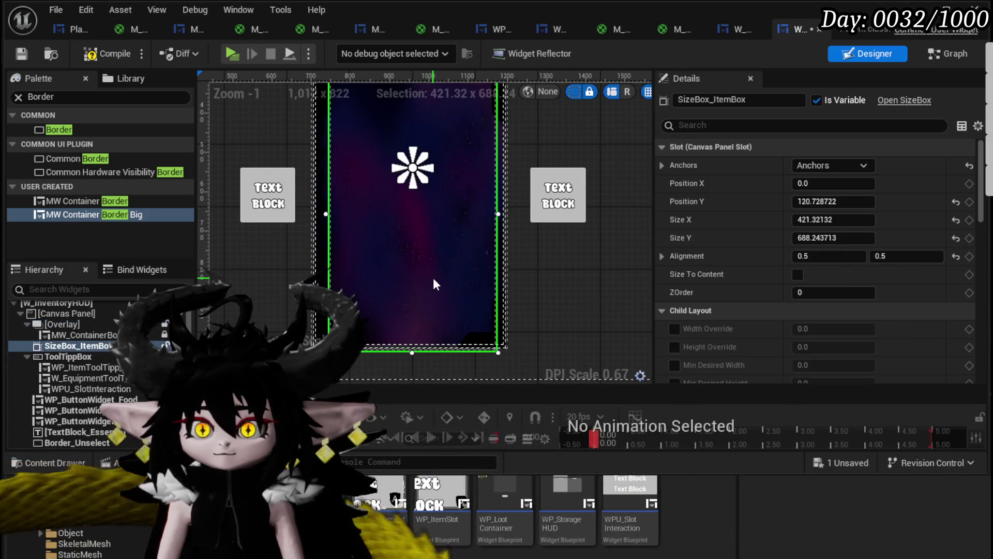
Nudge Overlay_84 to position 720, 300.
left_click(61, 325)
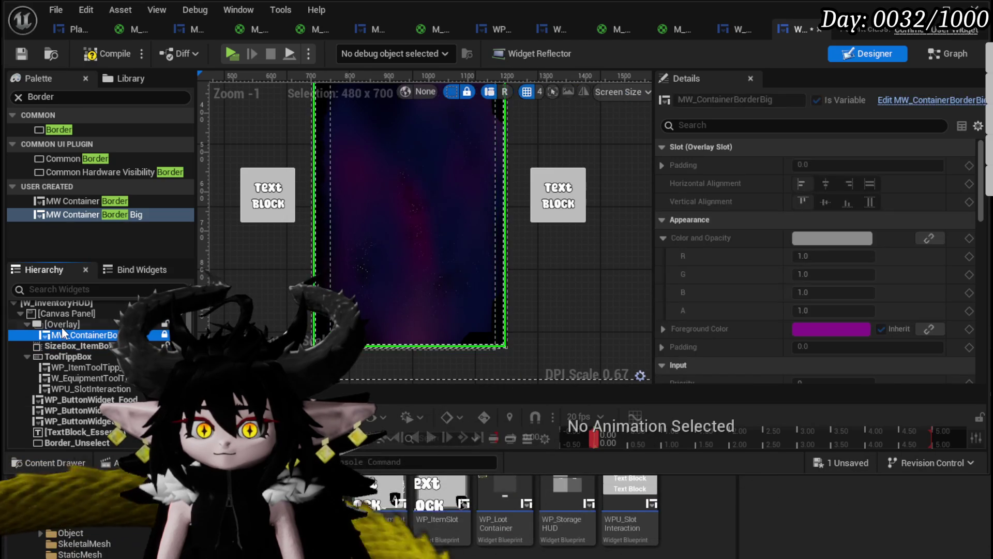
left_click_drag(322, 231, 324, 232)
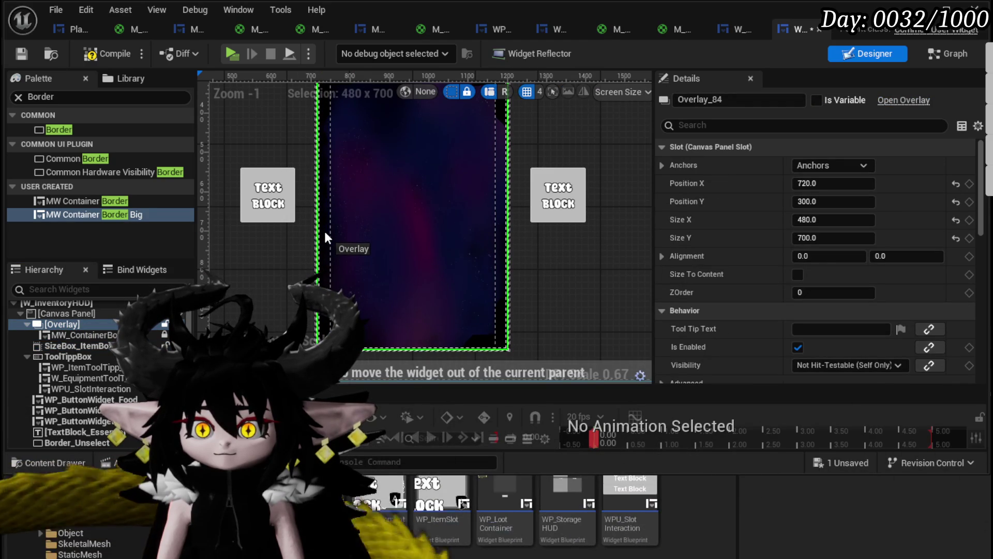
scroll(324, 230, "up", 5)
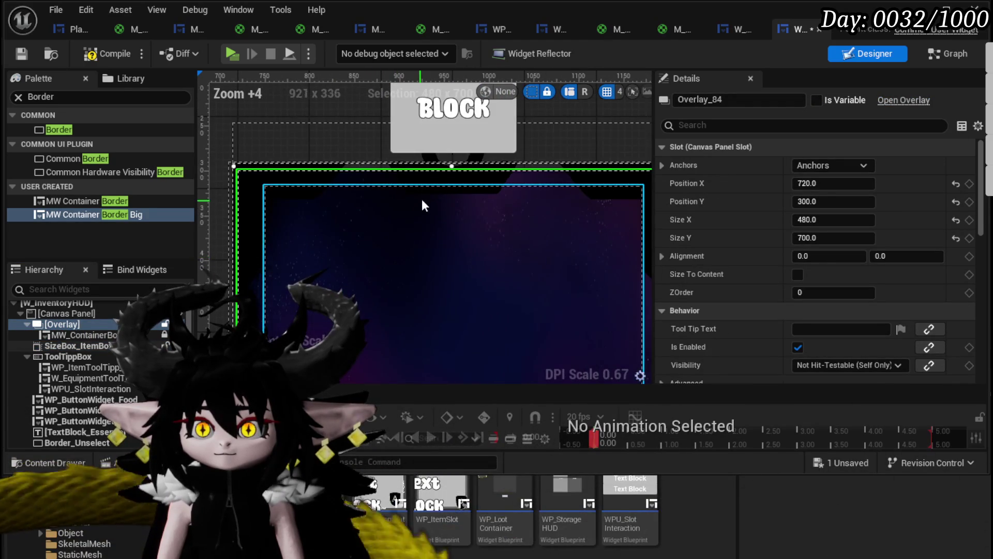
scroll(436, 151, "down", 2)
Raise WP_ButtonWidget_Materials to Position Y about -436.6, then compile and save.
left_click(436, 151)
scroll(415, 227, "down", 2)
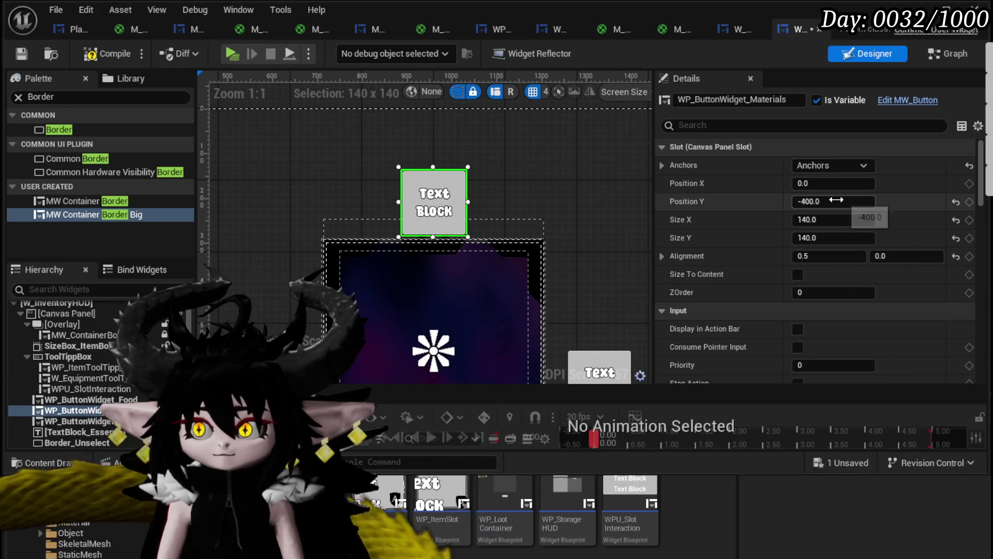
left_click_drag(837, 200, 788, 220)
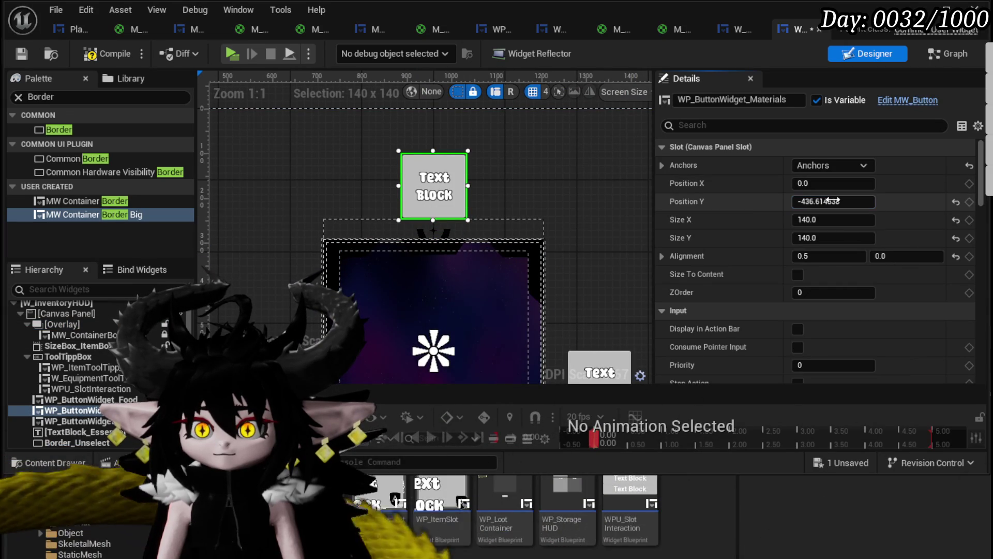
scroll(501, 160, "down", 1)
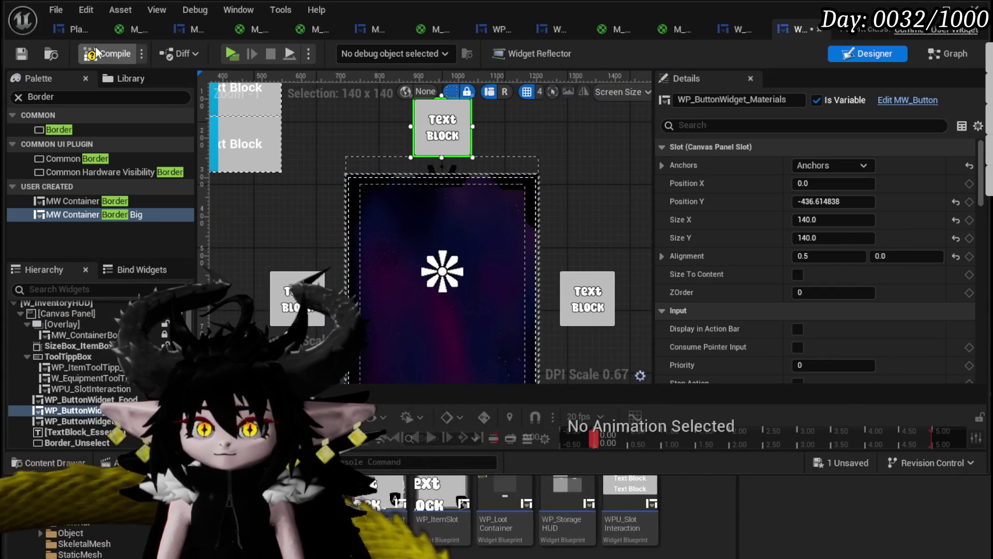
left_click(22, 54)
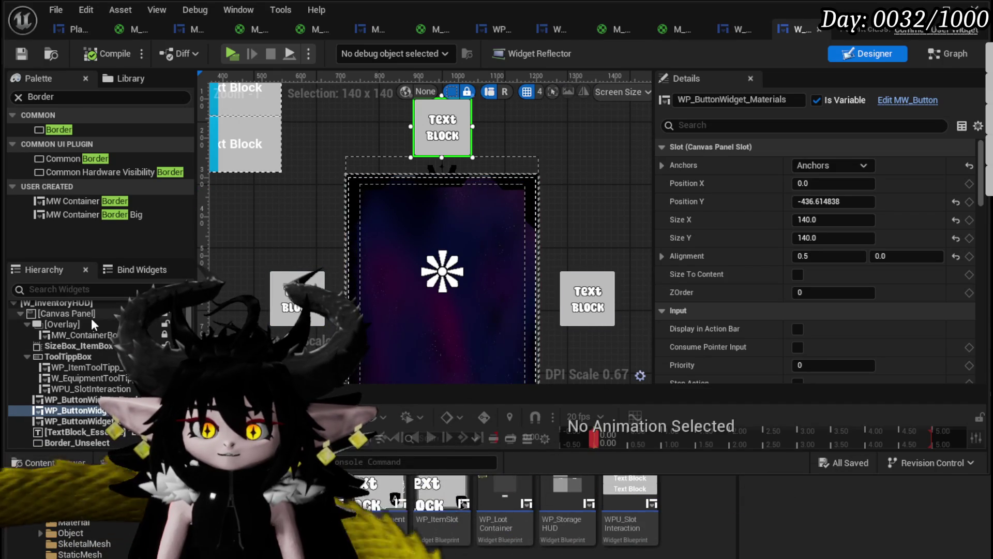
Nest SizeBox_ItemBox inside Overlay_84.
left_click(504, 234)
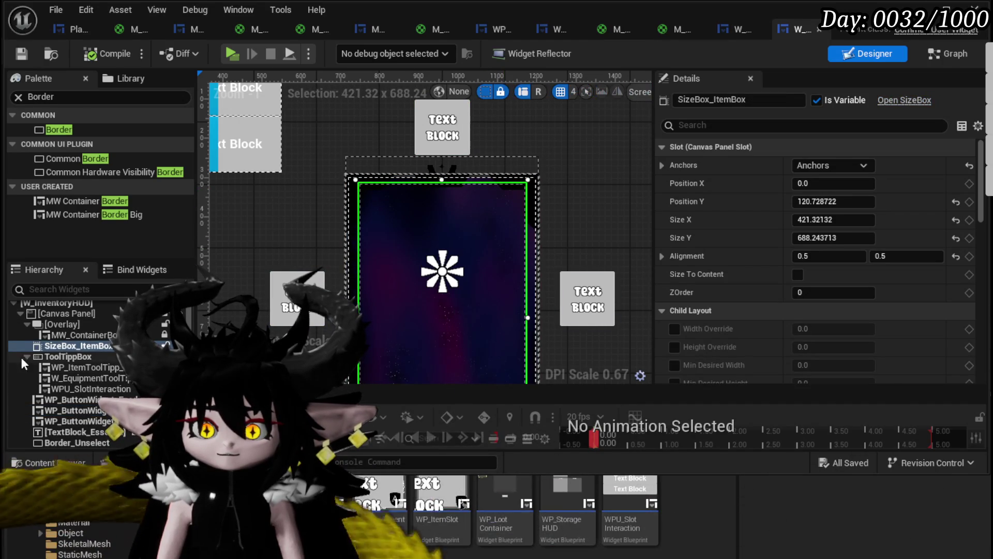
left_click_drag(61, 347, 62, 325)
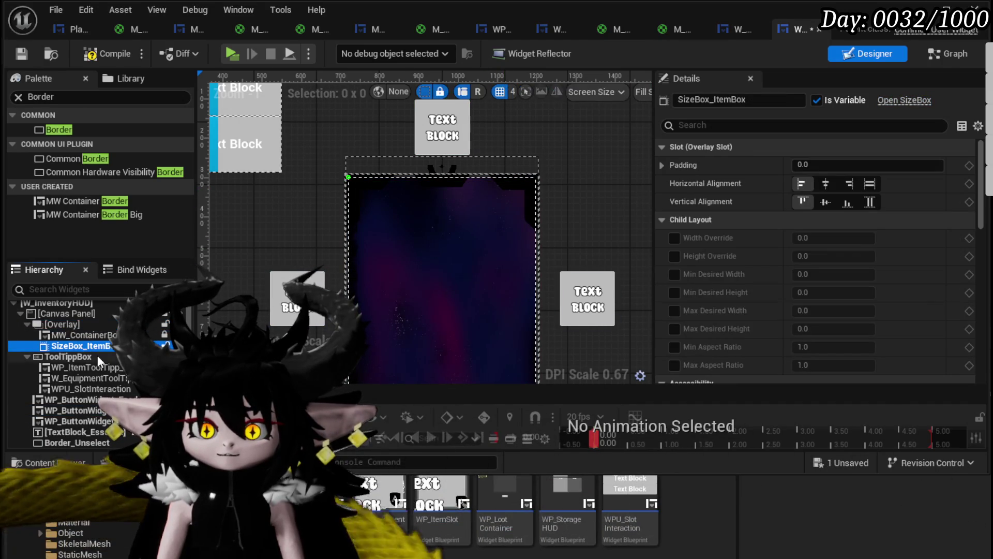
left_click(419, 266)
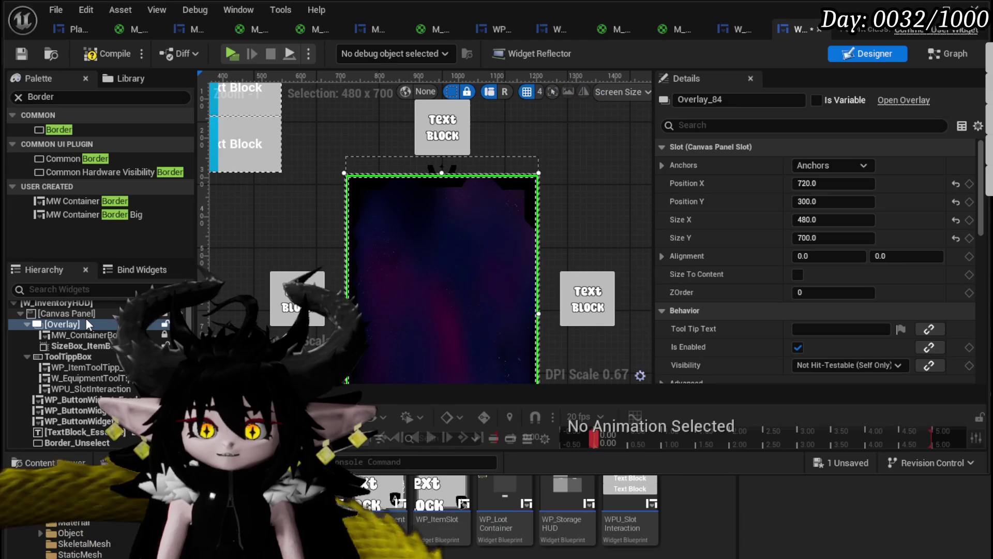
left_click(67, 345)
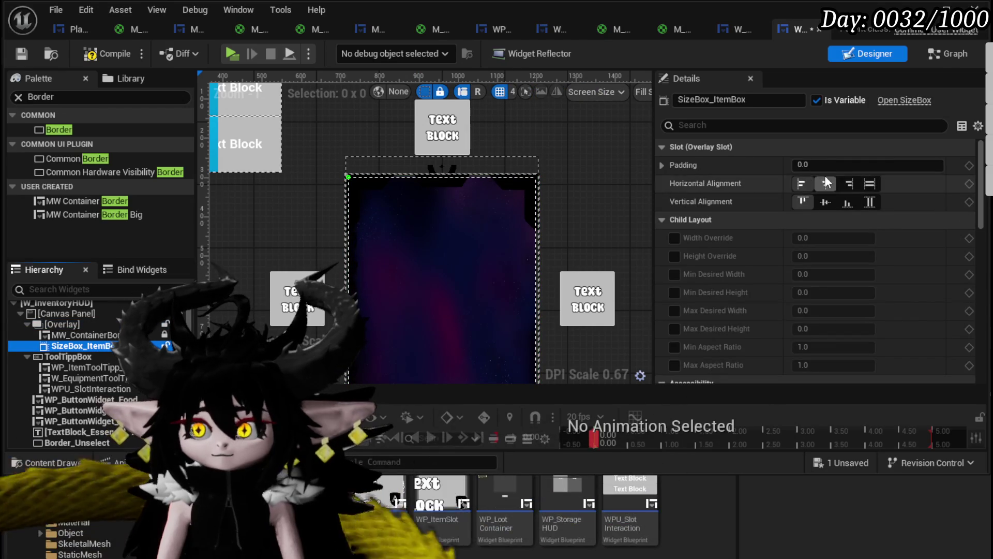
Make SizeBox_ItemBox fill horizontally and vertically with a left padding of 25.
left_click(776, 167)
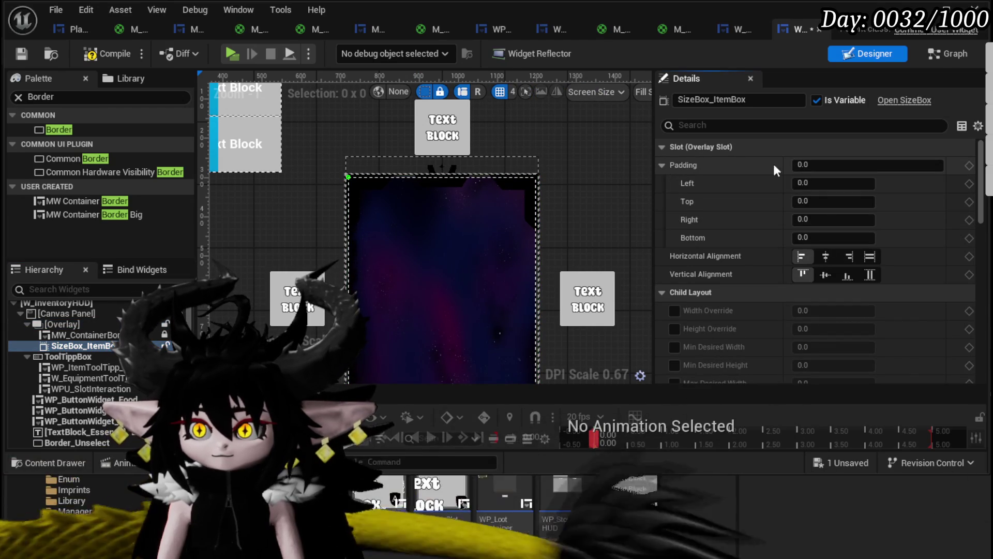
left_click(825, 183)
type("20")
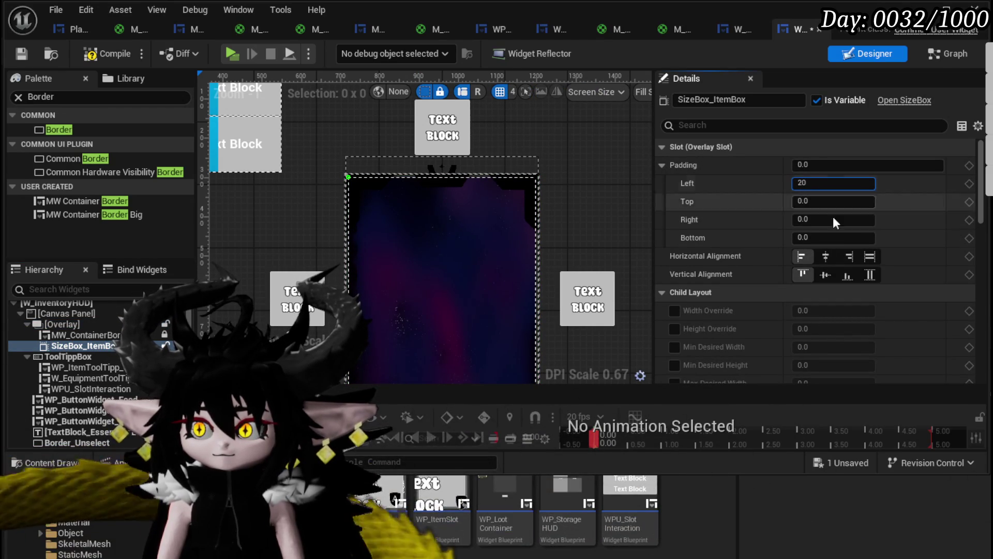
left_click(871, 257)
left_click(871, 274)
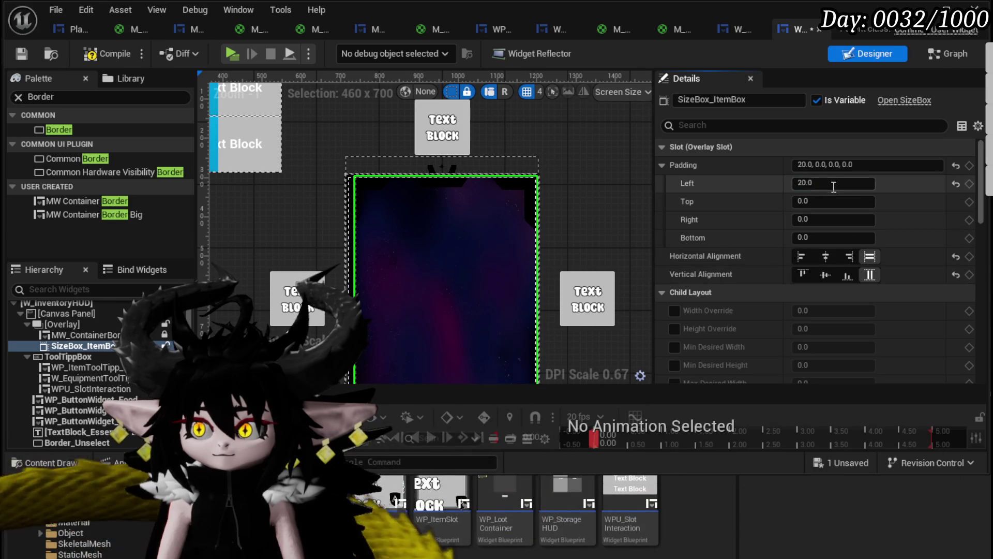
left_click(833, 184)
type("25")
key("Return")
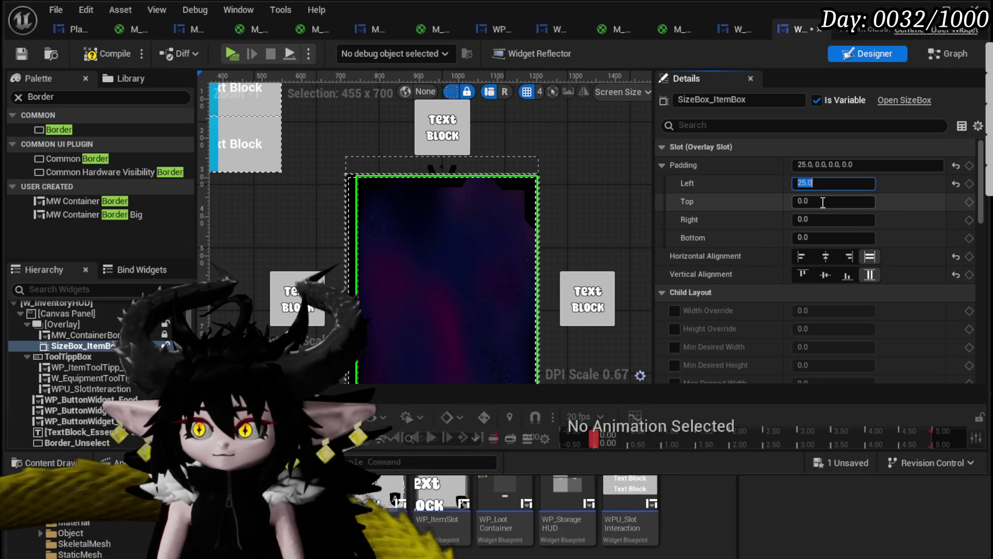
Set right, top and bottom padding to 25, save the widget, and return to the level.
left_click(823, 220)
type("25")
key("Return")
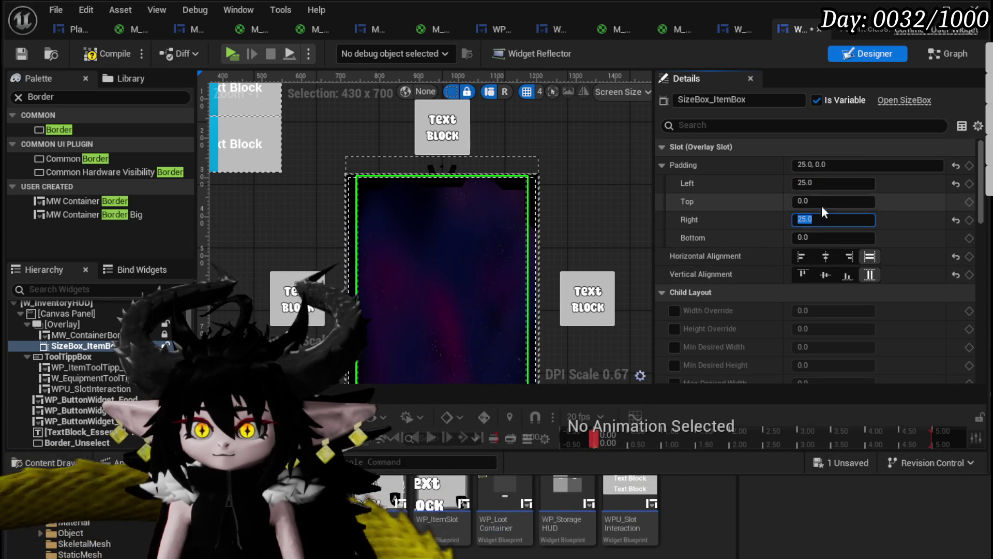
left_click(823, 201)
type("25")
key("Return")
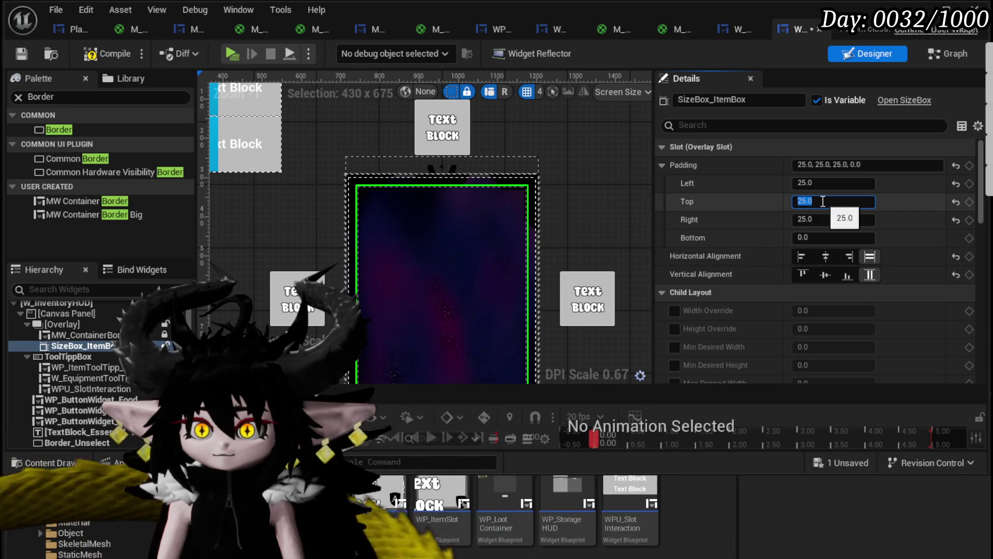
left_click(822, 238)
type("25")
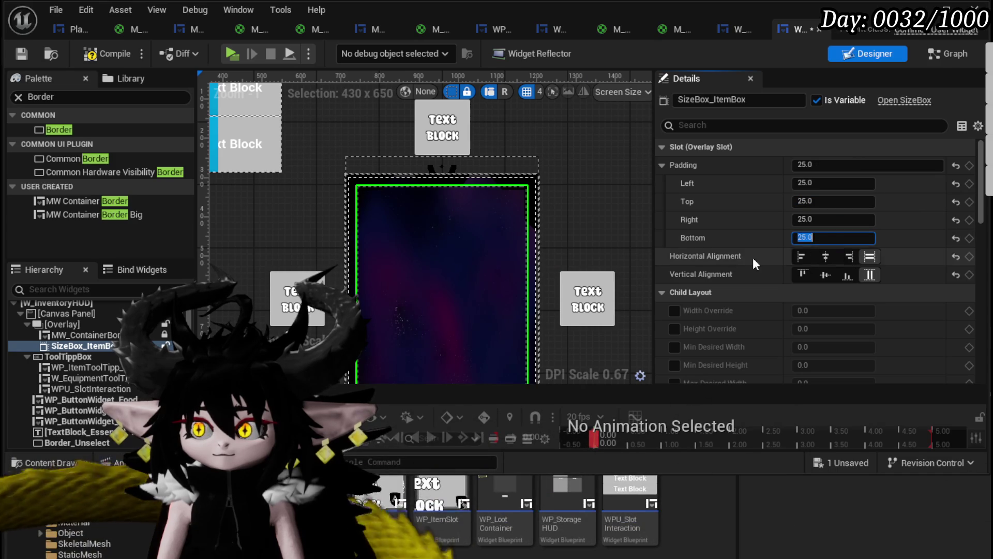
scroll(491, 219, "up", 3)
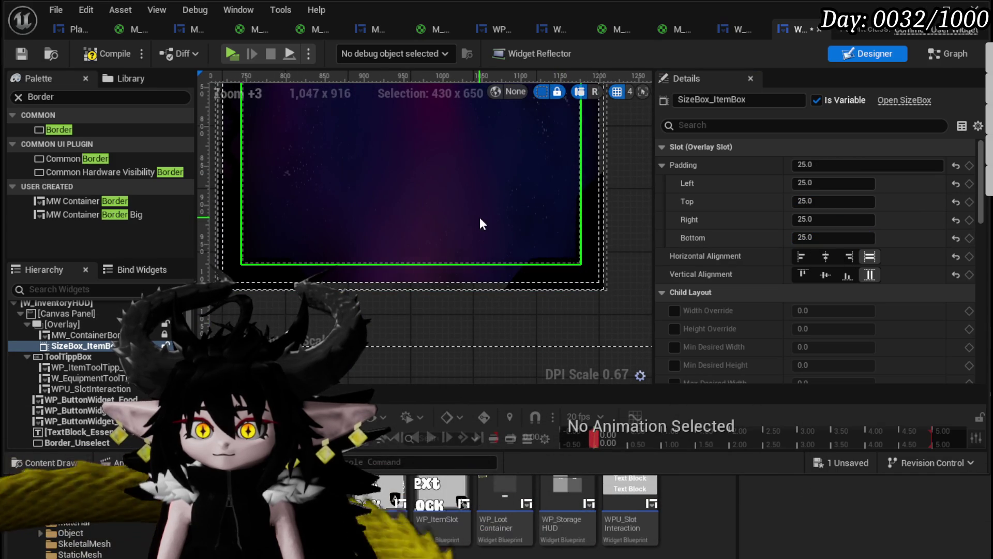
scroll(542, 220, "down", 3)
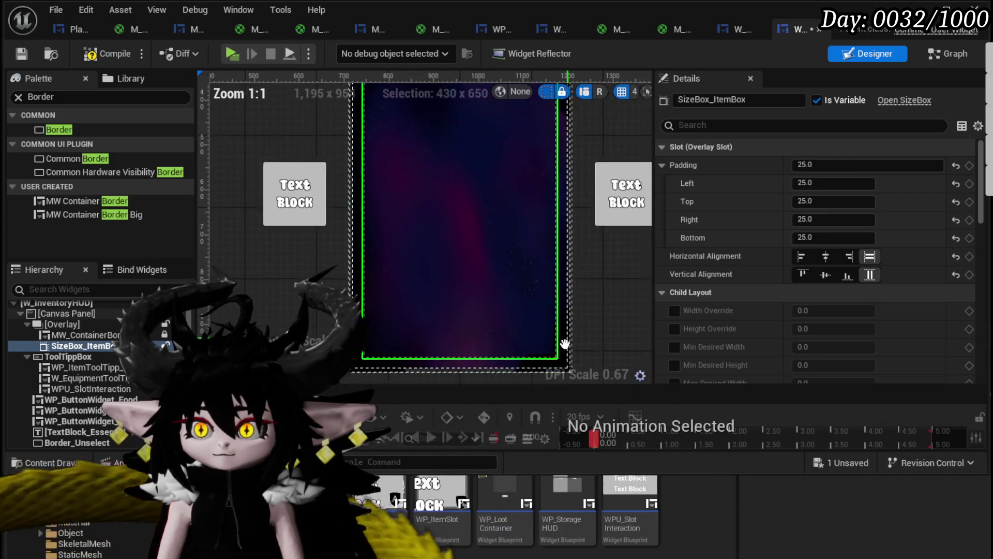
scroll(576, 266, "down", 2)
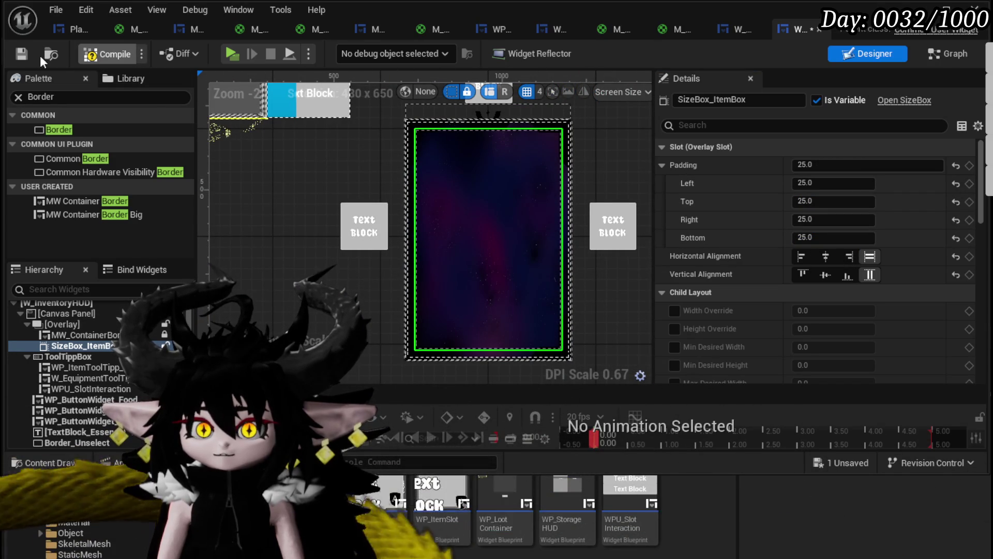
left_click(21, 53)
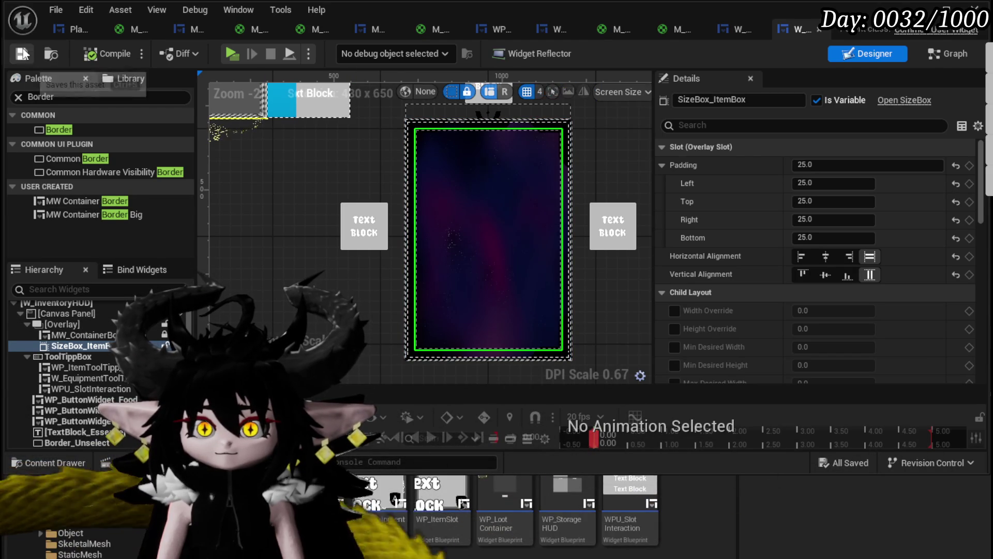
left_click(918, 9)
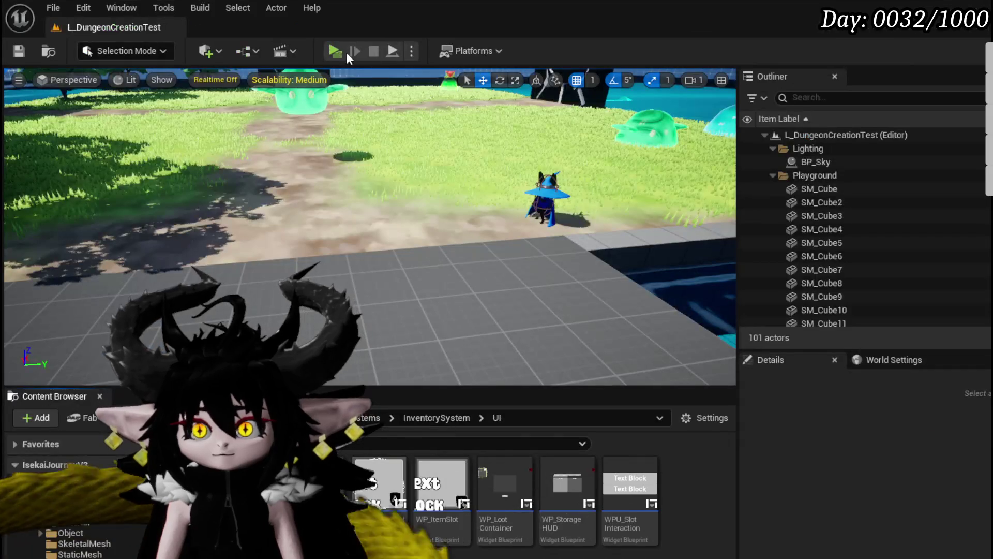
Launch play mode and switch the inventory grid between Materials, Food and Equipment.
left_click(339, 51)
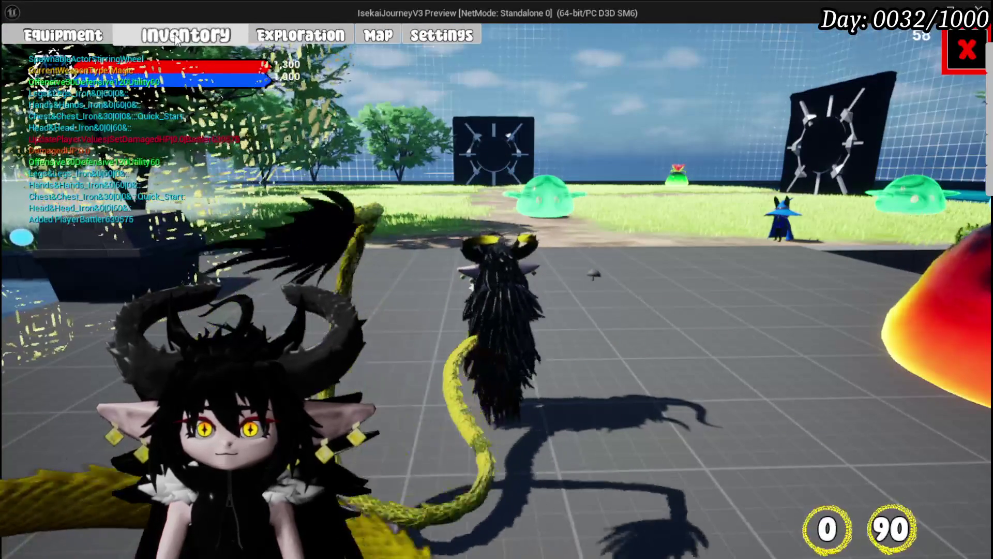
left_click(492, 129)
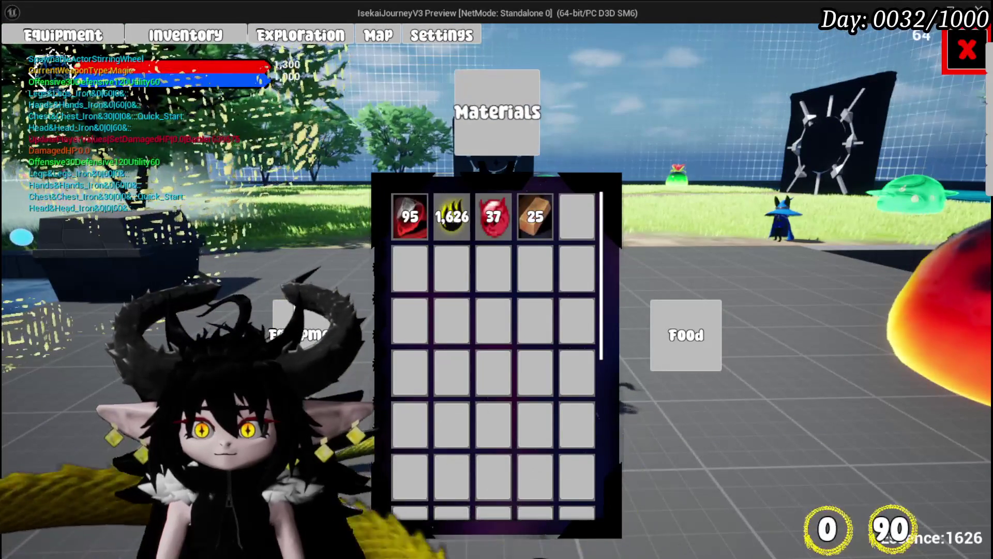
left_click(676, 314)
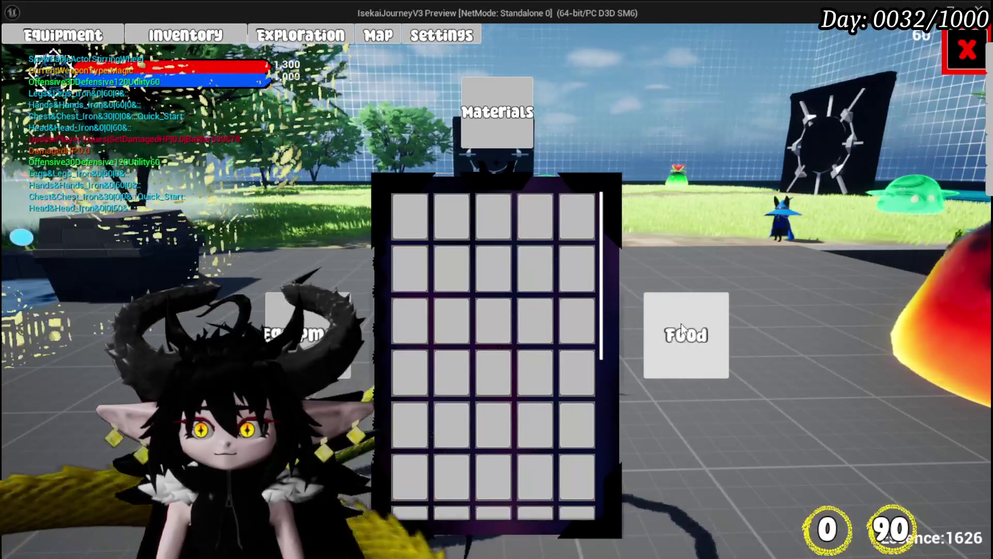
left_click(493, 135)
left_click(682, 329)
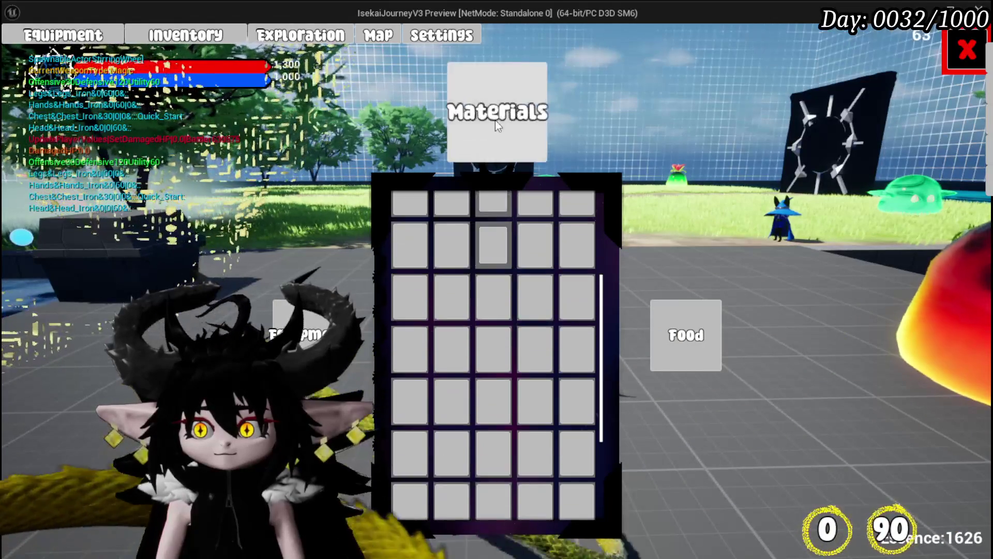
left_click(496, 129)
left_click(305, 334)
Turn the camera toward the red slime and toggle the grid between materials and equipment.
scroll(416, 275, "down", 5)
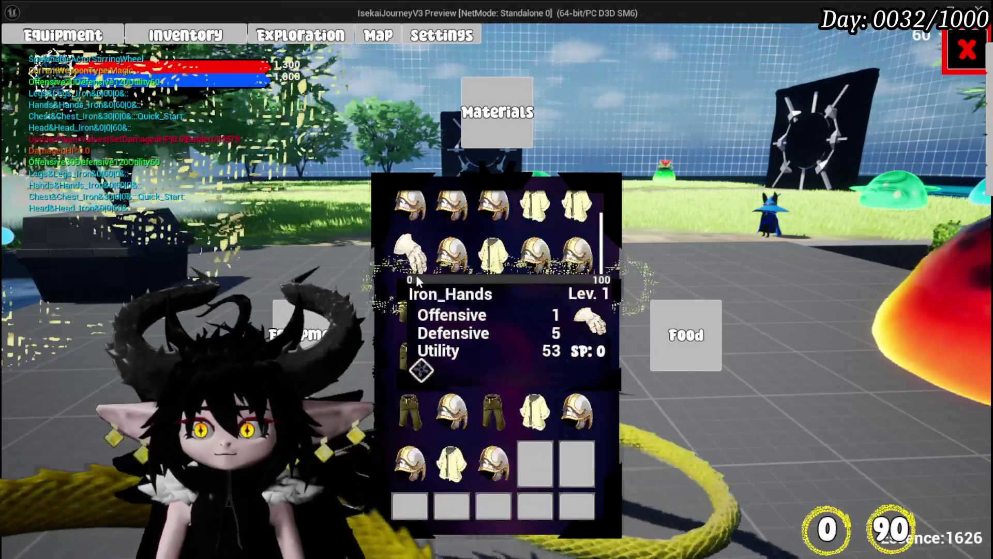
scroll(557, 250, "up", 5)
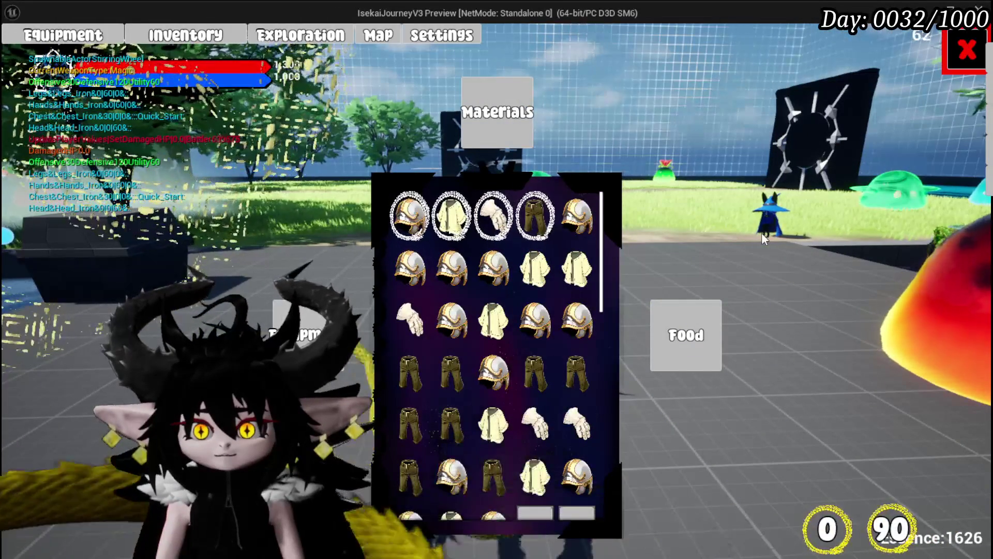
left_click_drag(762, 232, 914, 236)
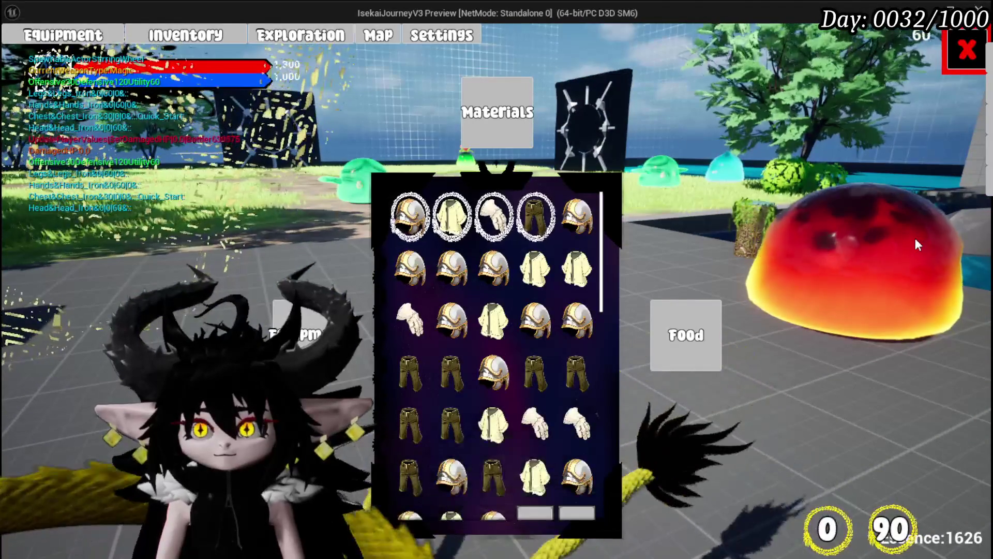
left_click(517, 124)
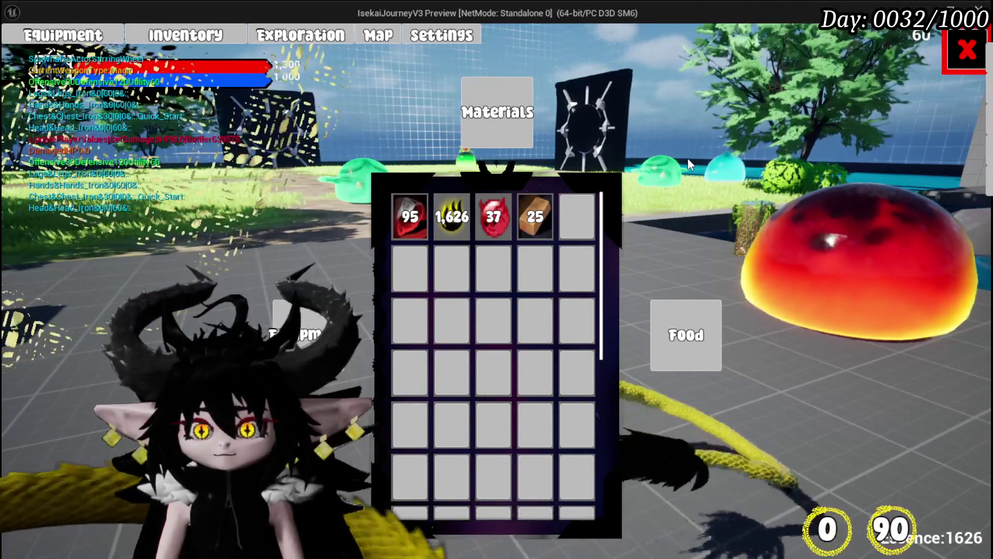
left_click(309, 334)
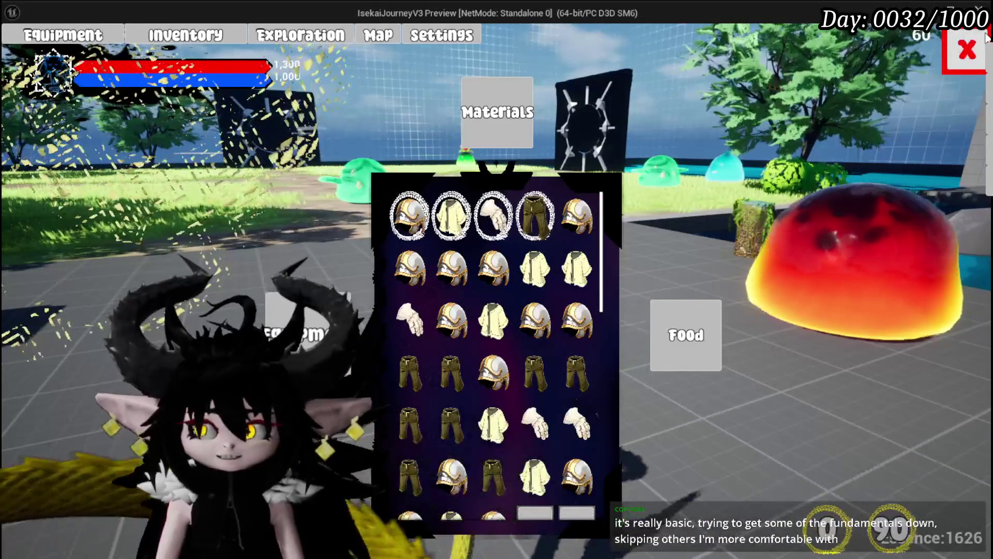
Close the inventory, then run and jump the character past the green slime across the grass.
left_click(966, 49)
key("w")
key("space")
key("w")
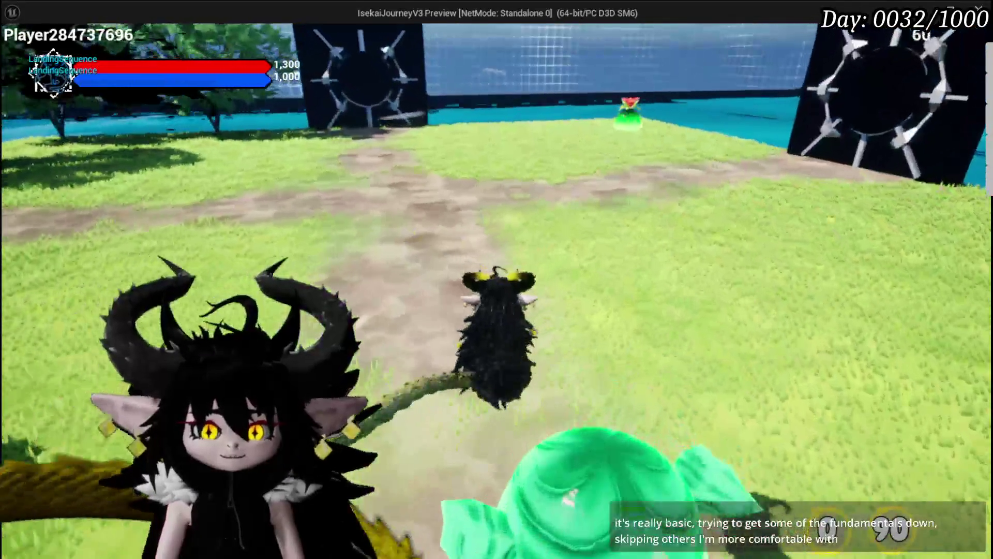
key("w")
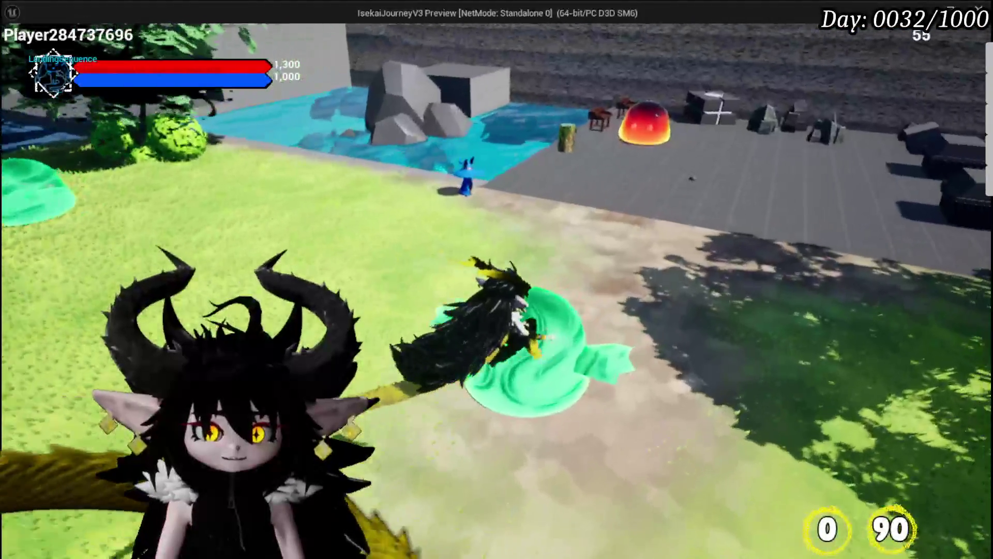
key("w")
key("space")
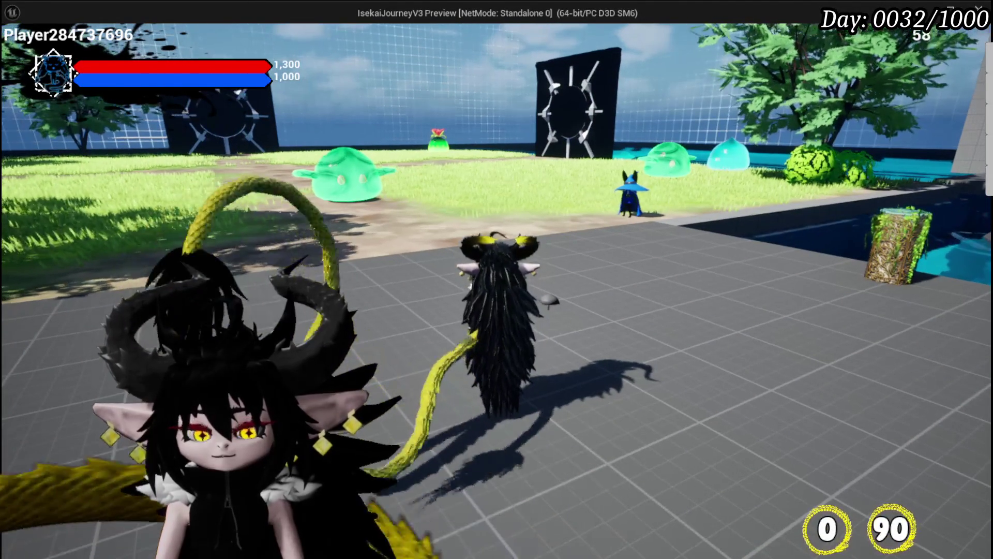
Stop the play session with Esc and save the level.
key("Escape")
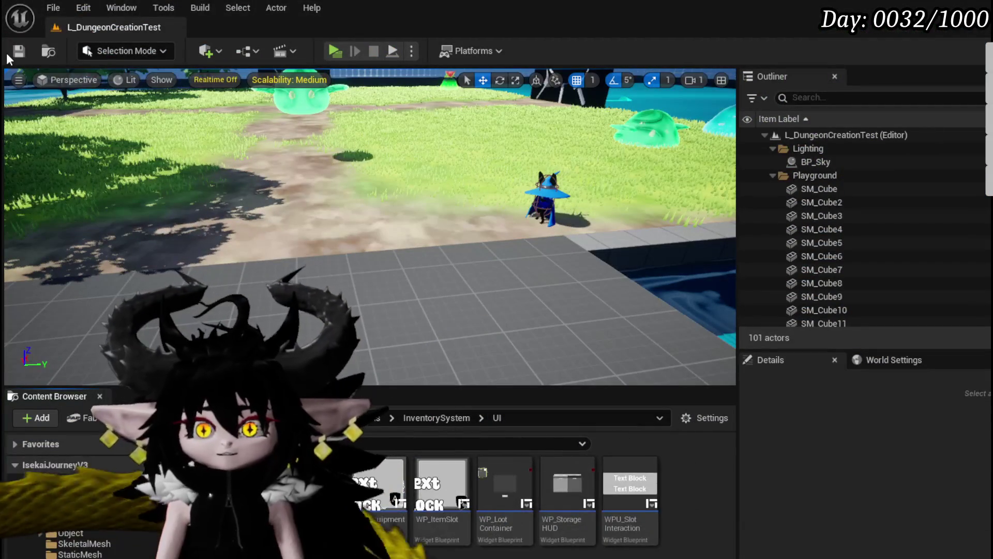
left_click(17, 51)
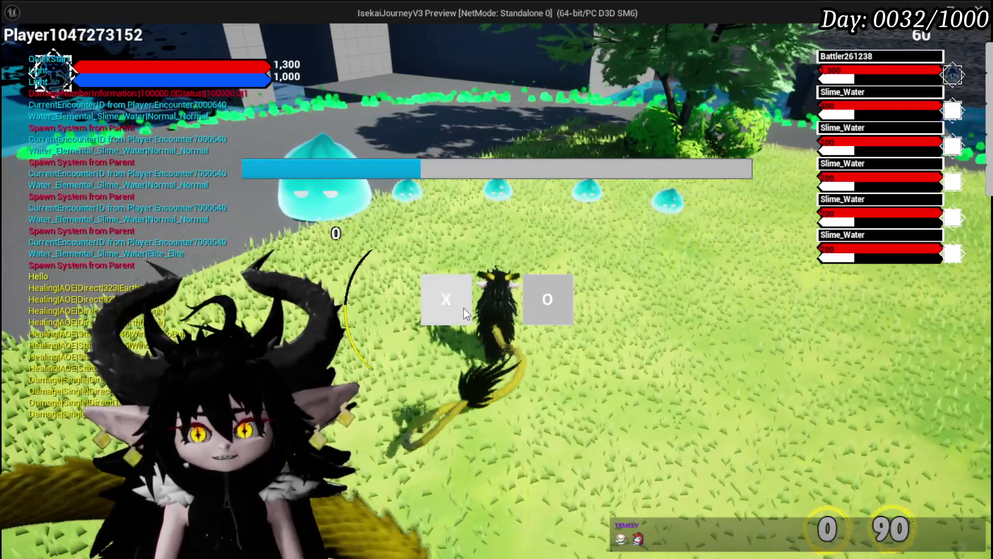
Enter combat, cast Splash Move, place a Tank Summon, and start the next encounter.
left_click(463, 309)
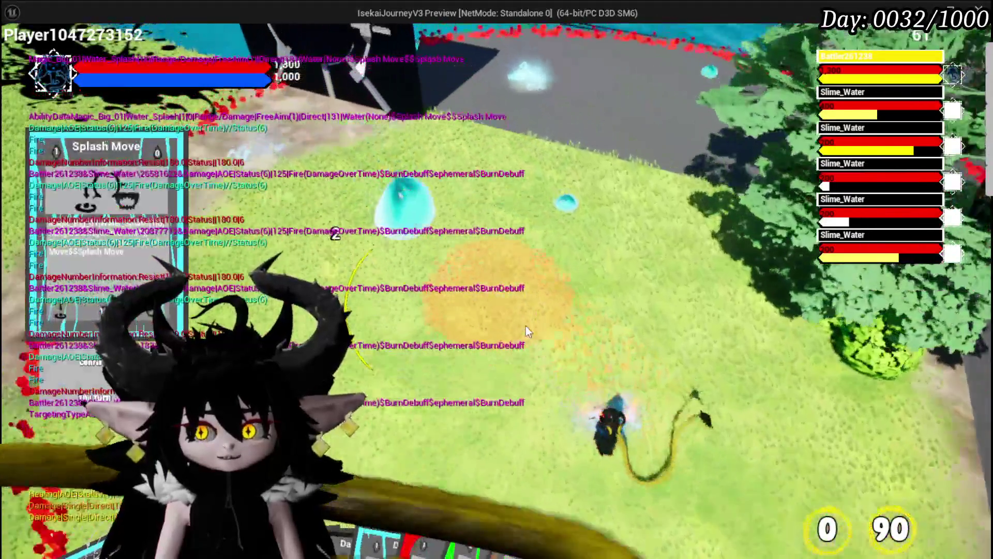
left_click(526, 326)
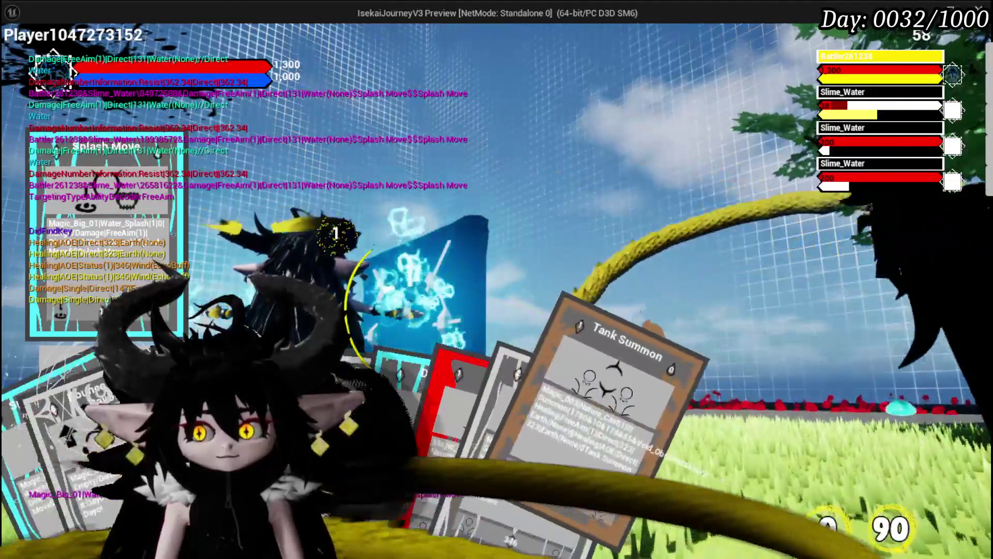
left_click(608, 370)
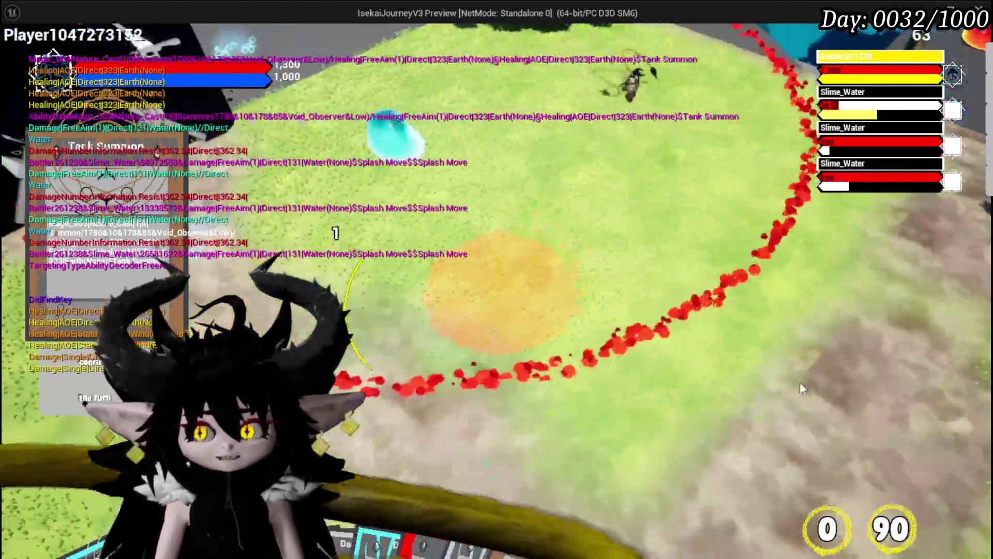
left_click(800, 385)
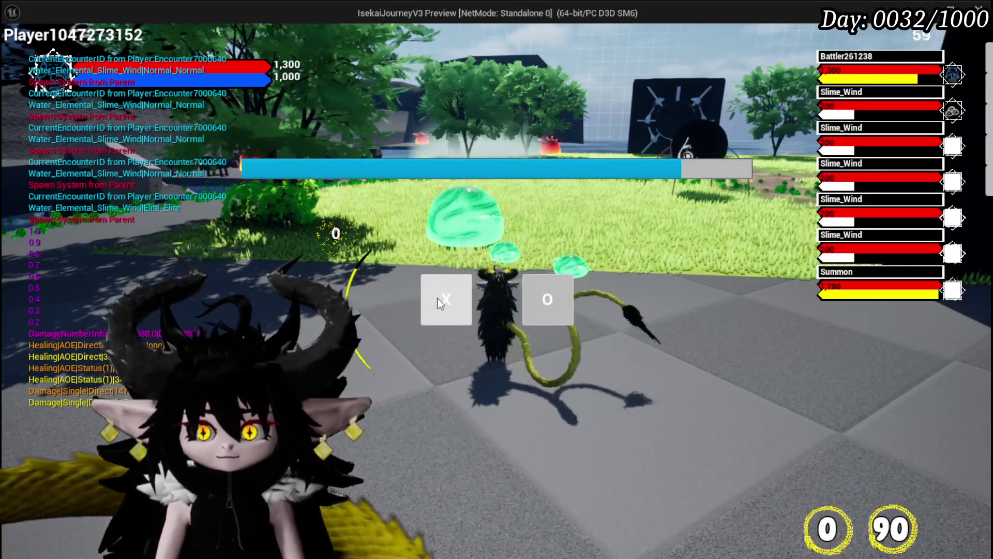
left_click(439, 298)
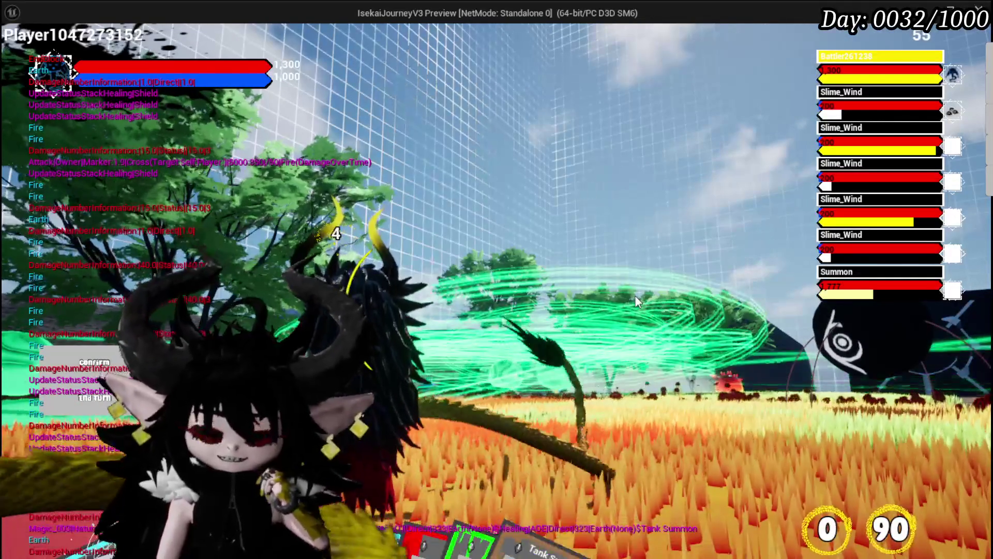
Stop play, save the level, relaunch, and open the Ability panel's magic ability sets.
key("Escape")
left_click(20, 52)
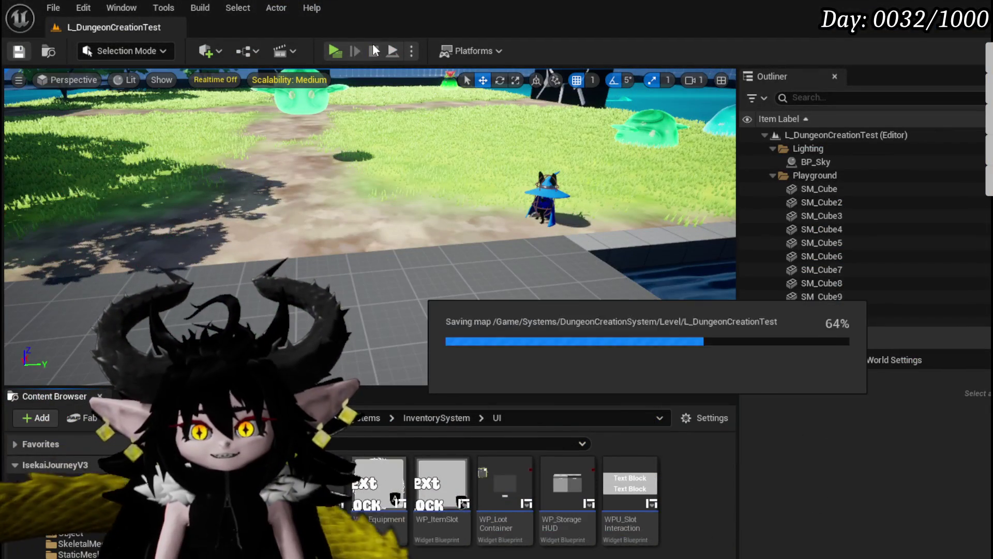
left_click(334, 51)
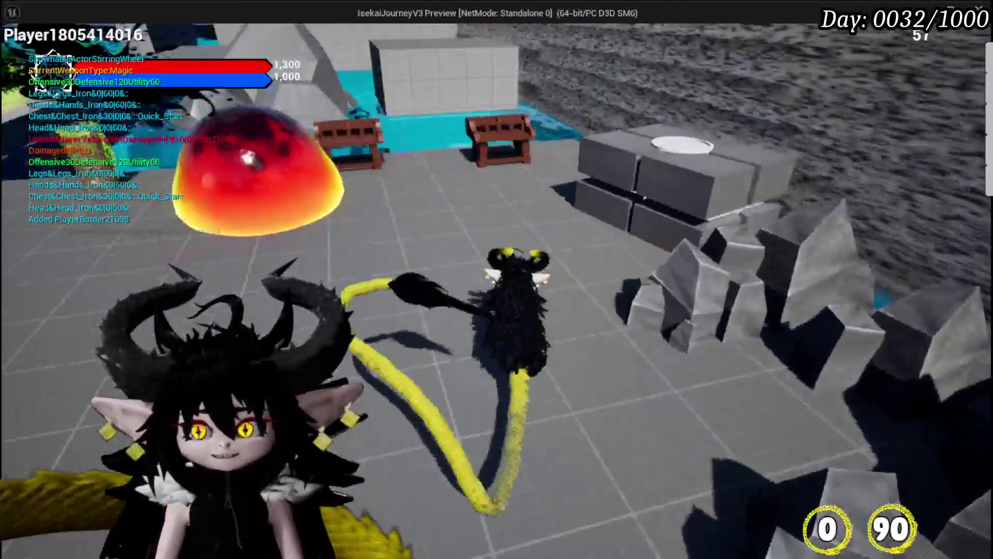
key("Tab")
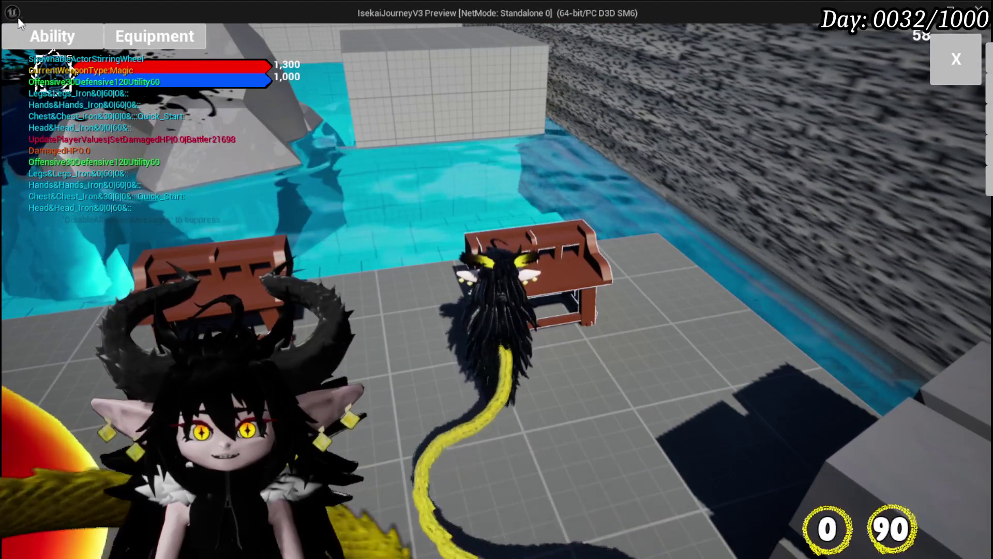
left_click(51, 36)
left_click(74, 101)
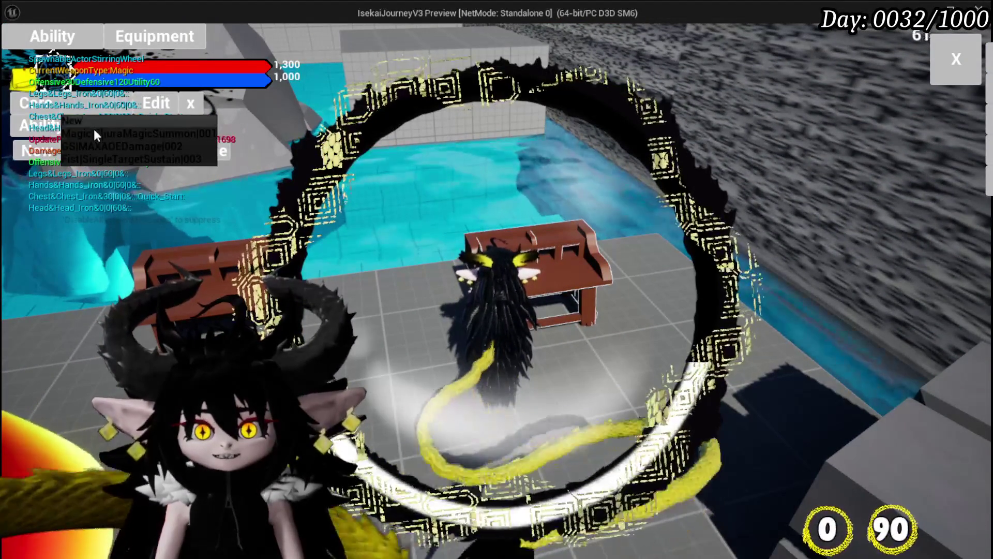
Show the Magic|ChuraMagicSummon cards and open the SpeedUP card's ability type choices.
left_click(94, 131)
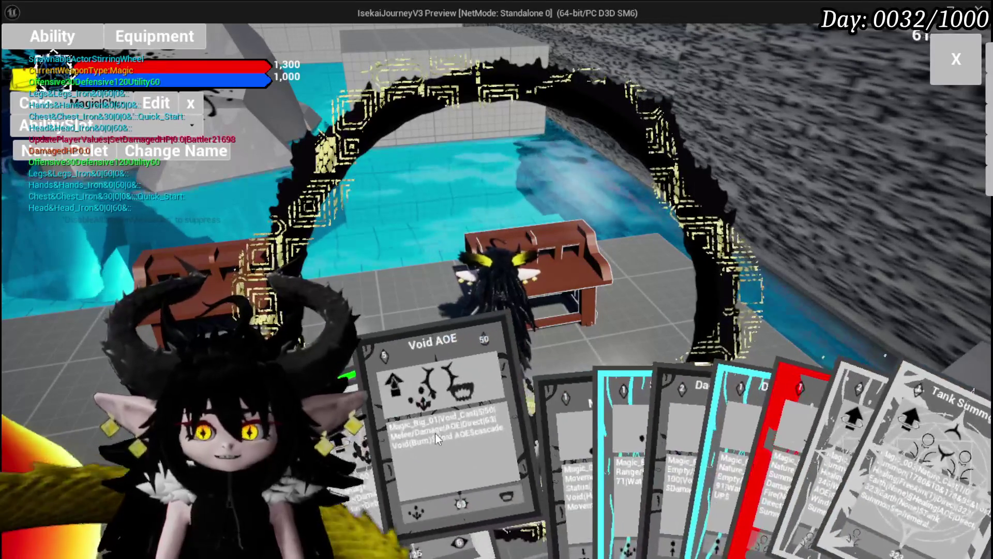
left_click(606, 432)
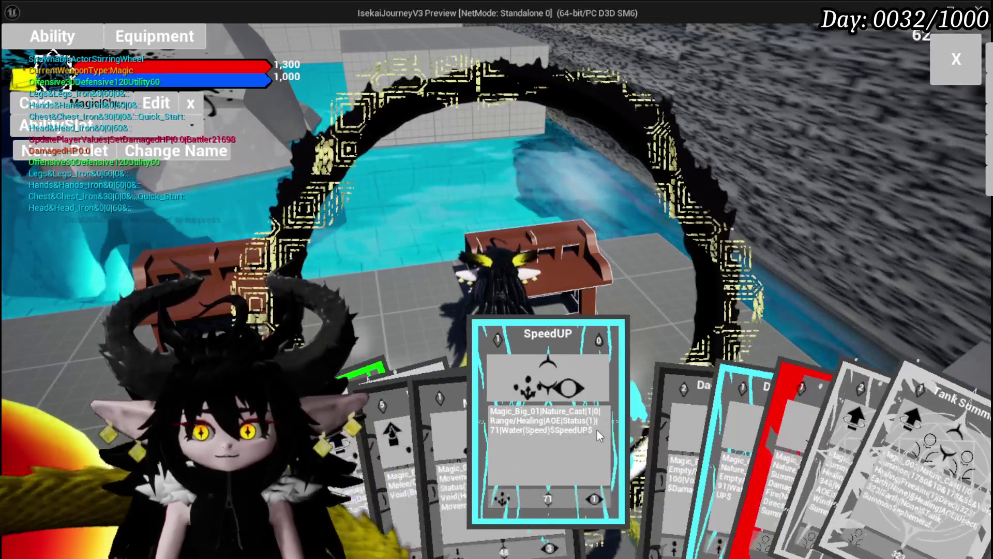
left_click(602, 464)
Set the SpeedUP card's targeting to Bounce with a count of 4.
left_click(602, 463)
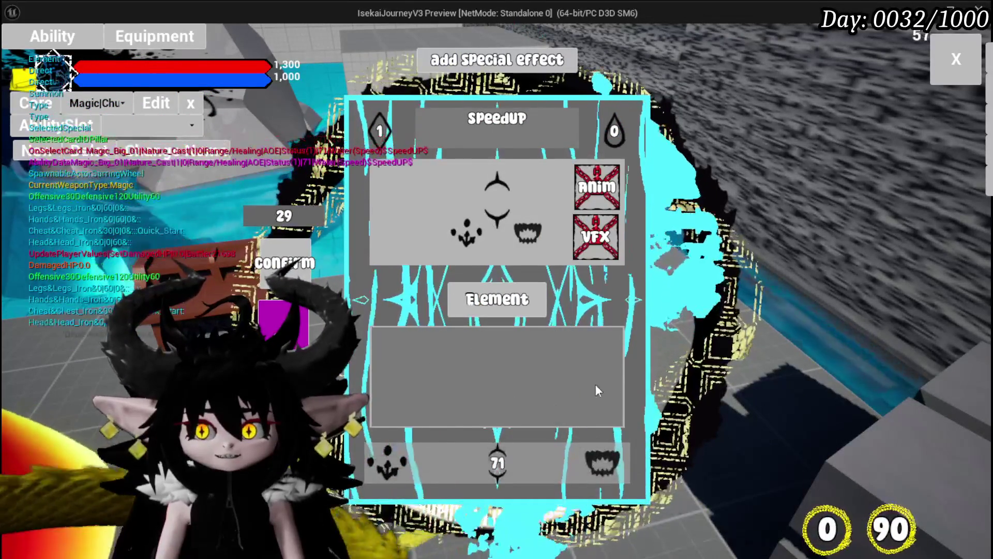
left_click(602, 464)
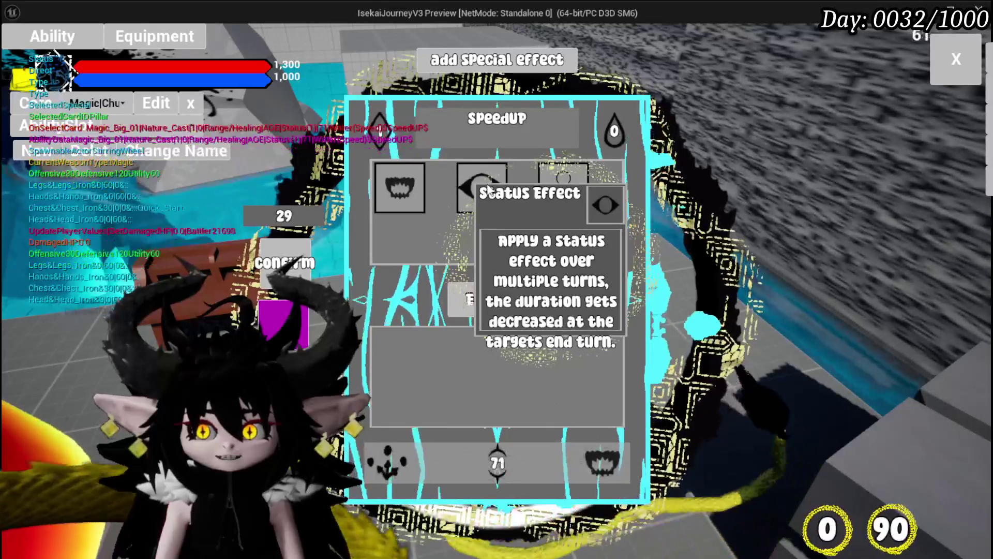
left_click(562, 187)
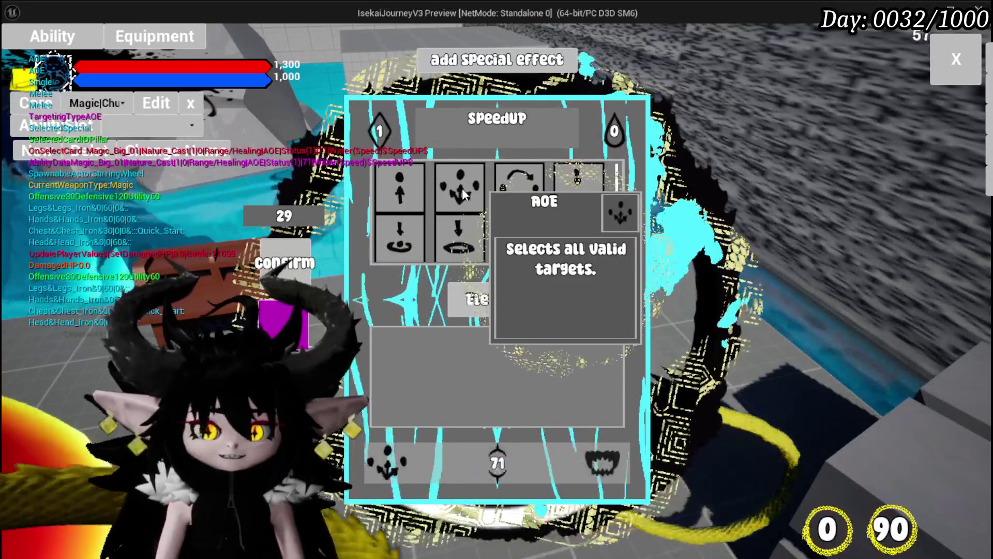
left_click(538, 194)
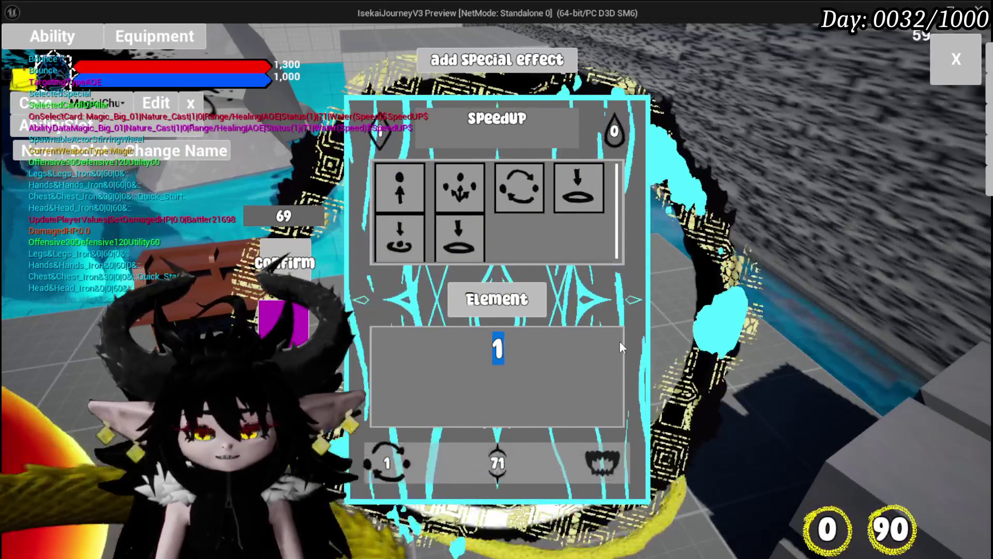
type("4")
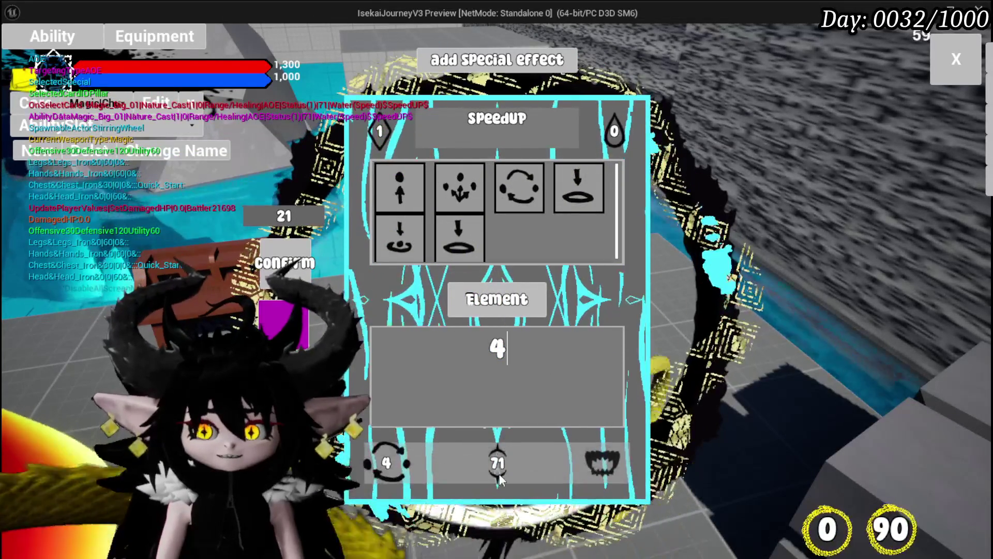
Give the card the Fire element, turning it red, and close the card editor.
left_click(500, 476)
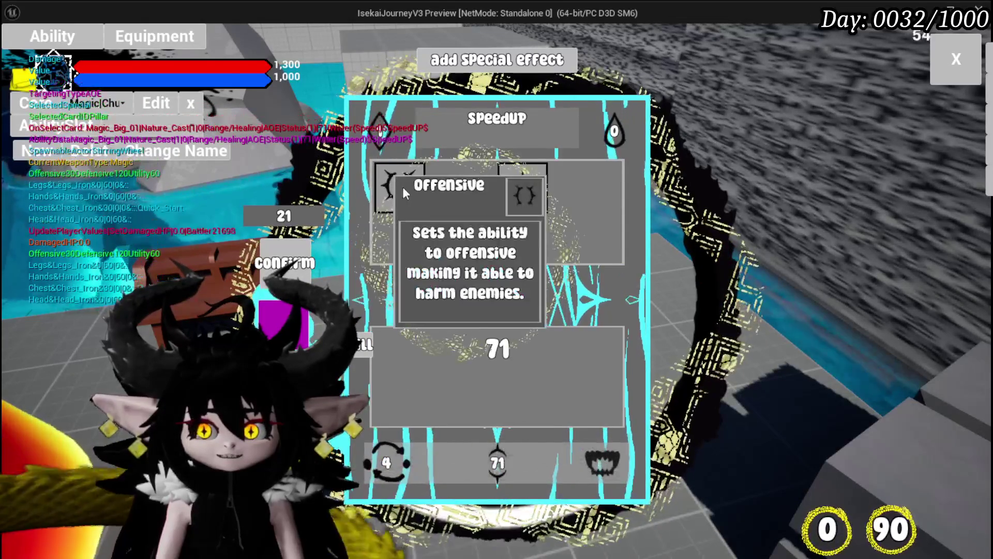
mouse_move(539, 200)
mouse_move(405, 193)
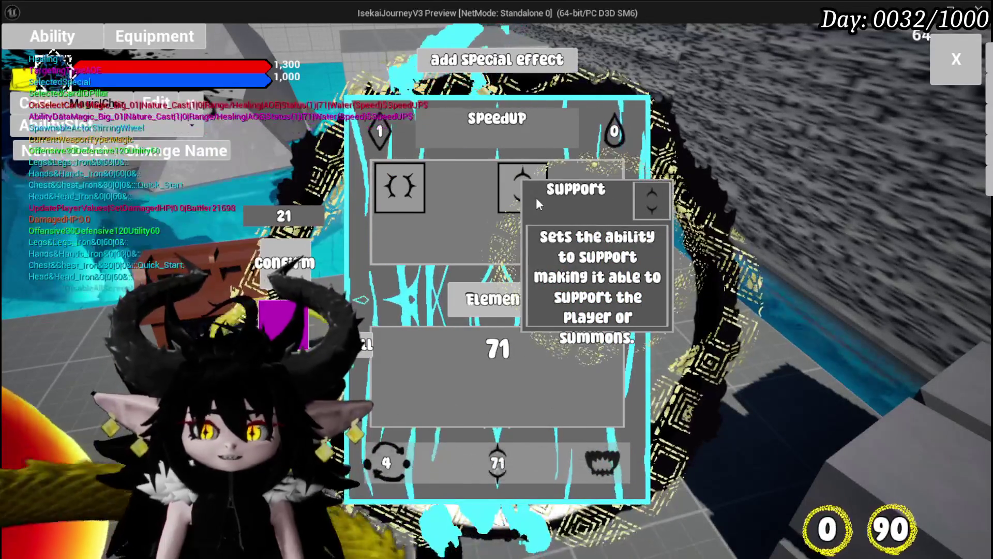
left_click(478, 304)
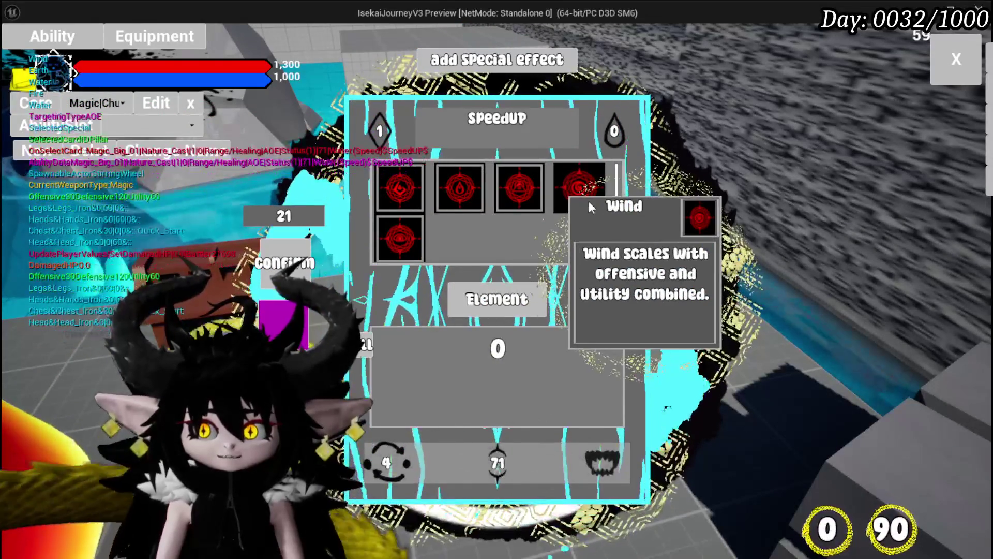
left_click(589, 203)
left_click(496, 299)
left_click(405, 178)
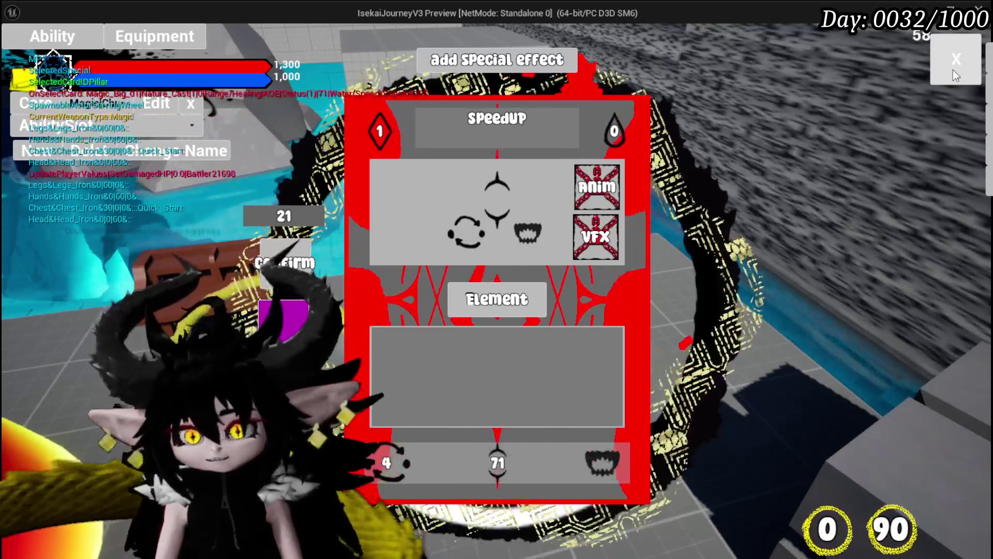
left_click(953, 70)
Run and jump the character across the grass past the green slime toward the path.
key("w")
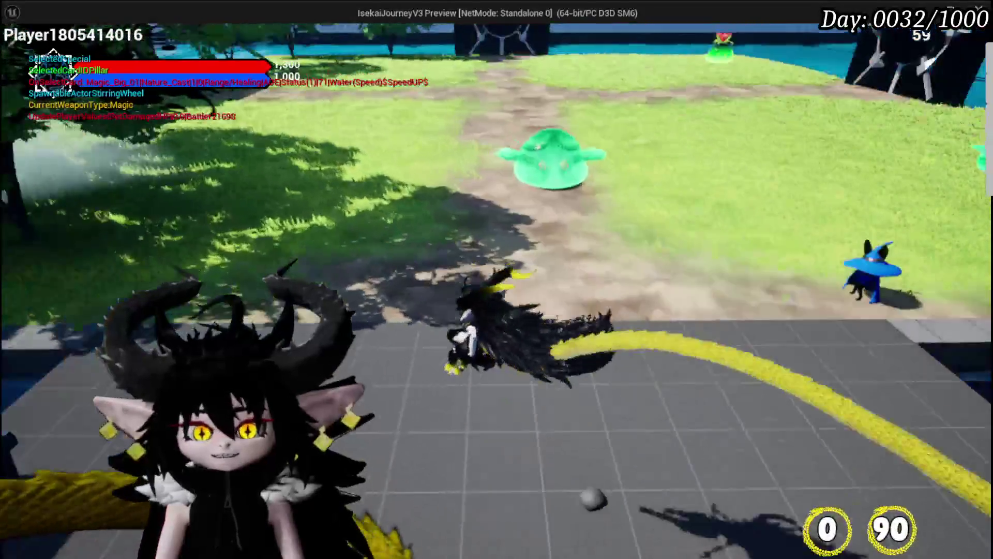
key("w")
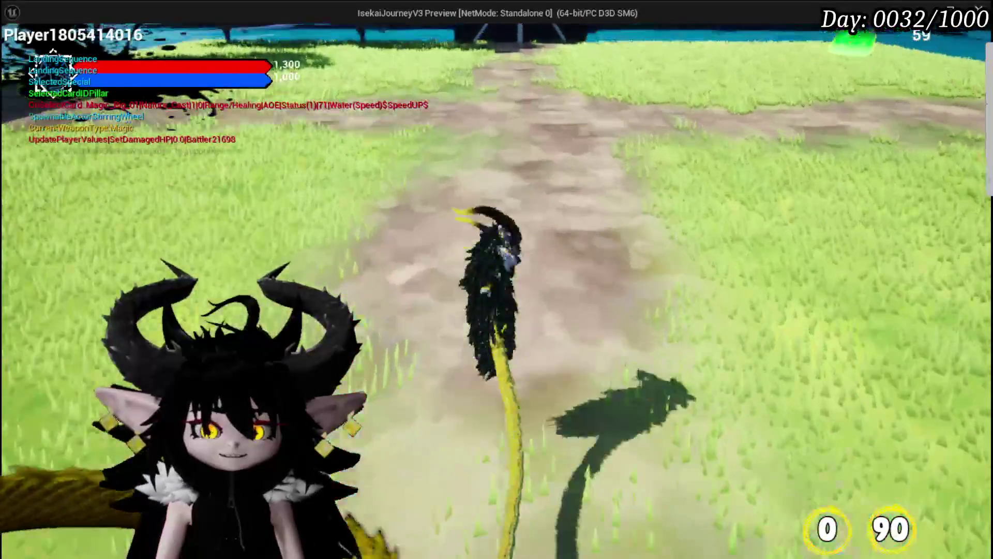
key("w")
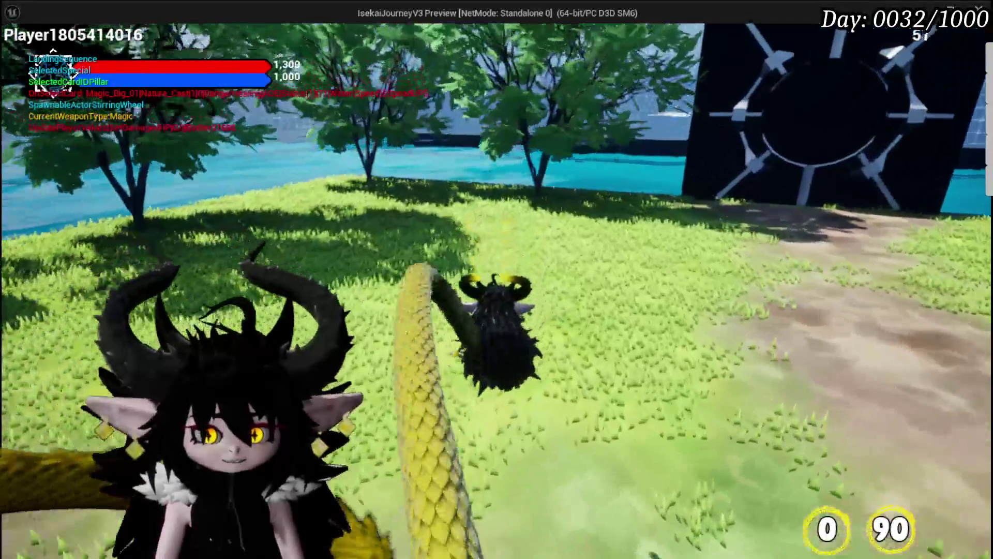
key("w")
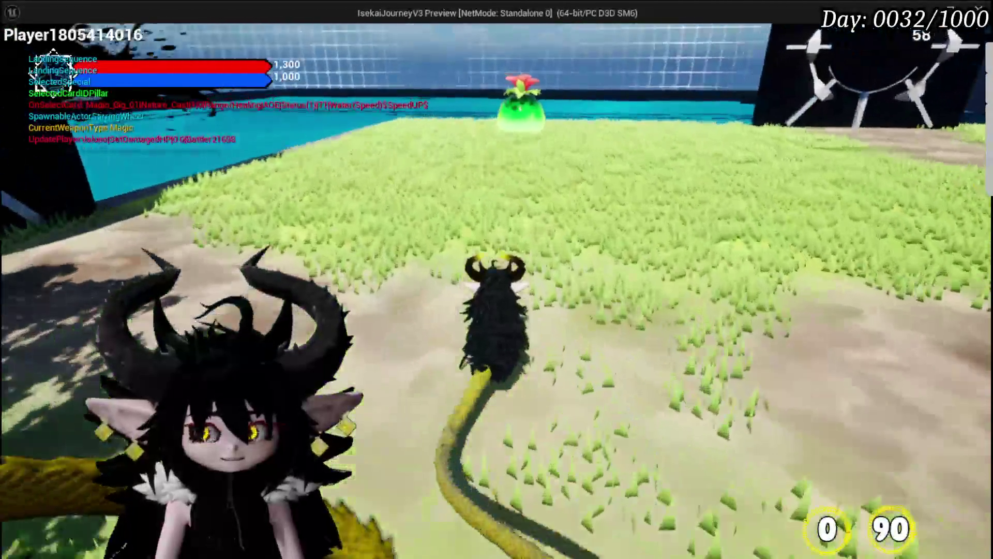
key("space")
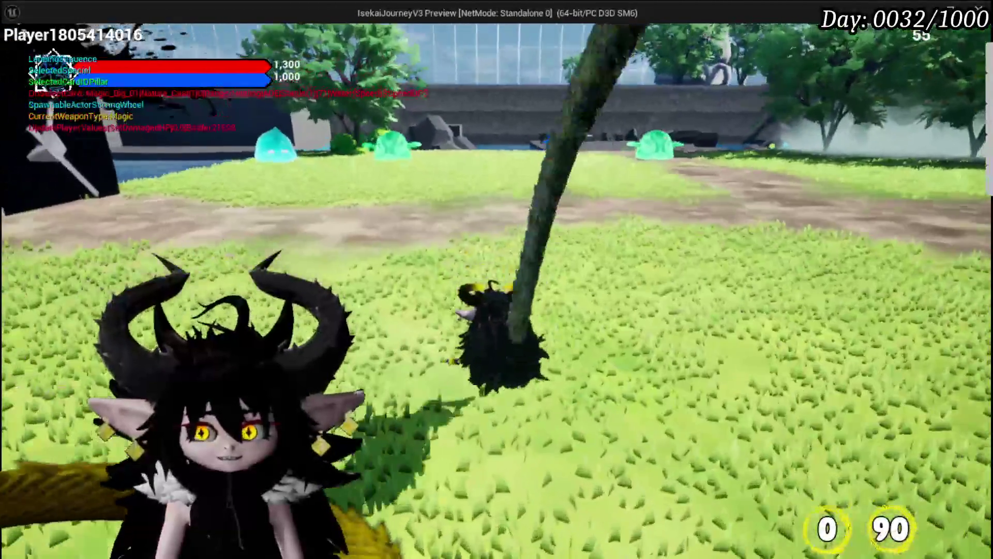
key("w")
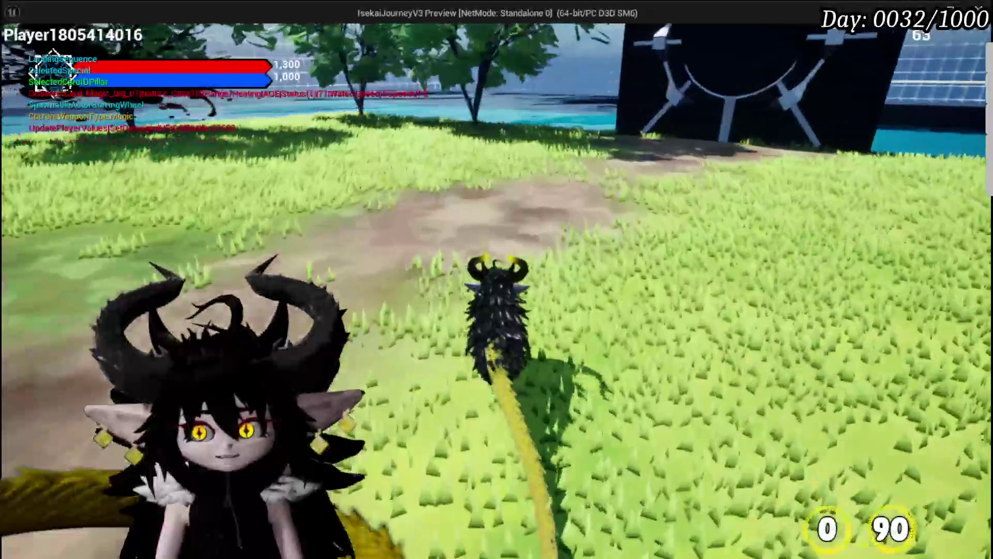
key("w")
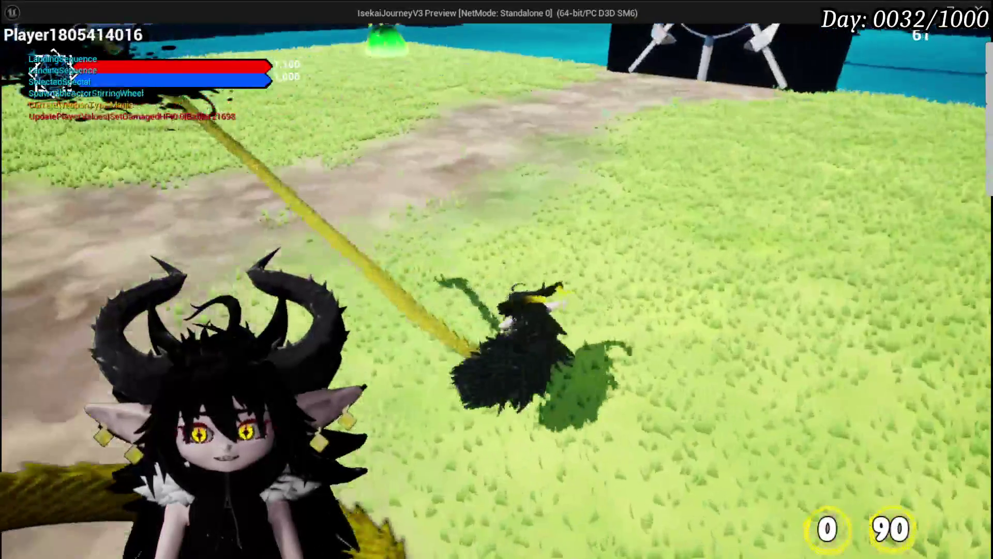
Run across the field to the blue-hatted trader and accept its trade offer.
key("w")
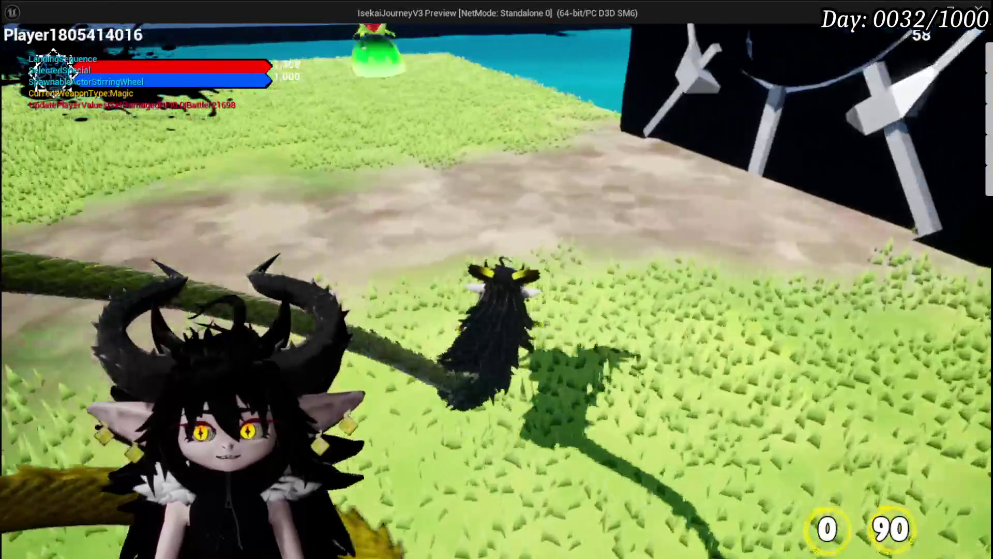
key("w")
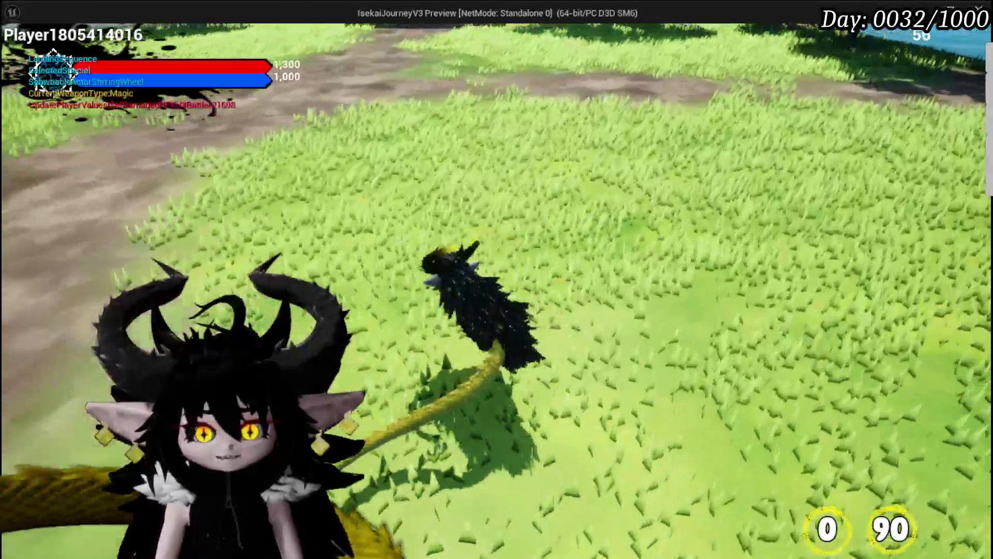
key("w")
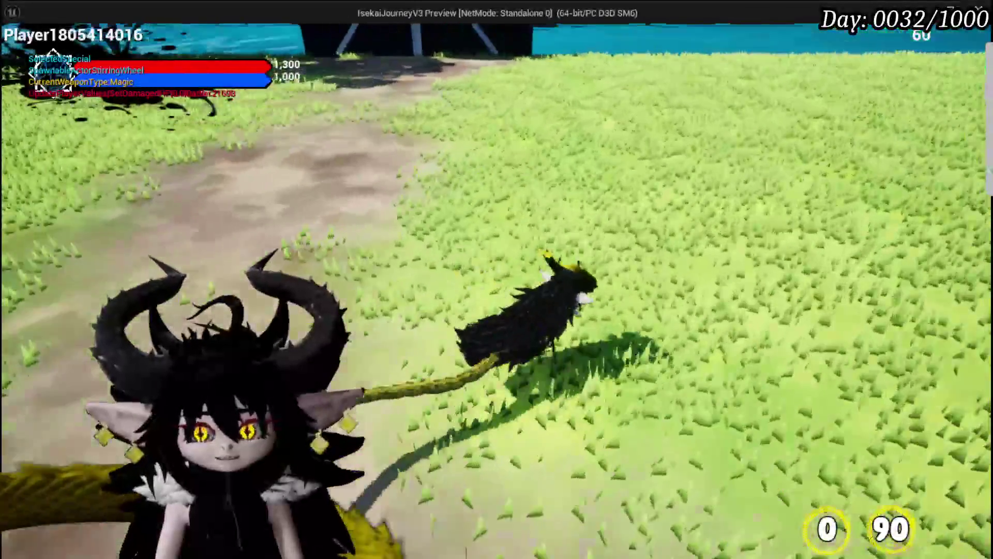
key("w")
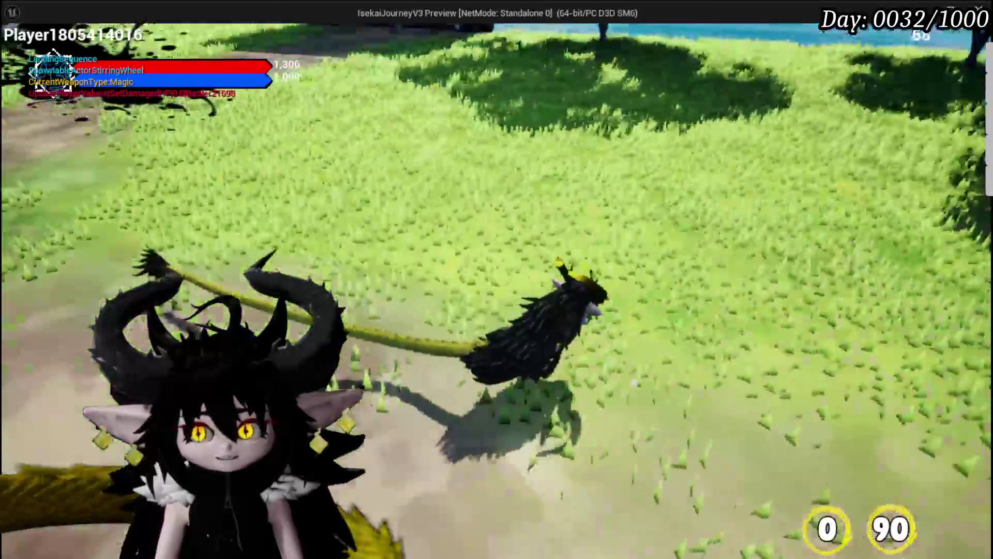
key("w")
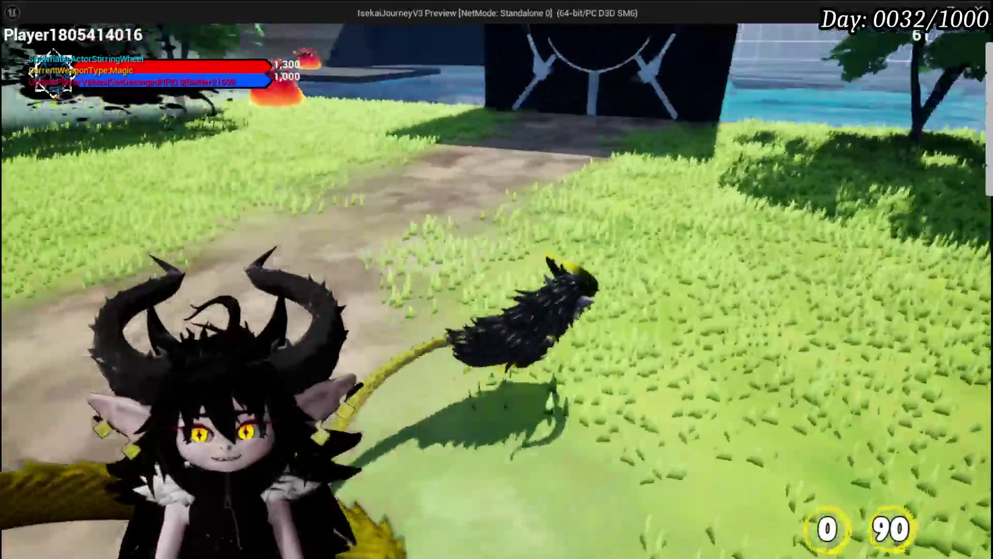
key("w")
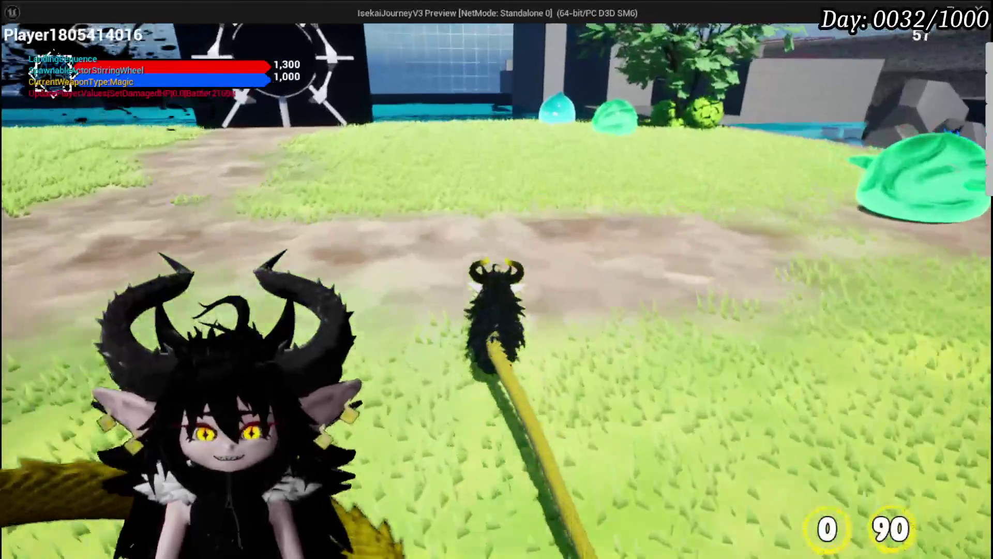
key("w")
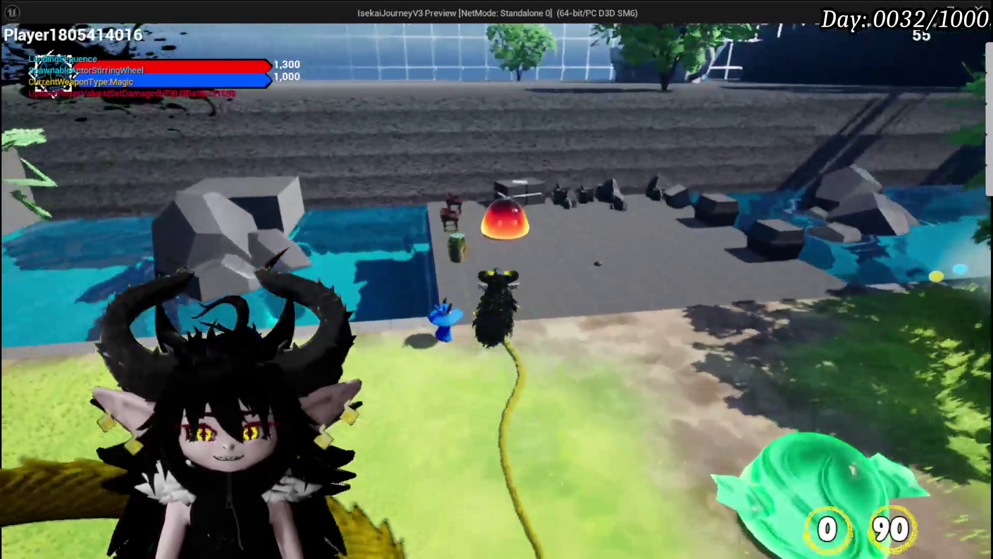
key("e")
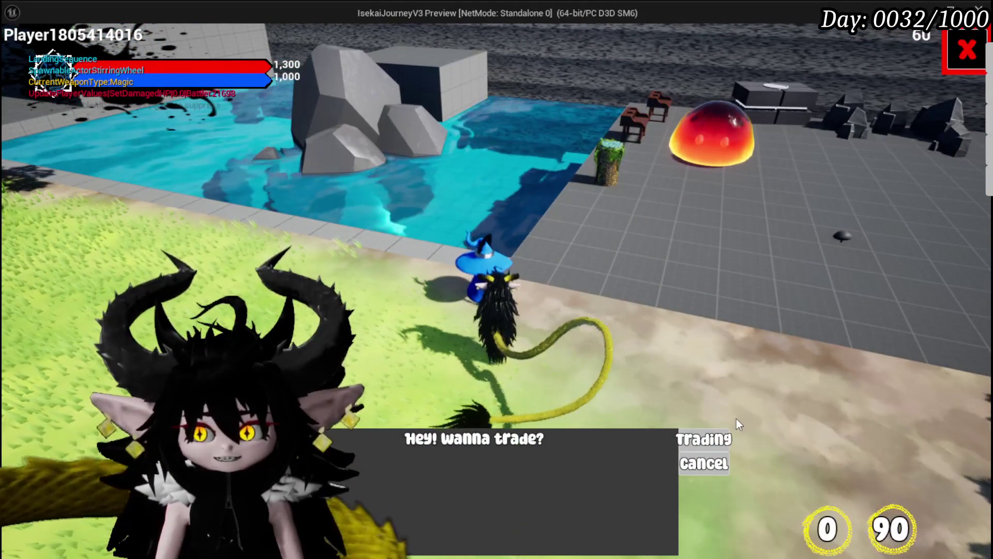
left_click(714, 434)
key("Escape")
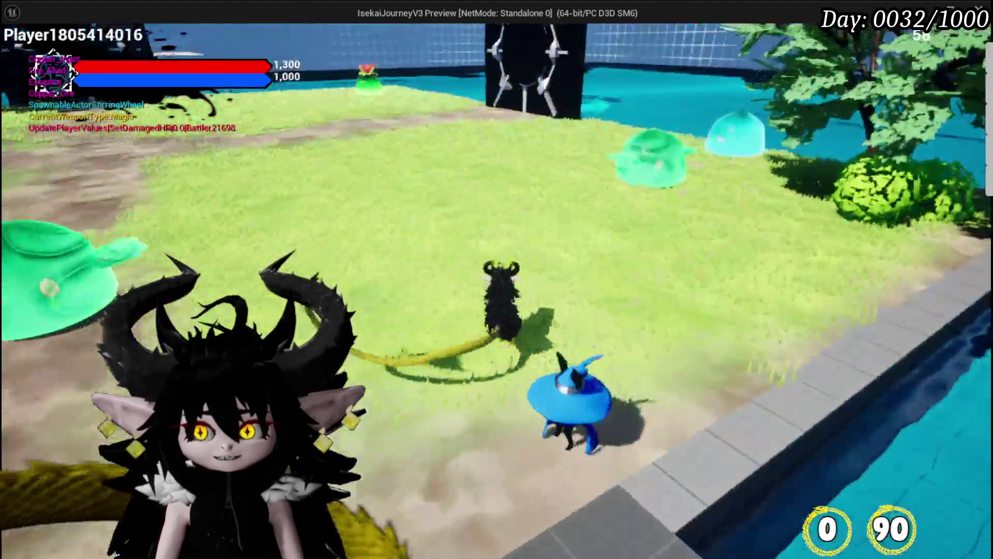
Jump and walk up the path to the gate, then use it to bring up destination choices.
key("space")
key("w")
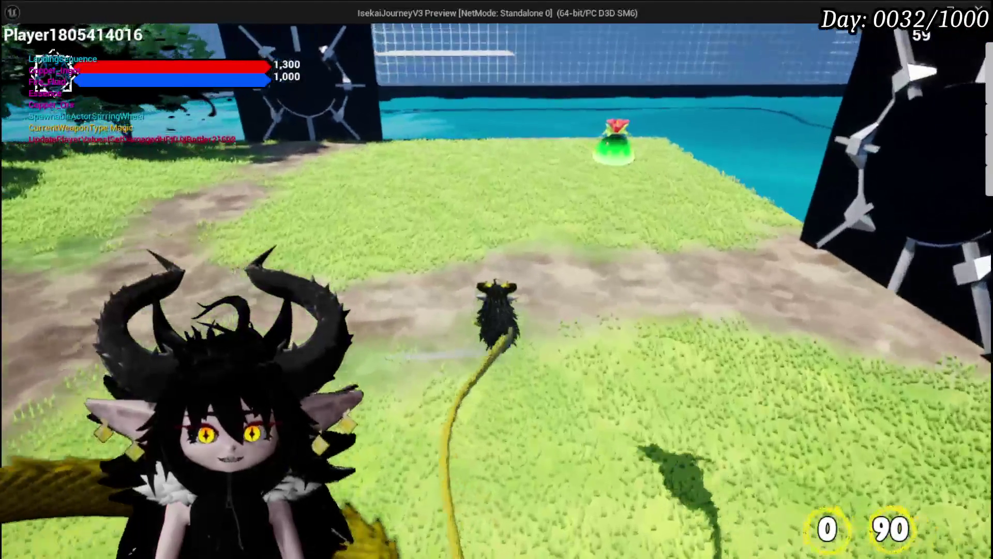
key("w")
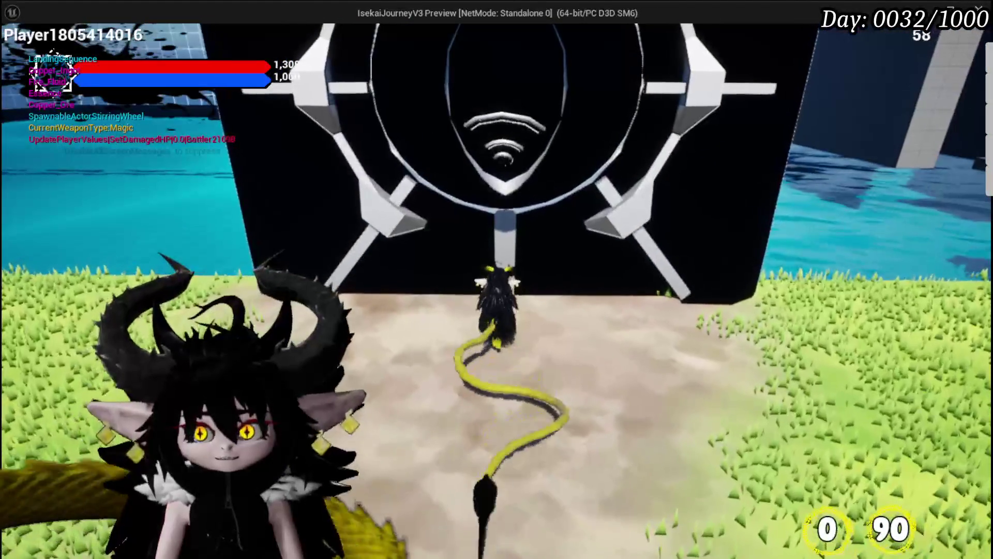
key("w")
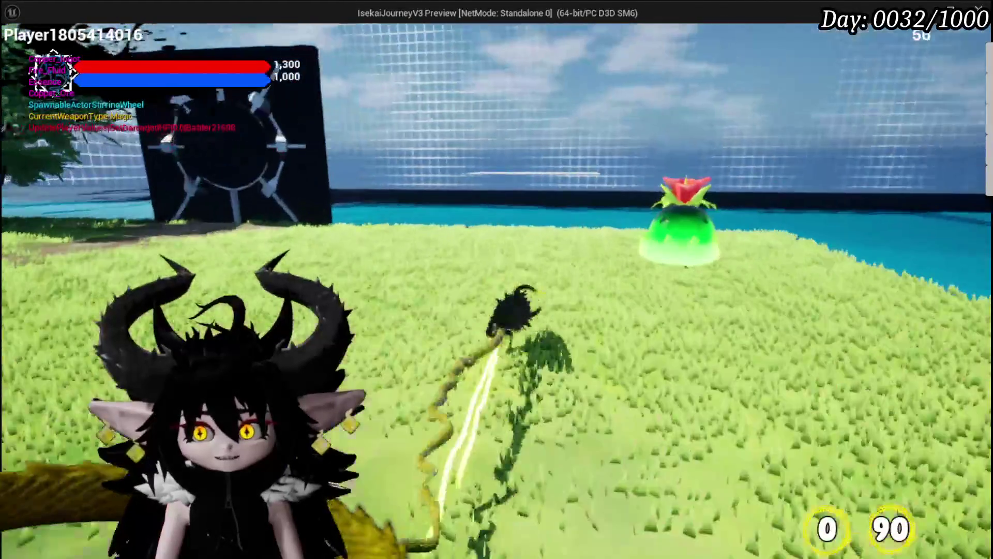
key("w")
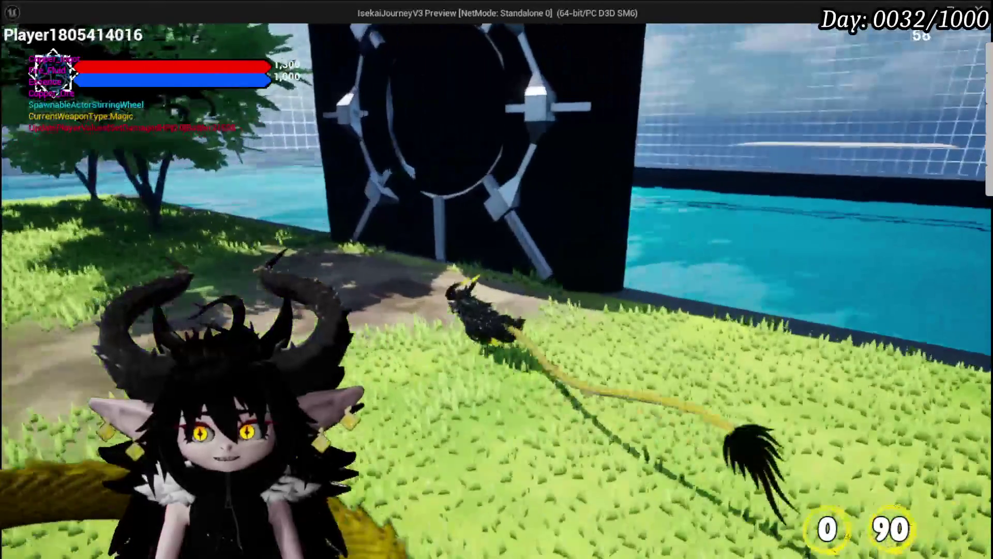
key("e")
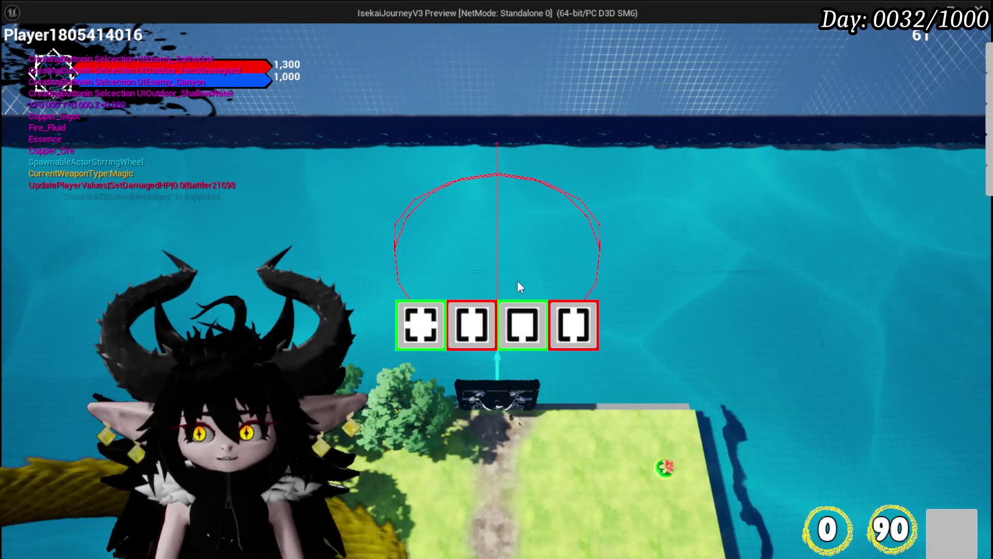
Travel to the Canyon destination and run across the grass toward the trees.
left_click(464, 335)
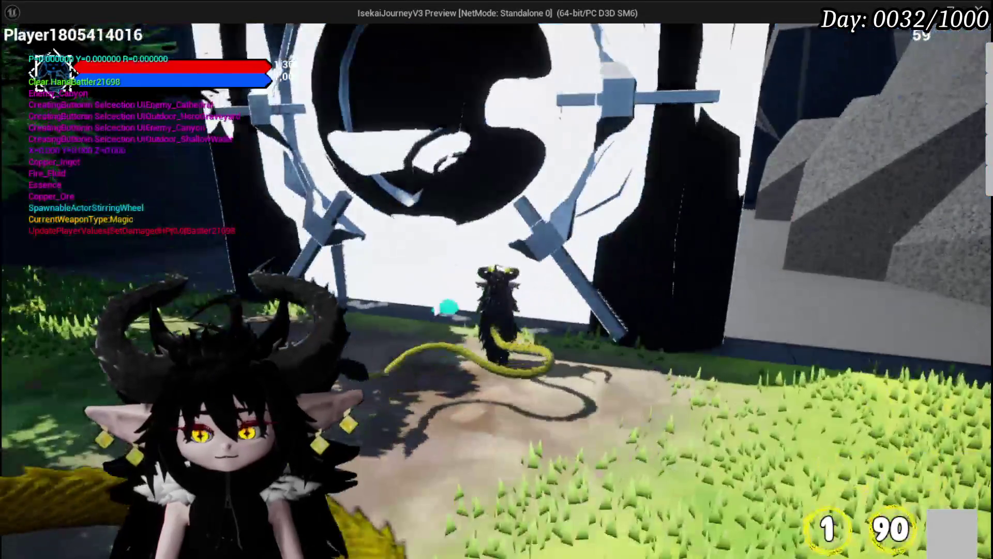
key("w")
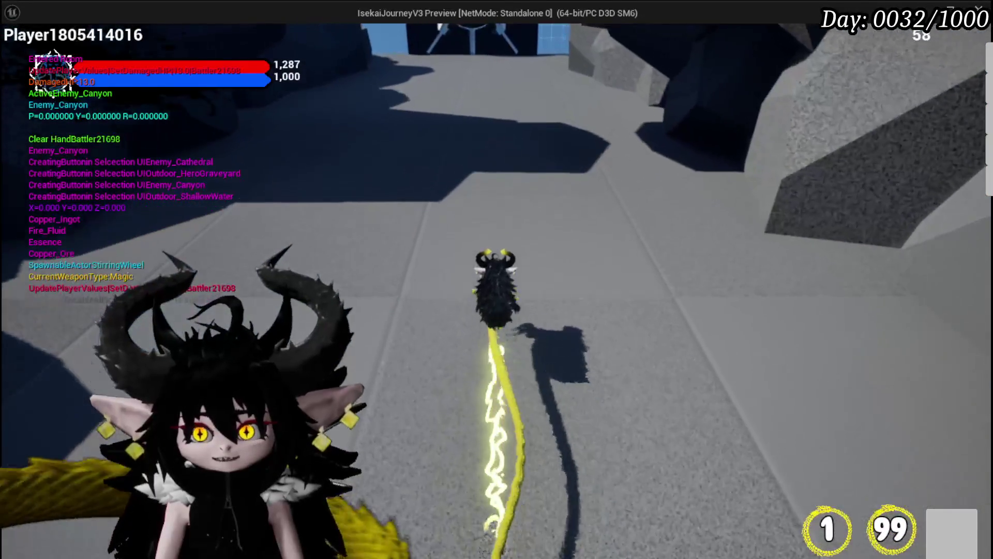
key("a")
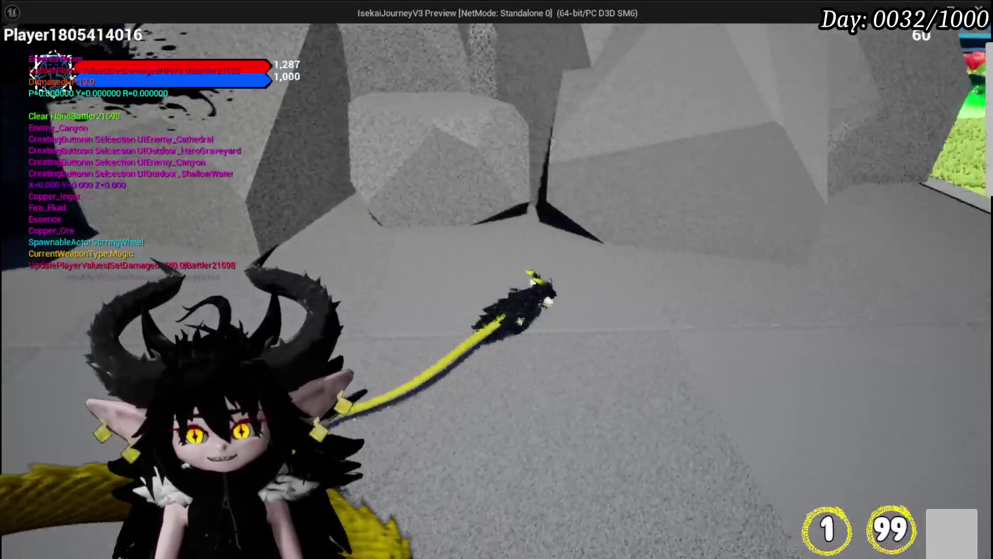
key("w")
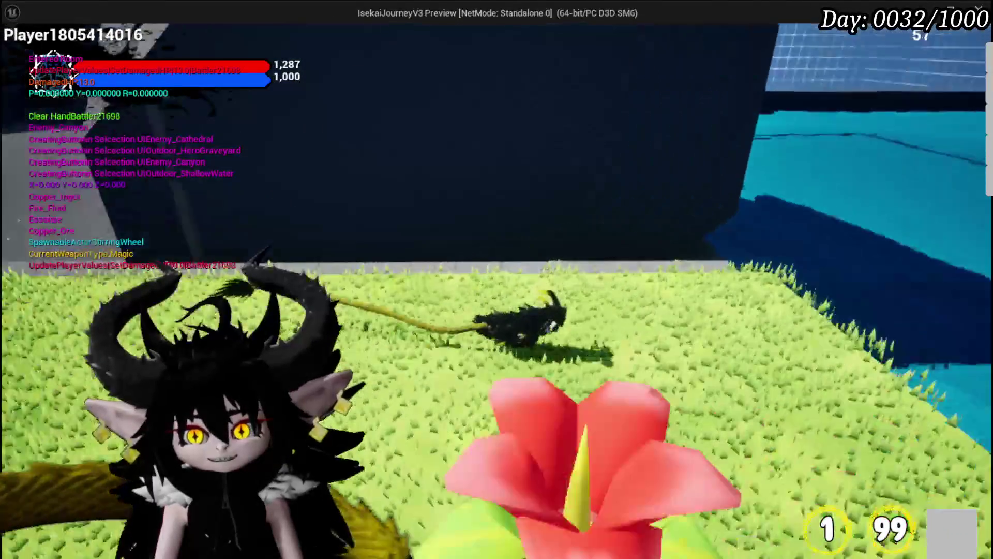
key("w")
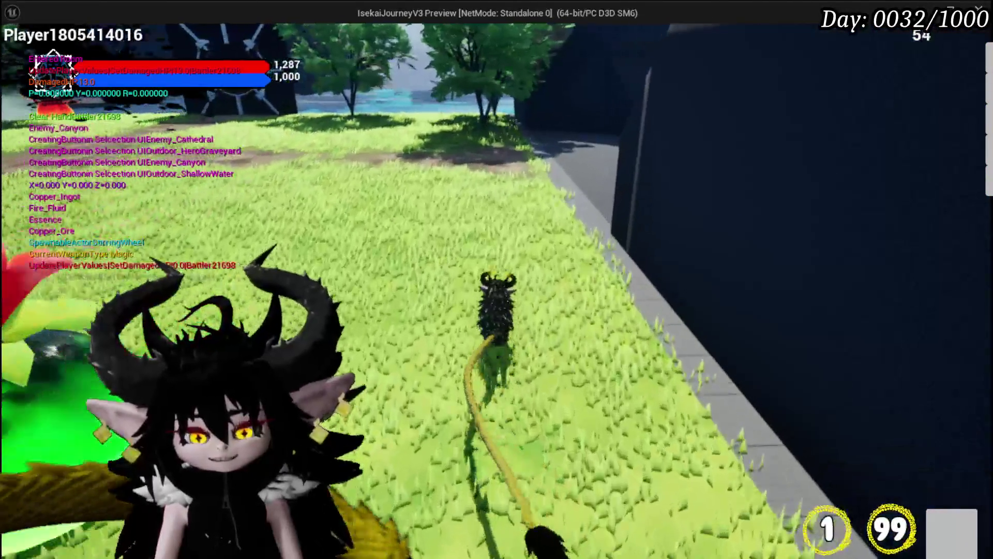
Run through the grey rocky canyon, climb onto the ledge and walk along it.
key("w")
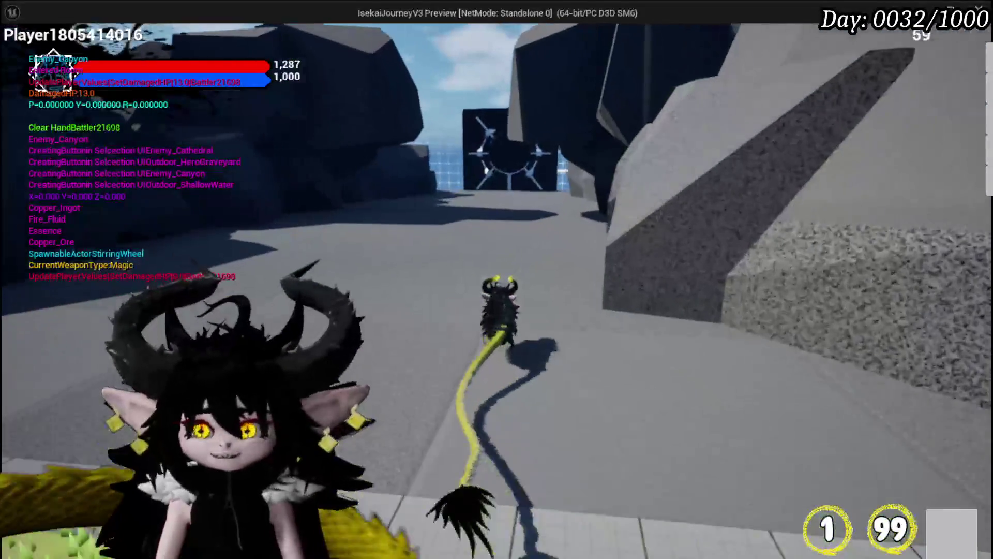
key("w")
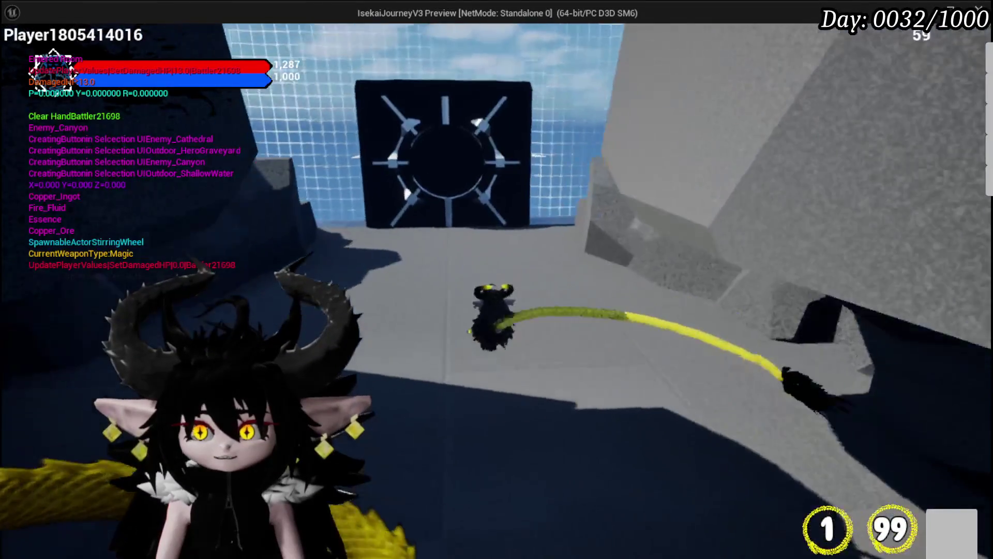
key("w")
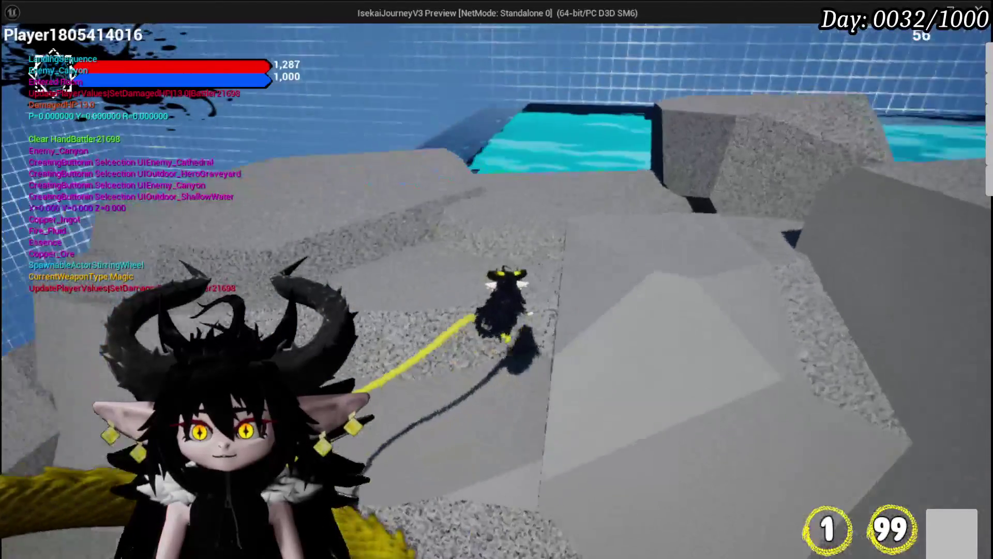
key("w")
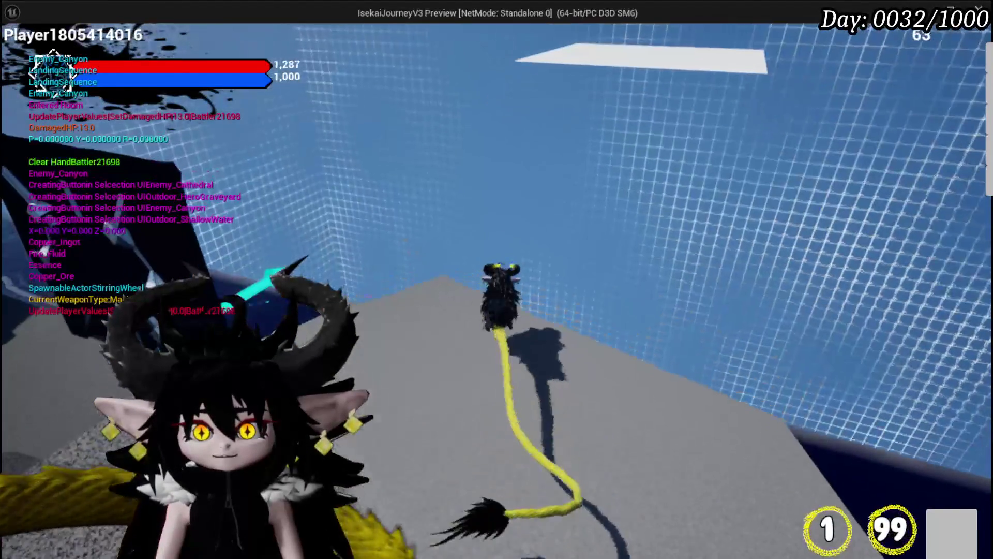
key("w")
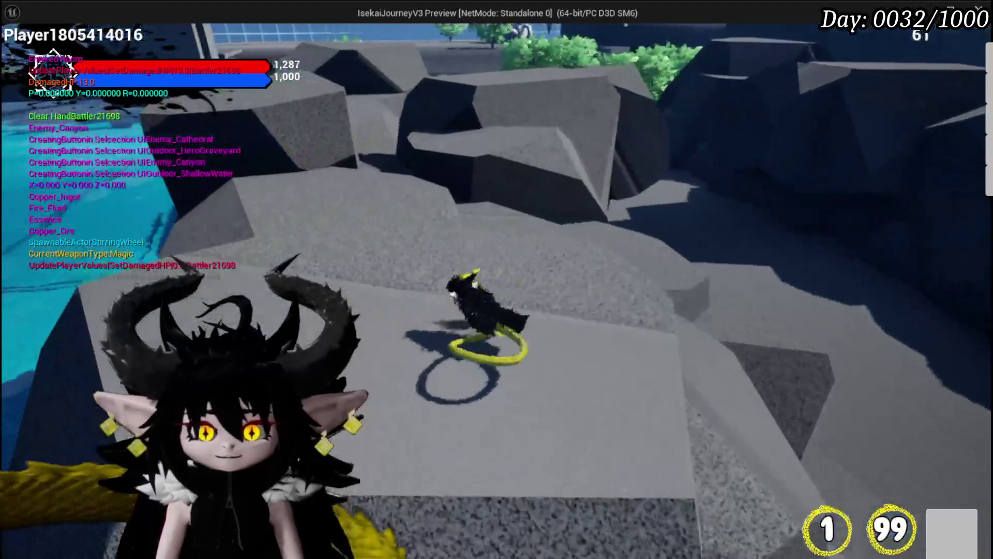
key("w")
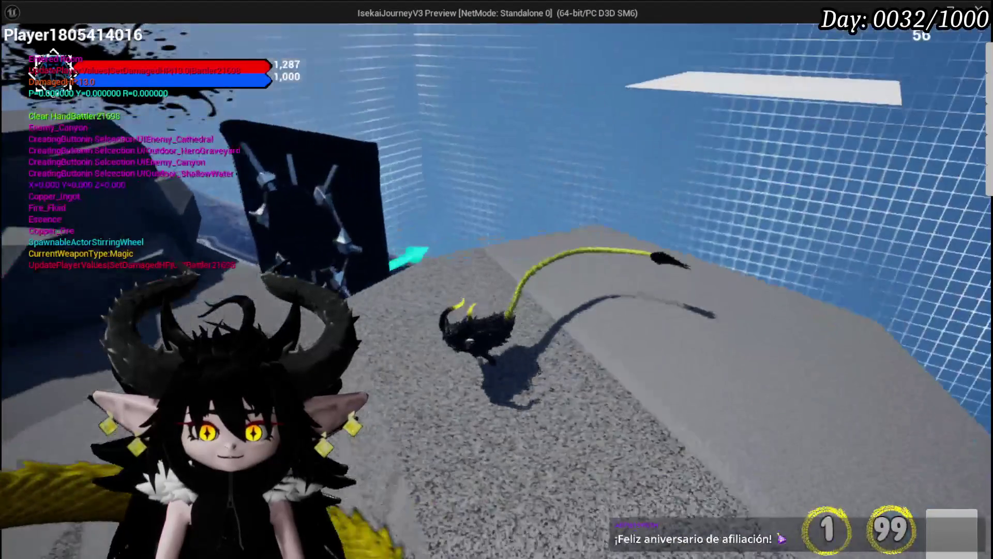
key("w")
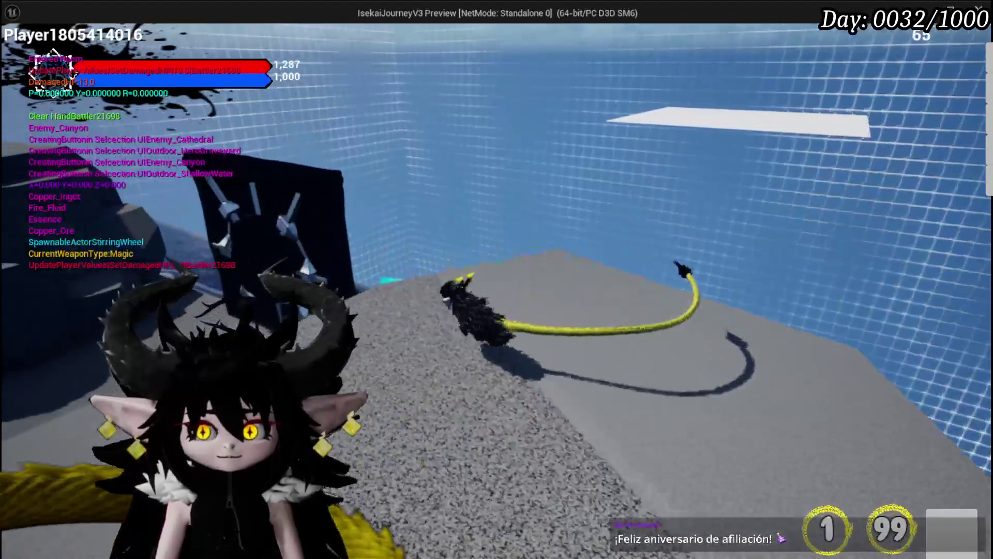
key("w")
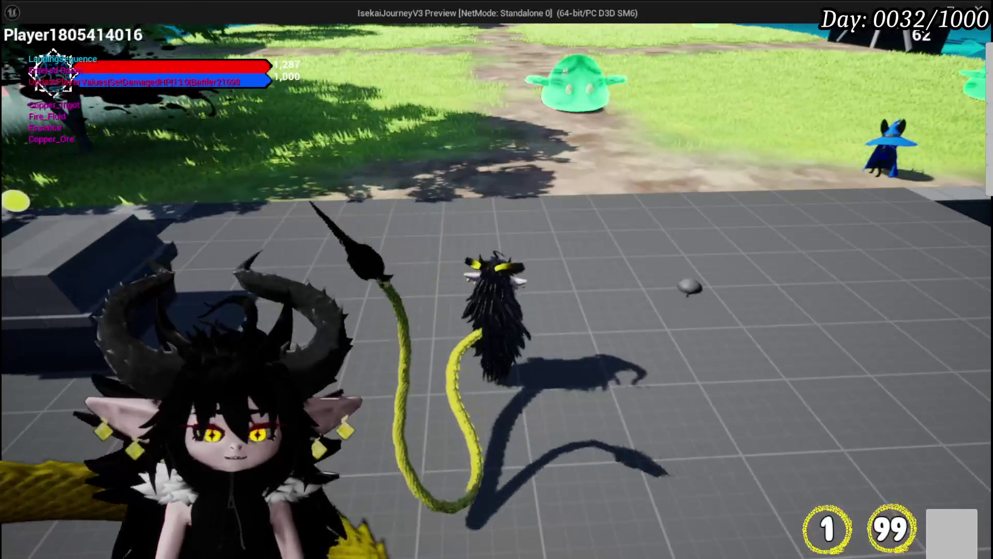
Stop Play In Editor with Esc to return to the level editor.
key("Escape")
Save the L_DungeonCreationTest level and switch to the Twitch browser window.
left_click(19, 51)
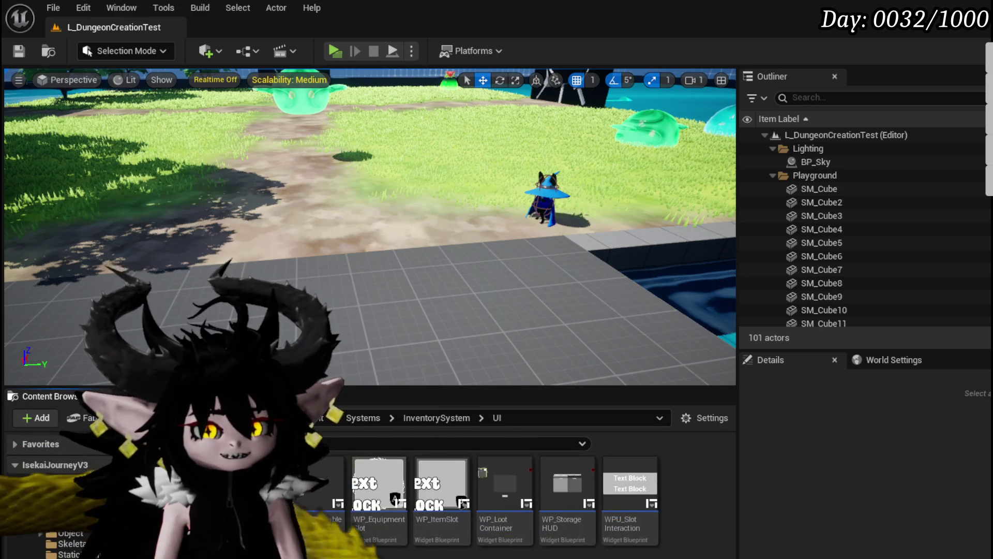
key("alt+Tab")
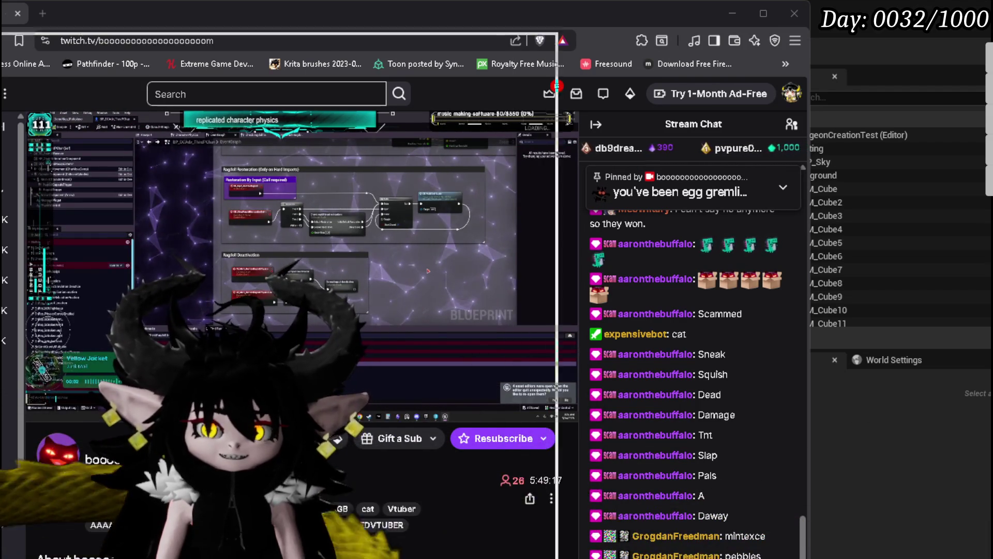
Check the second stream tab and resume playback, then return to the first tab and minimize the browser.
left_click(291, 16)
mouse_move(291, 20)
left_mouse_down()
mouse_move(265, 23)
mouse_move(290, 12)
left_mouse_up()
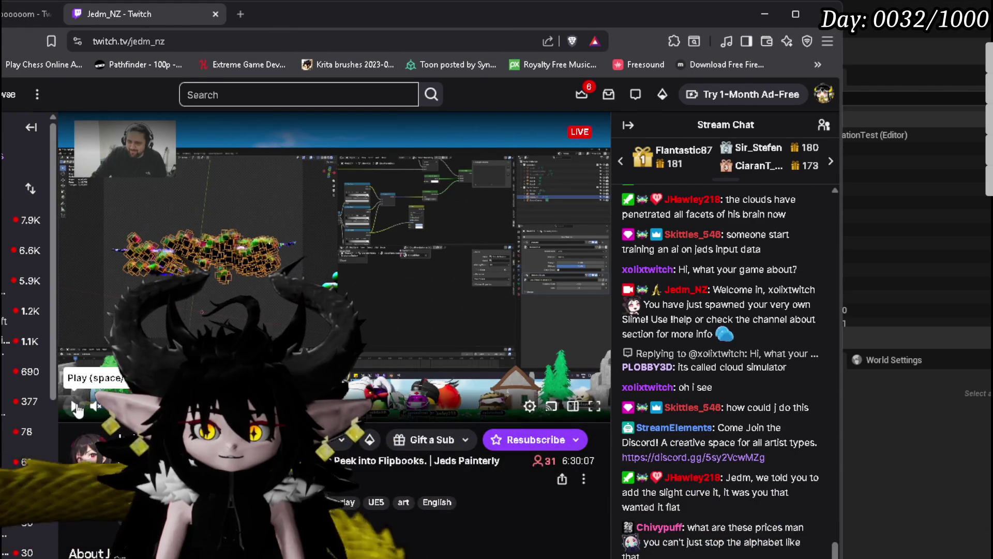
left_click(216, 223)
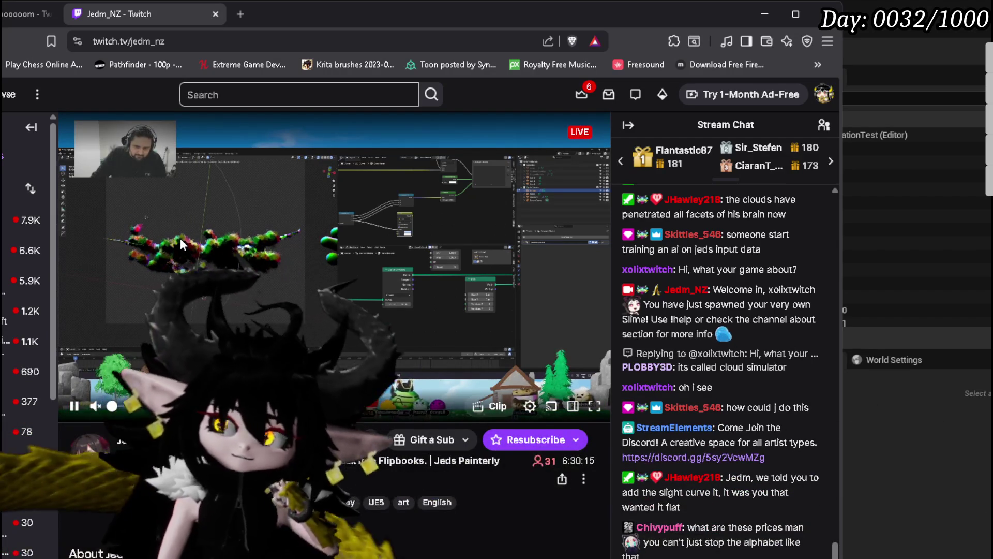
left_click(20, 15)
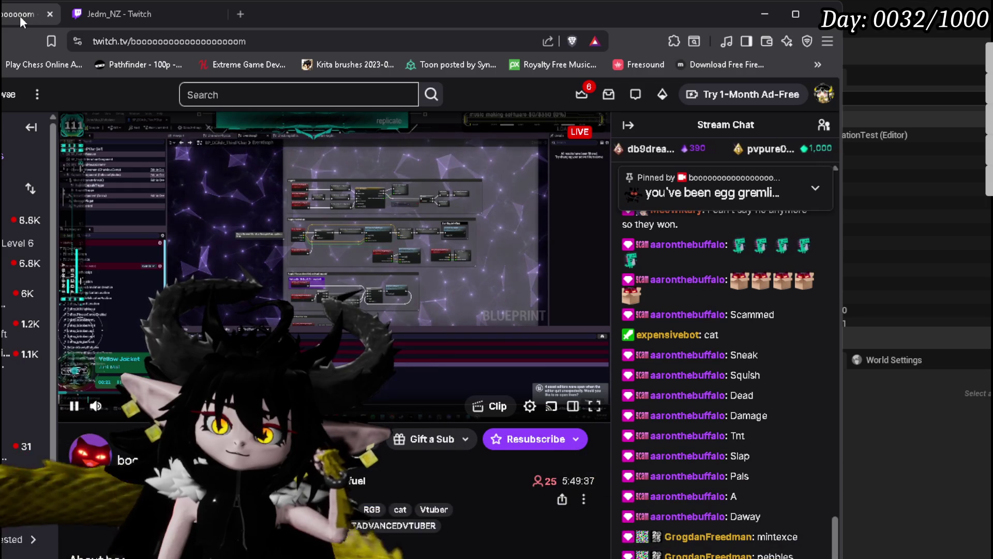
left_click(764, 14)
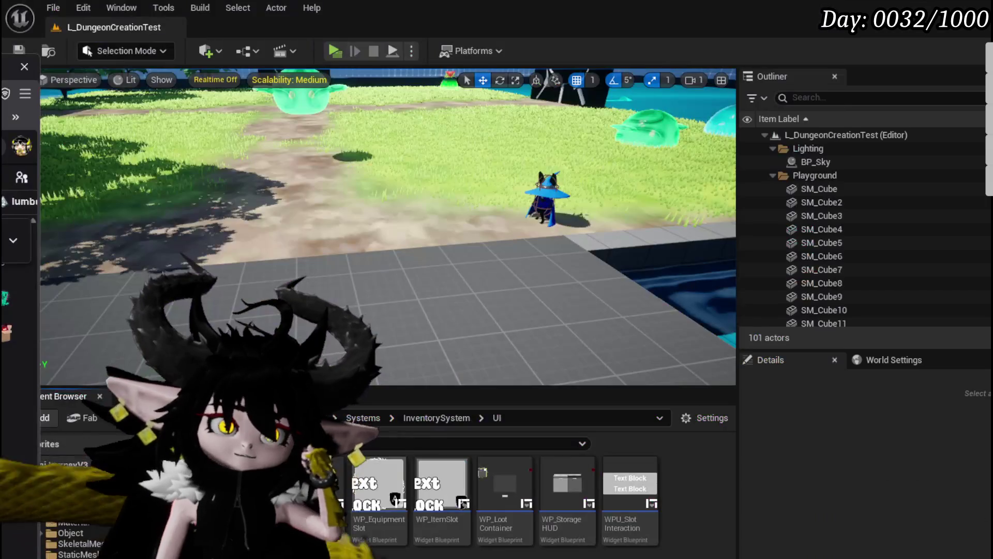